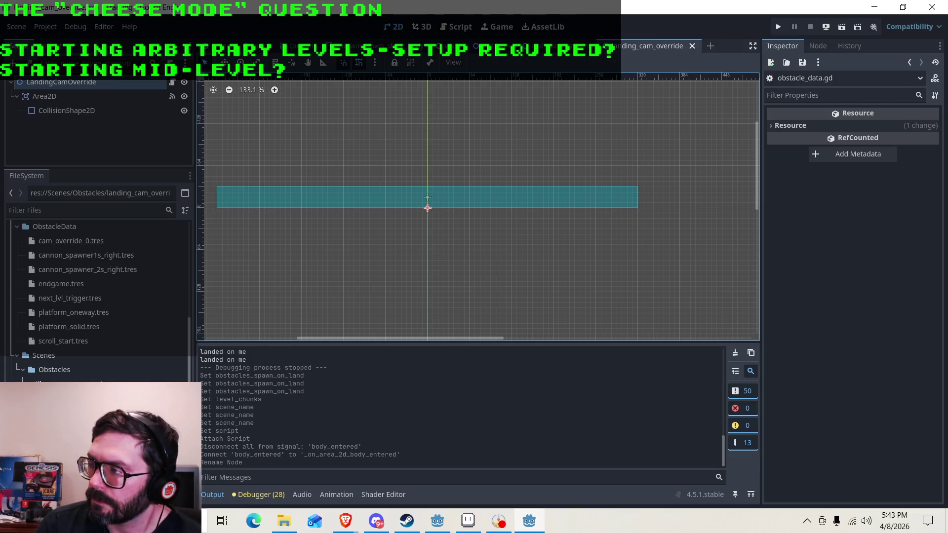
- Open cam_override_0.tres from the FileSystem dock so the Inspector shows its ObstacleData properties
right_click(108, 231)
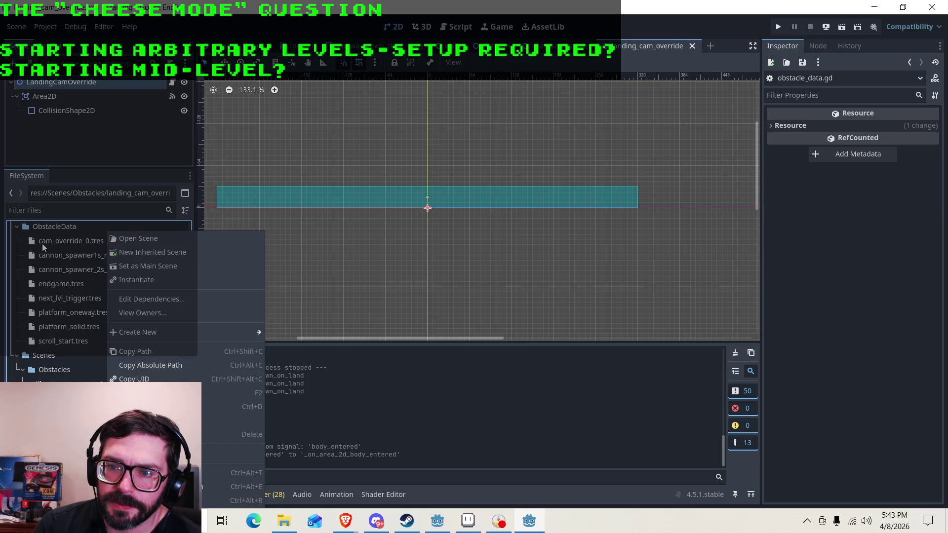
click(165, 242)
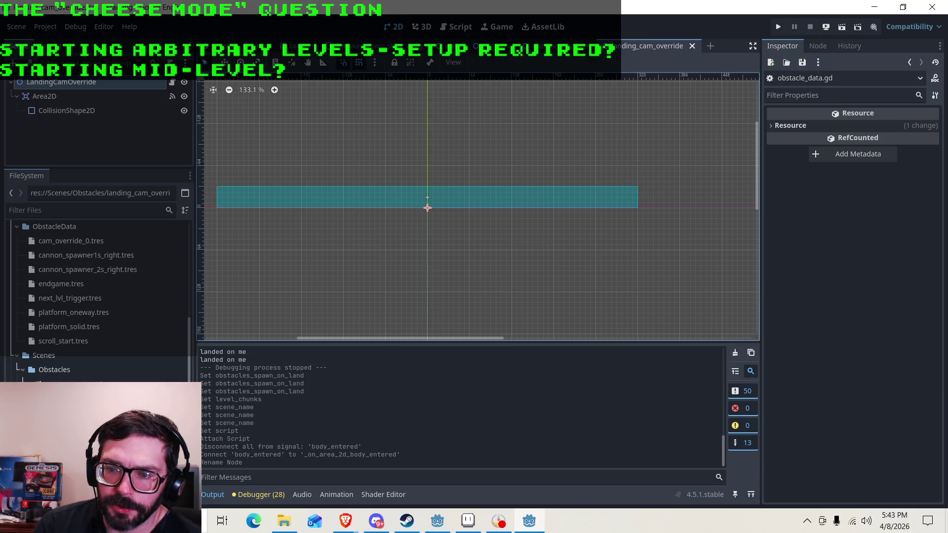
scroll(81, 328, up, 3)
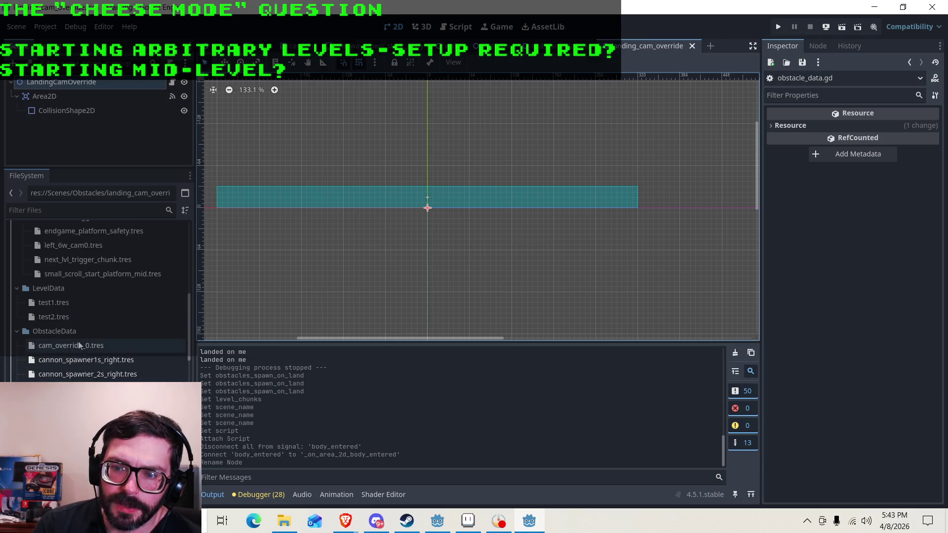
right_click(78, 341)
click(129, 279)
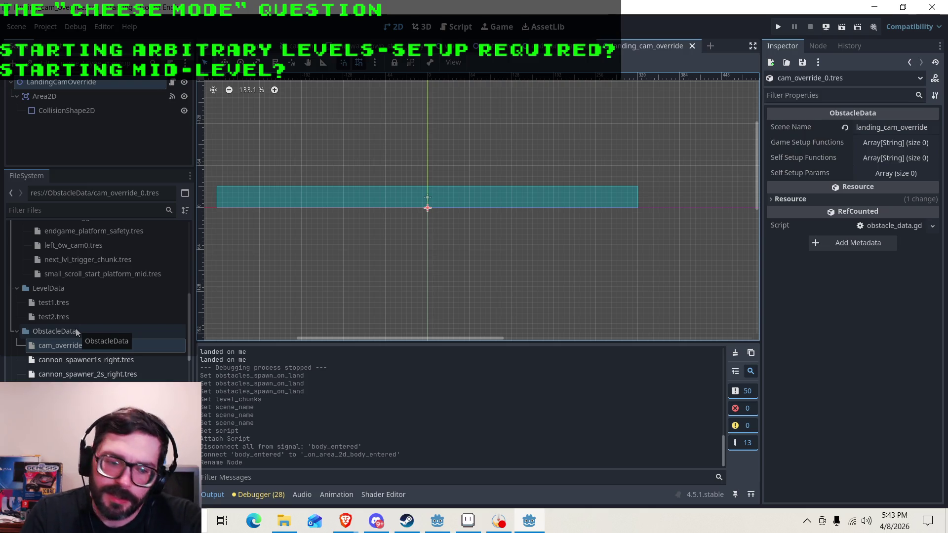
- Look over the Self Setup Params property, then bring up the obstacle_data.gd script
scroll(53, 298, down, 2)
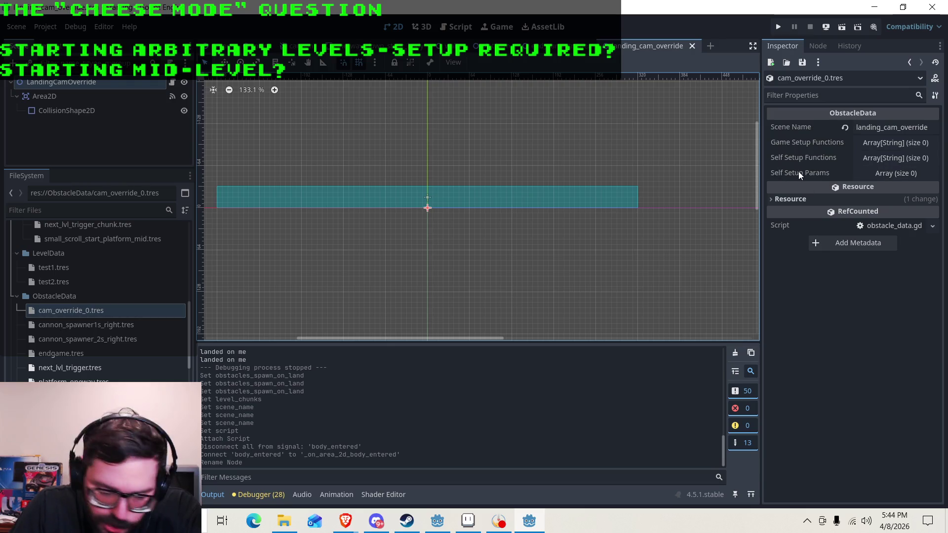
mouse_move(798, 170)
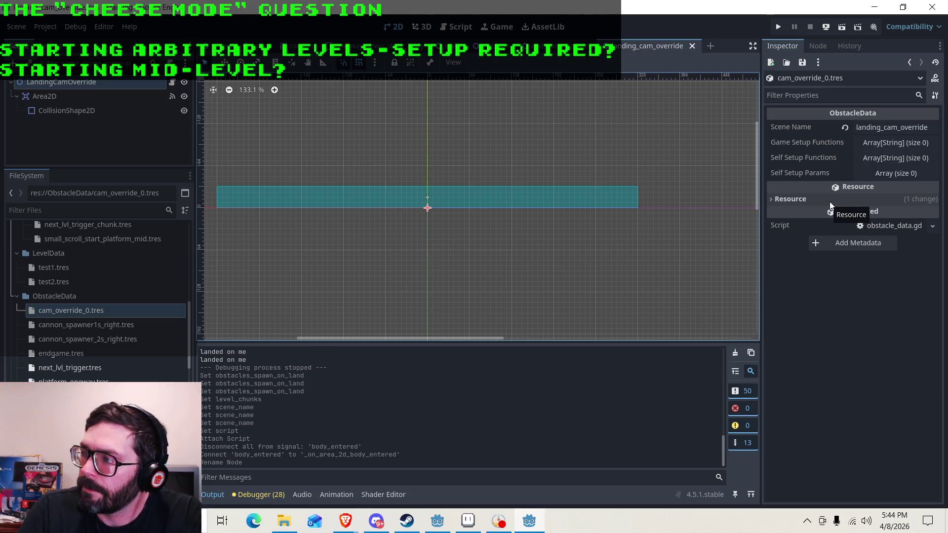
click(456, 26)
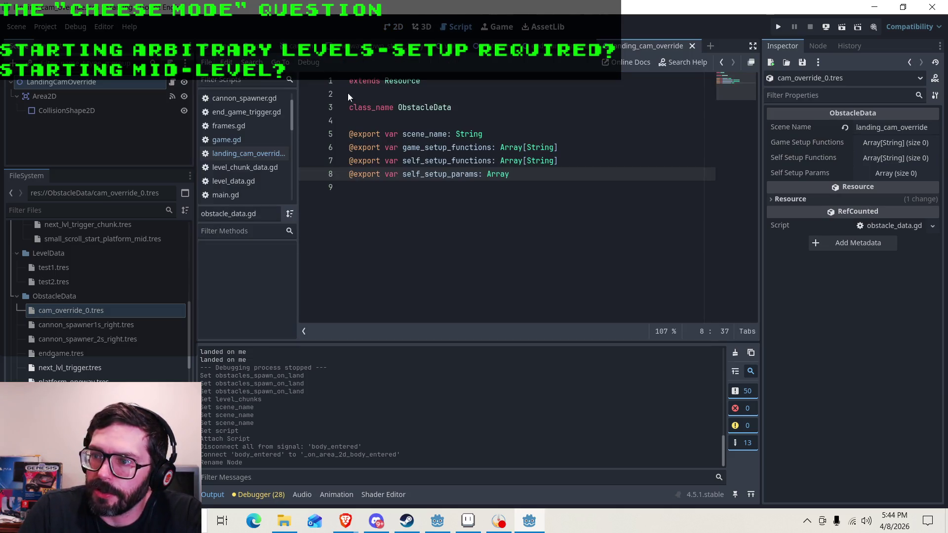
- Add func init(y_pos) with cam_override_y_position = y_pos to landing_cam_override.gd and save
click(240, 152)
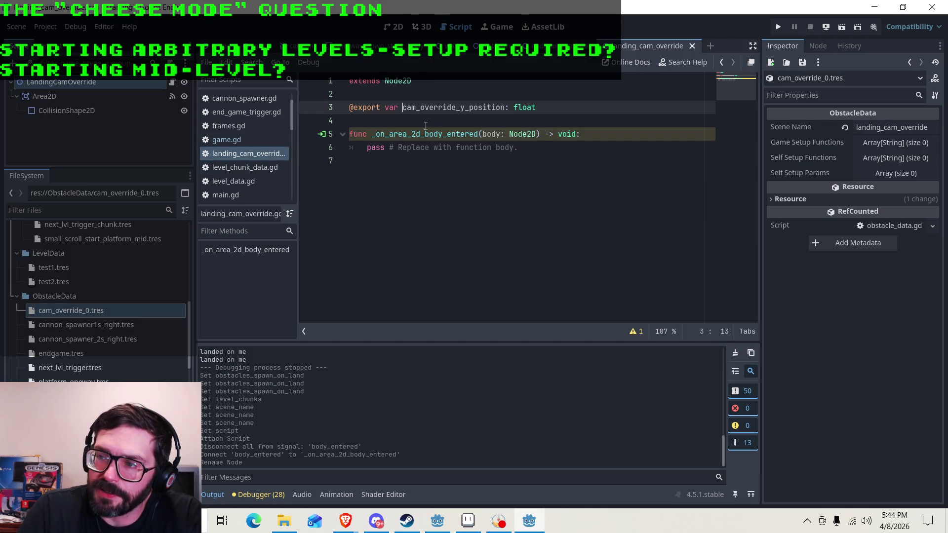
click(377, 124)
key(Return)
text(func init()
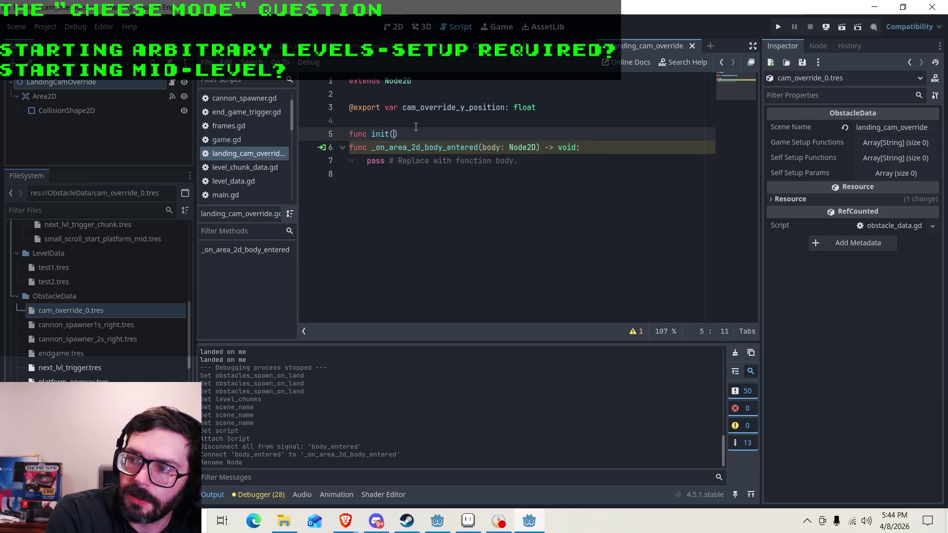
text(y_pos))
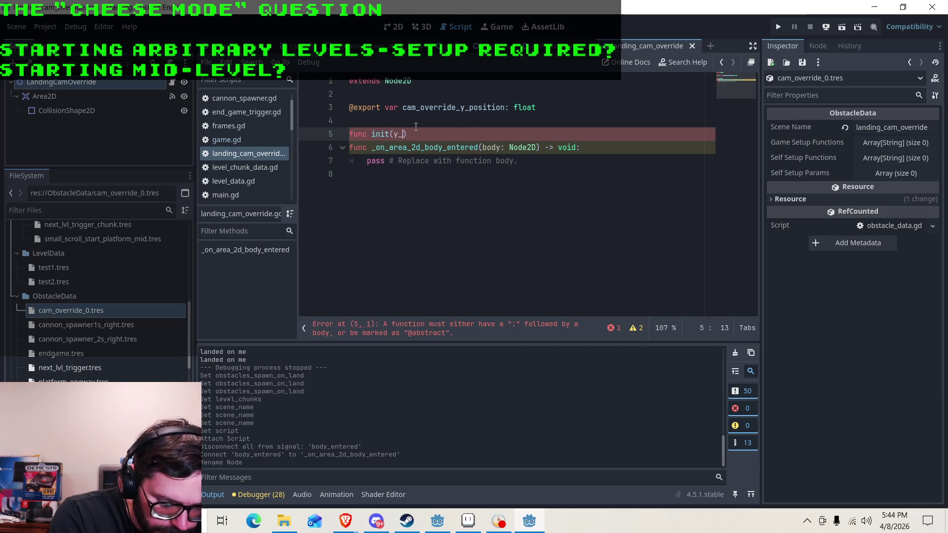
text(:)
key(Return)
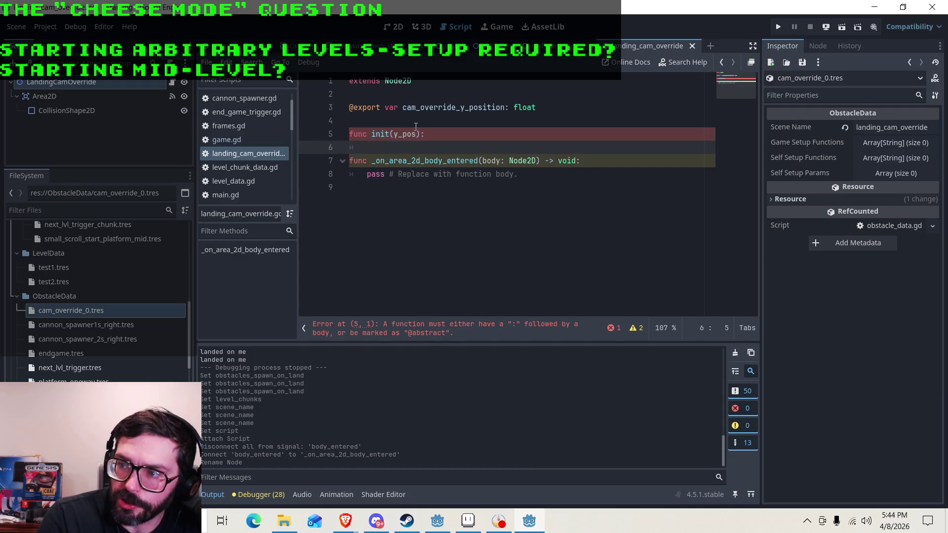
text(cam_)
key(Return)
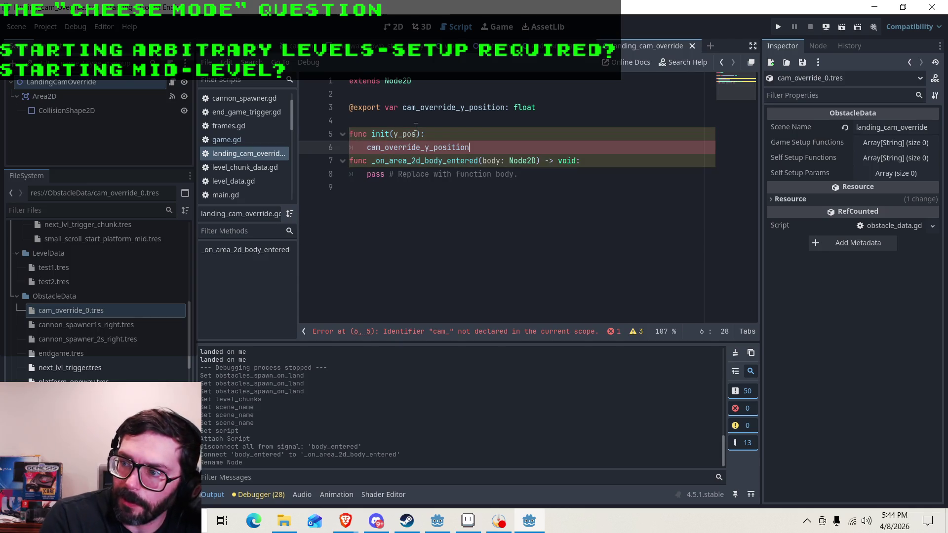
text(= y_pos)
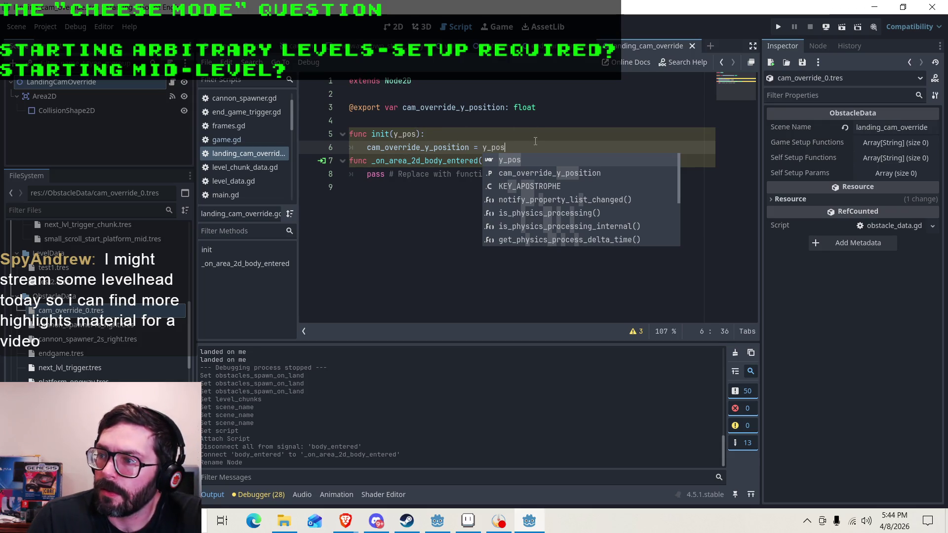
key(Escape)
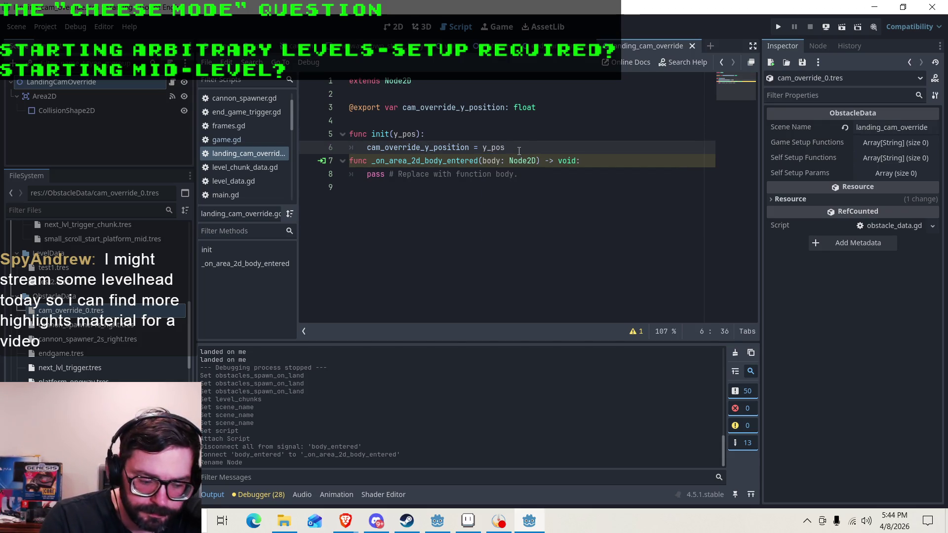
key(Return)
key(ctrl+s)
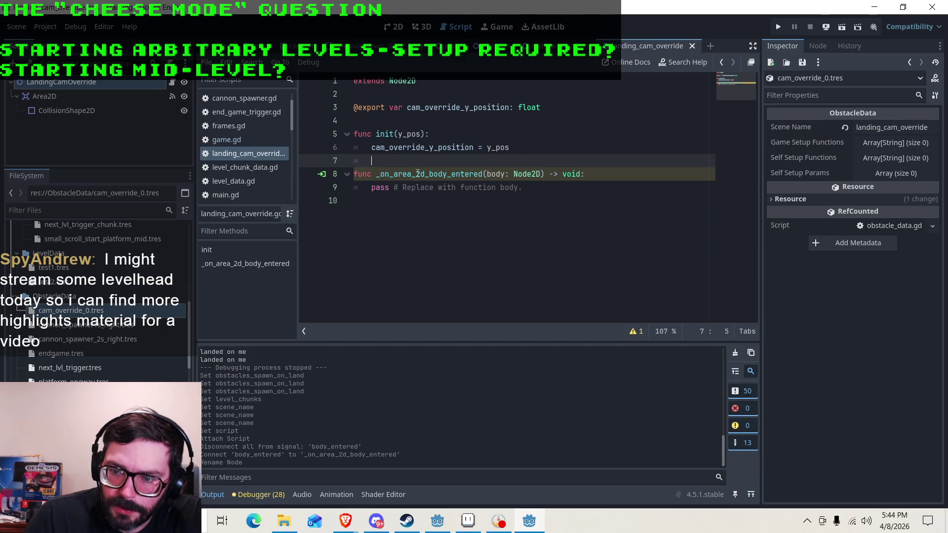
click(75, 314)
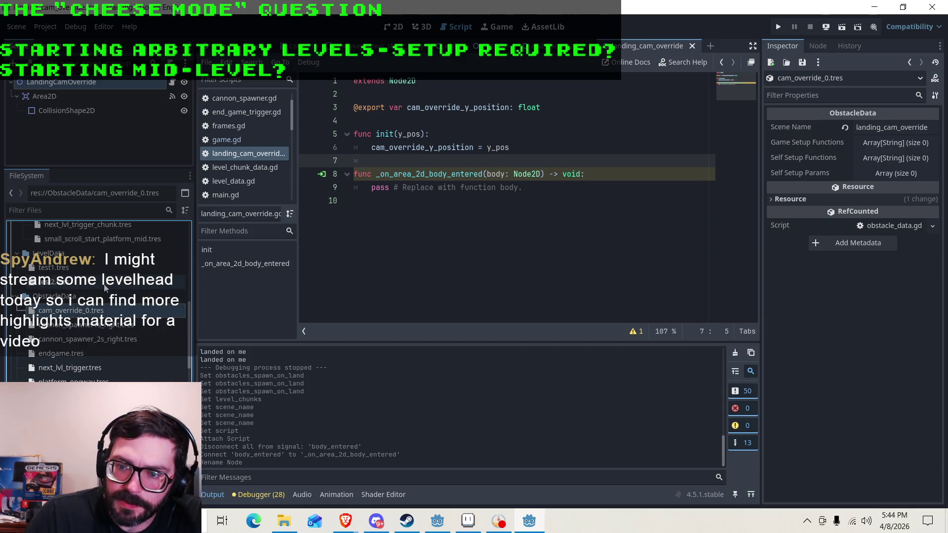
- Add an element named init to the Self Setup Functions array
click(902, 156)
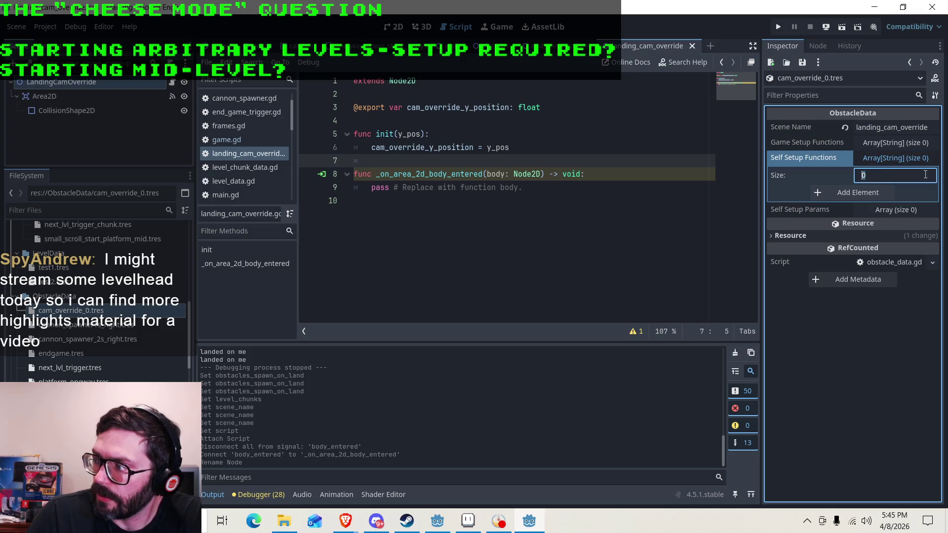
click(930, 173)
click(886, 188)
text(init)
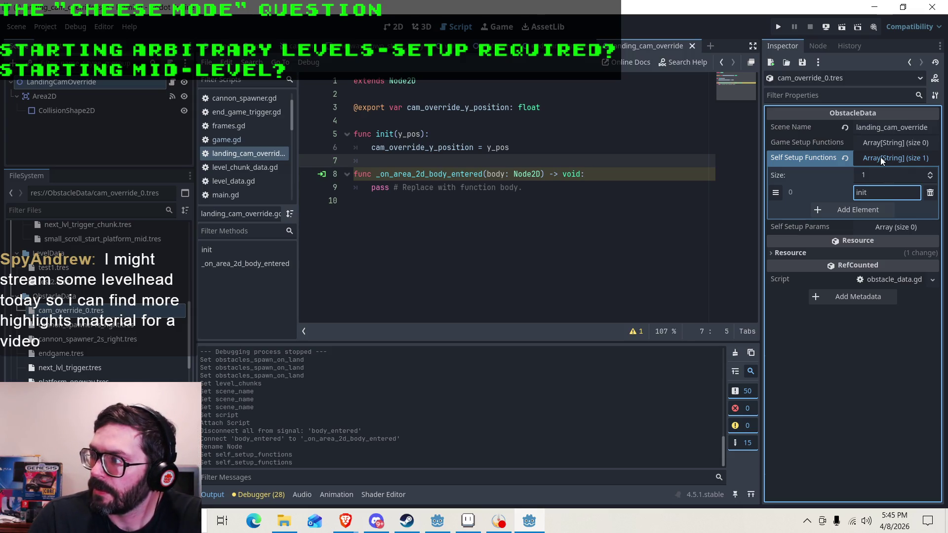
click(879, 157)
- Add a float element with value 0.0 to Self Setup Params, then open game.gd
click(886, 174)
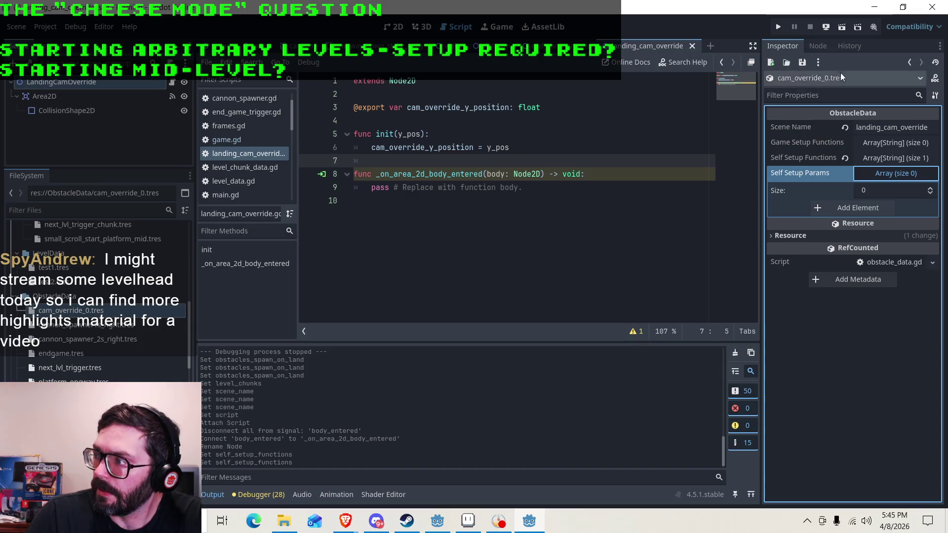
click(930, 190)
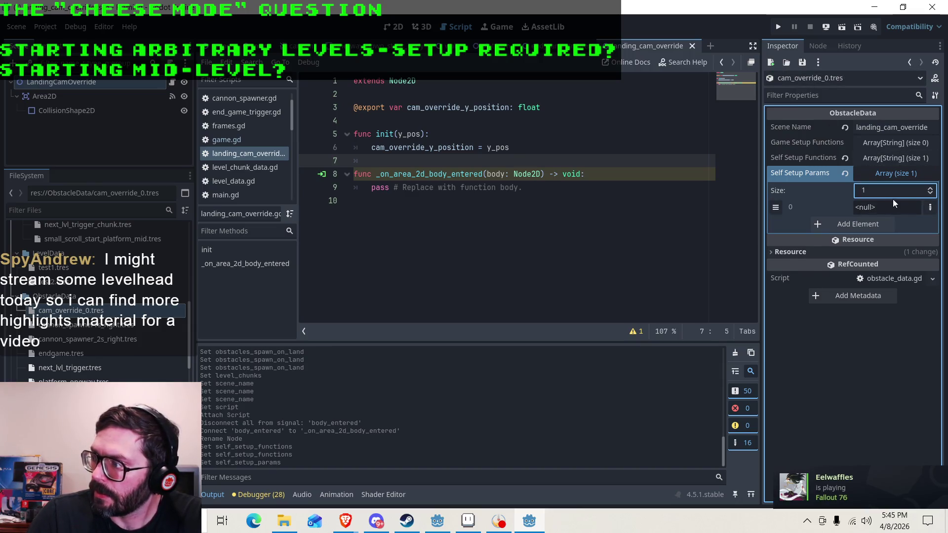
click(930, 207)
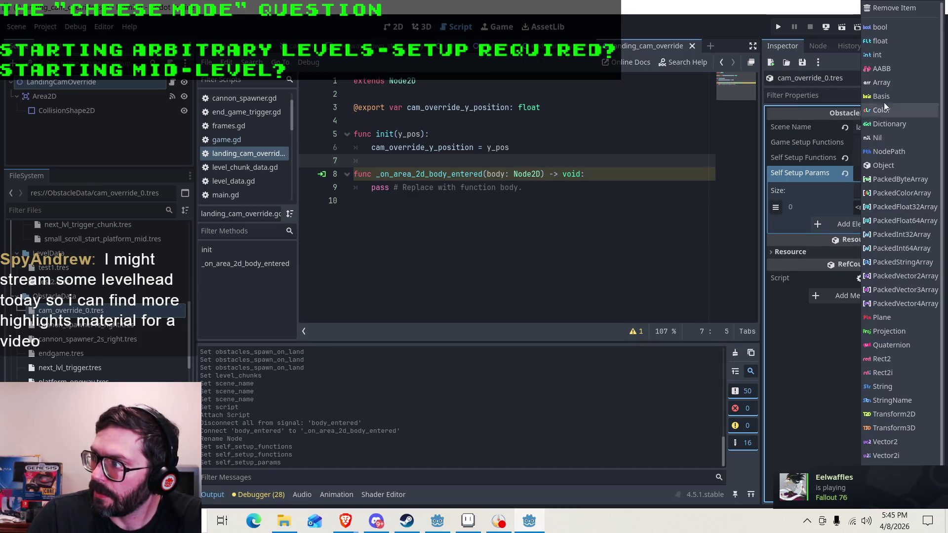
click(884, 45)
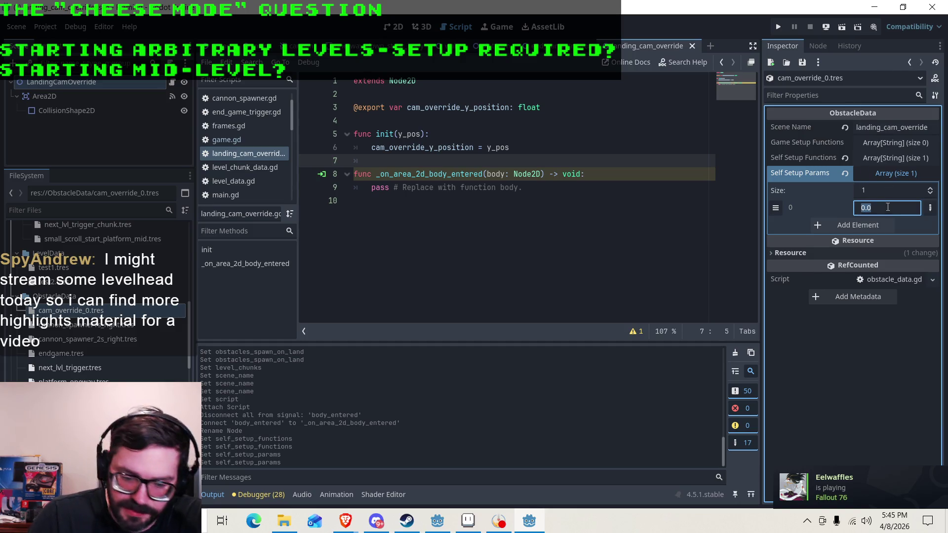
click(887, 207)
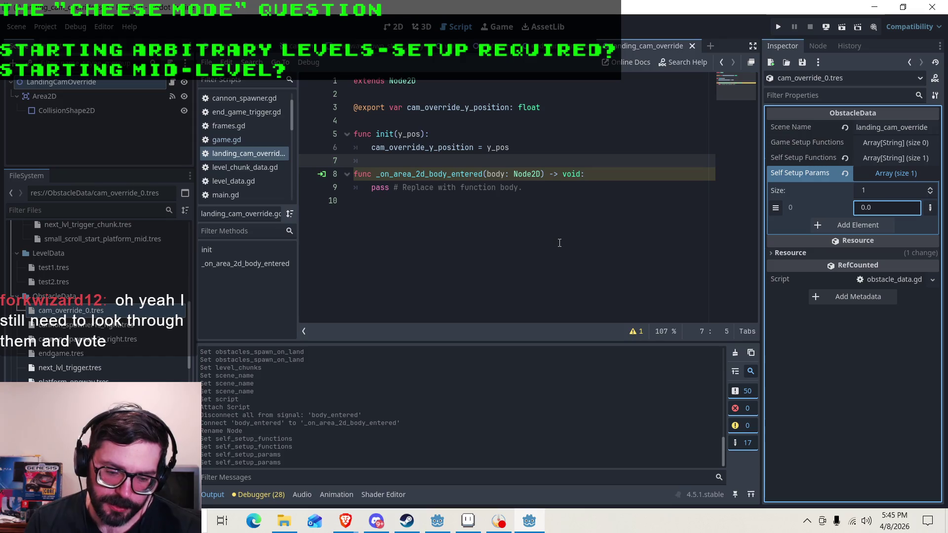
click(535, 194)
click(533, 204)
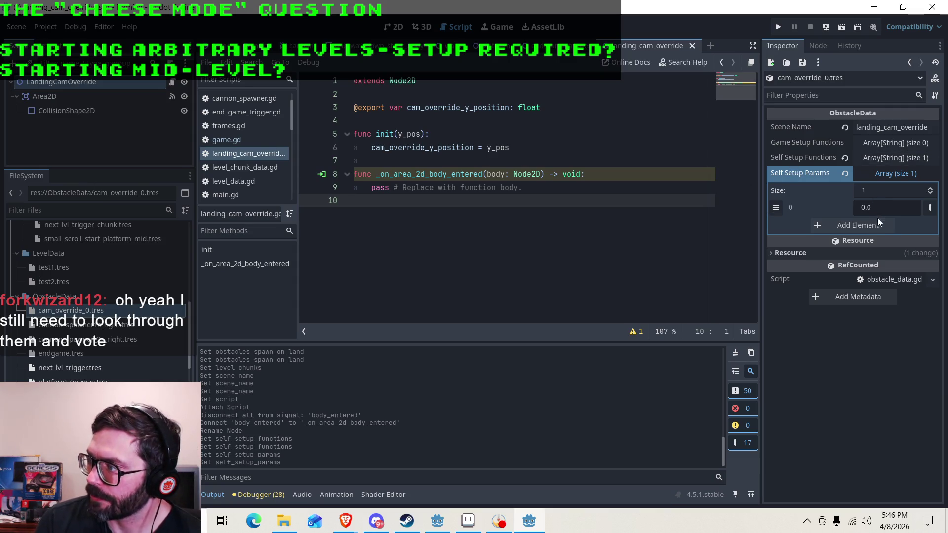
click(892, 172)
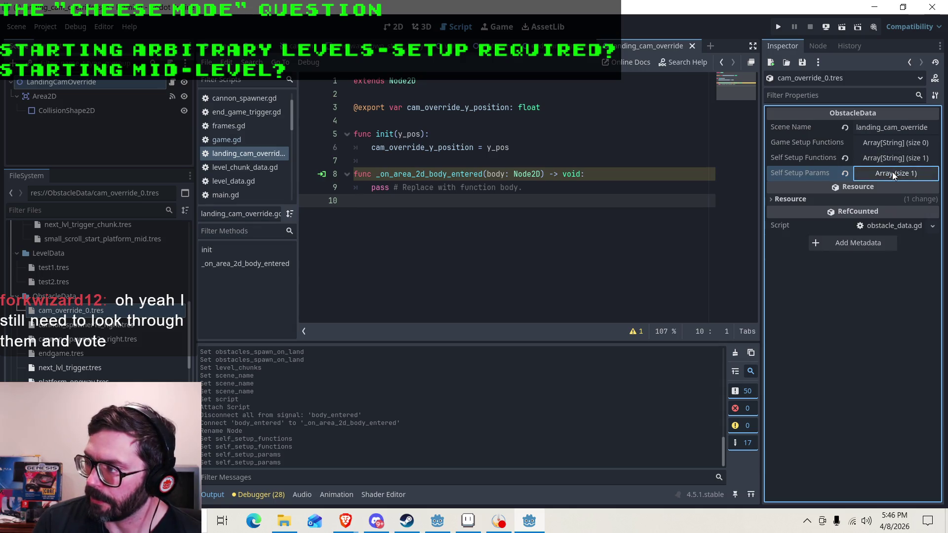
click(232, 139)
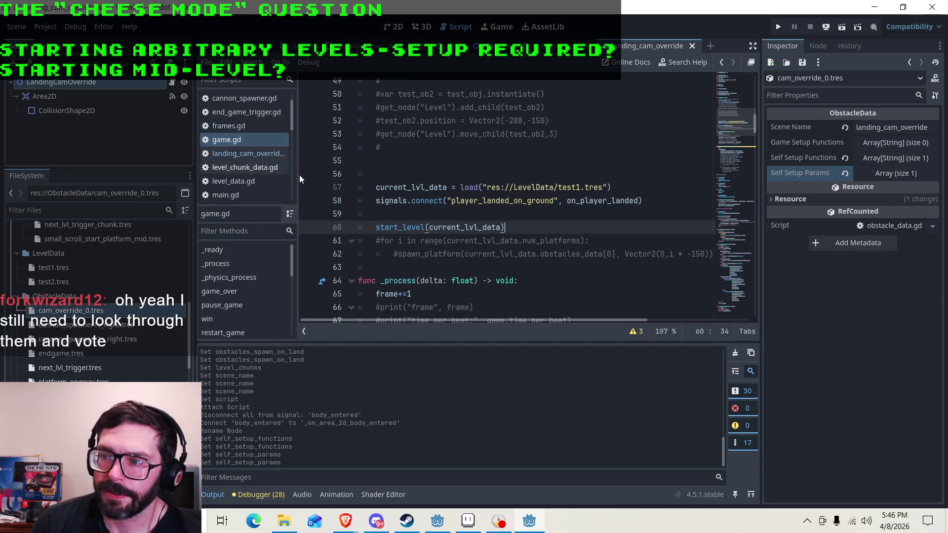
- Review the spawner and platform cases of spawn_chunk in game.gd
scroll(560, 198, down, 10)
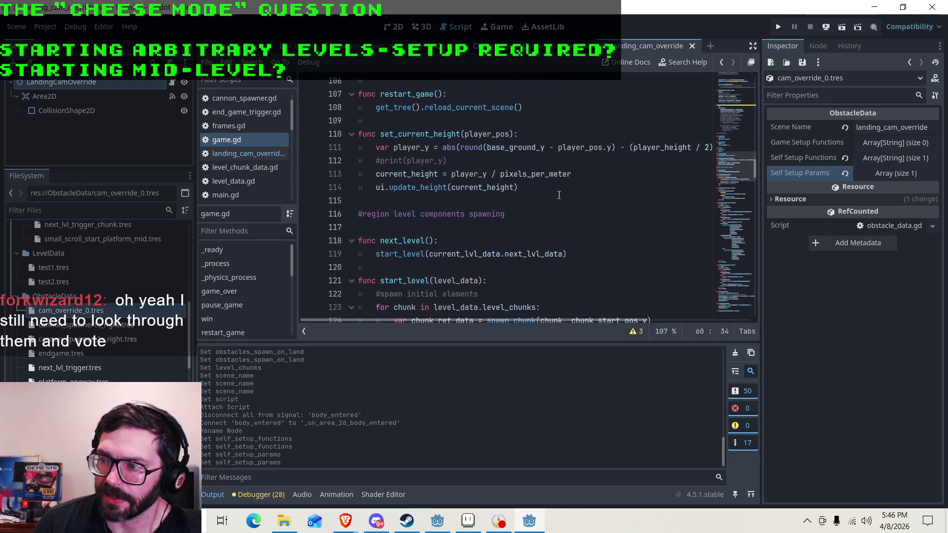
scroll(400, 119, down, 10)
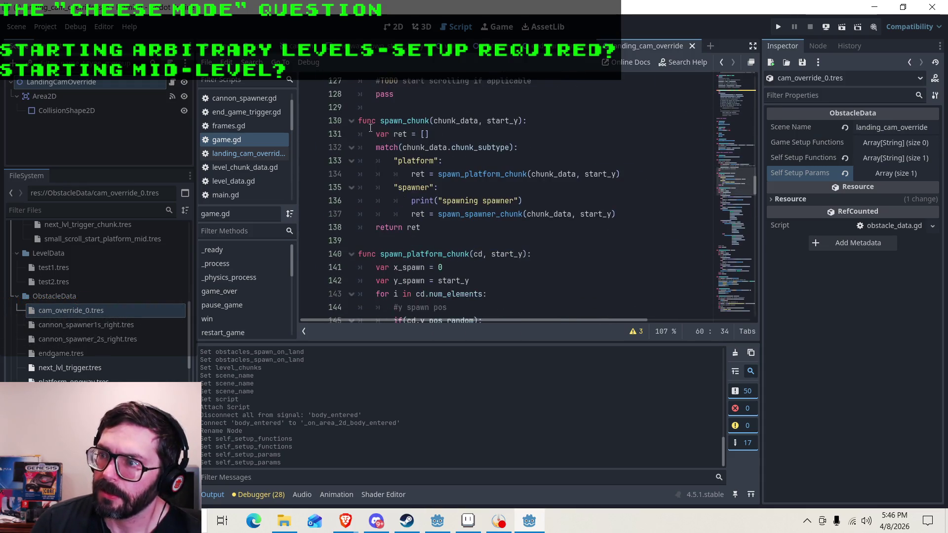
scroll(493, 163, up, 5)
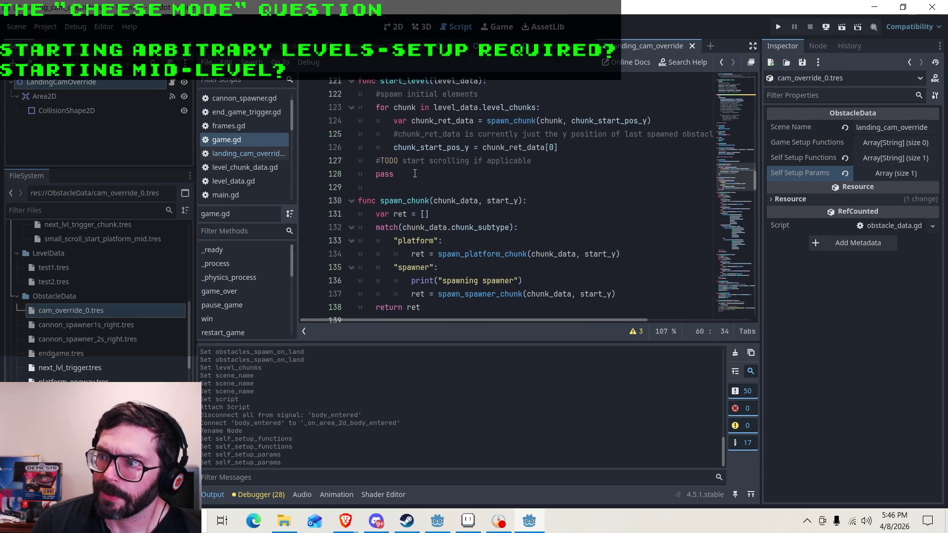
scroll(414, 173, down, 2)
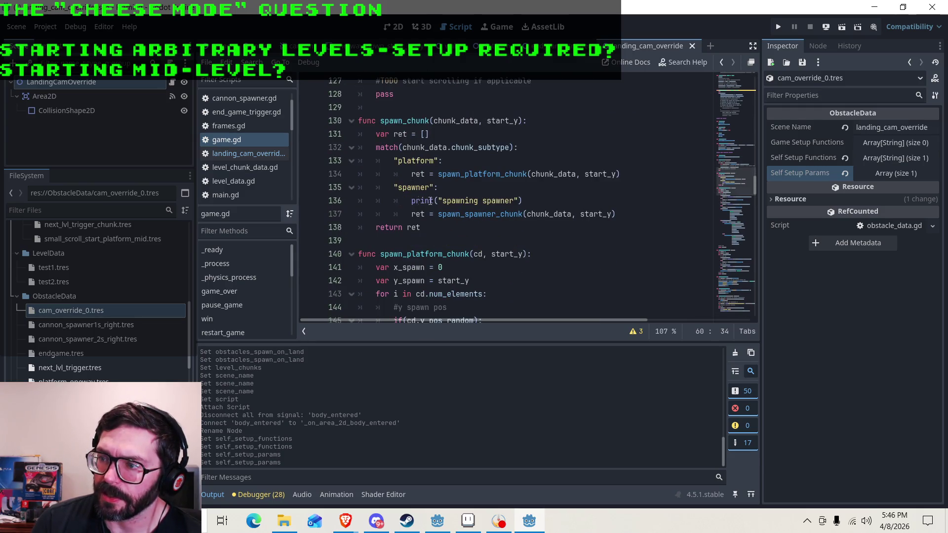
click(450, 189)
click(527, 214)
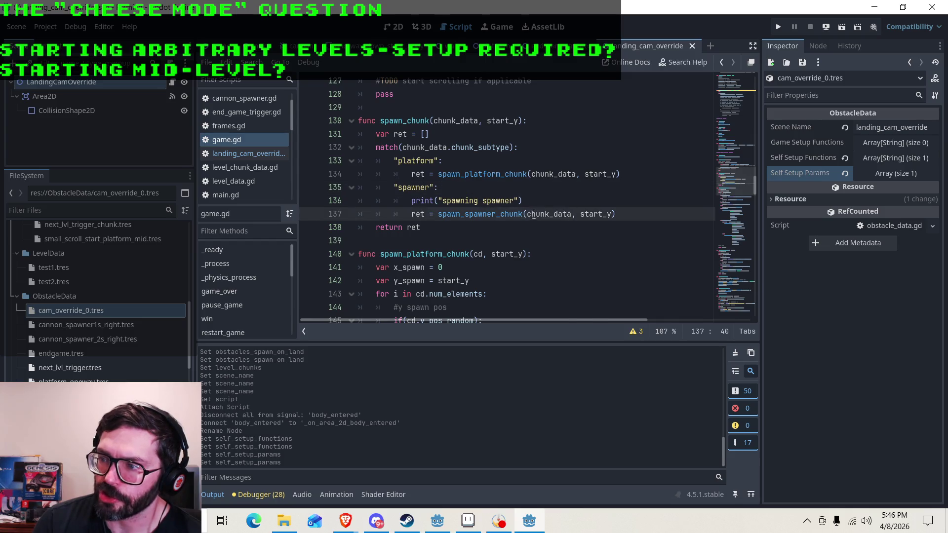
scroll(524, 205, down, 2)
click(474, 94)
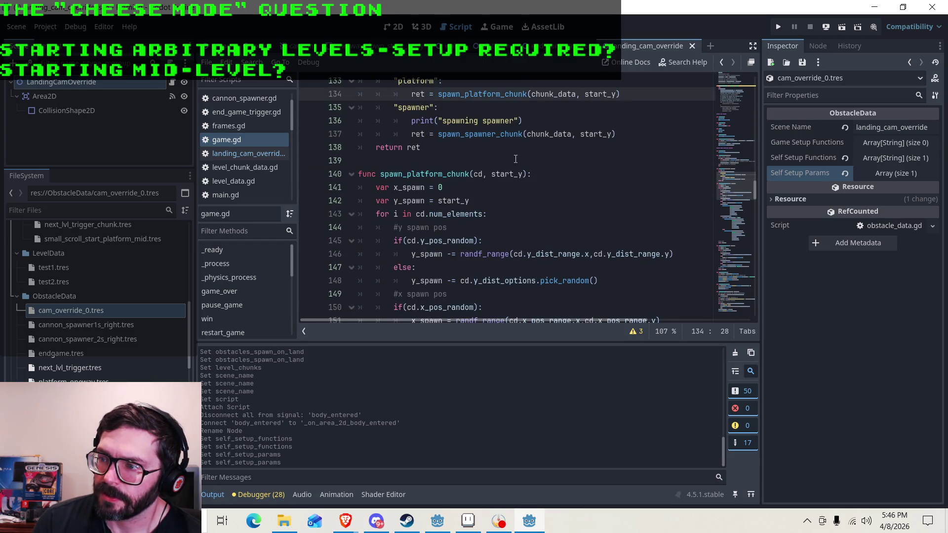
- Look at the spawn_platform_chunk function, then open platform.gd
scroll(452, 134, down, 1)
click(452, 134)
scroll(480, 129, down, 1)
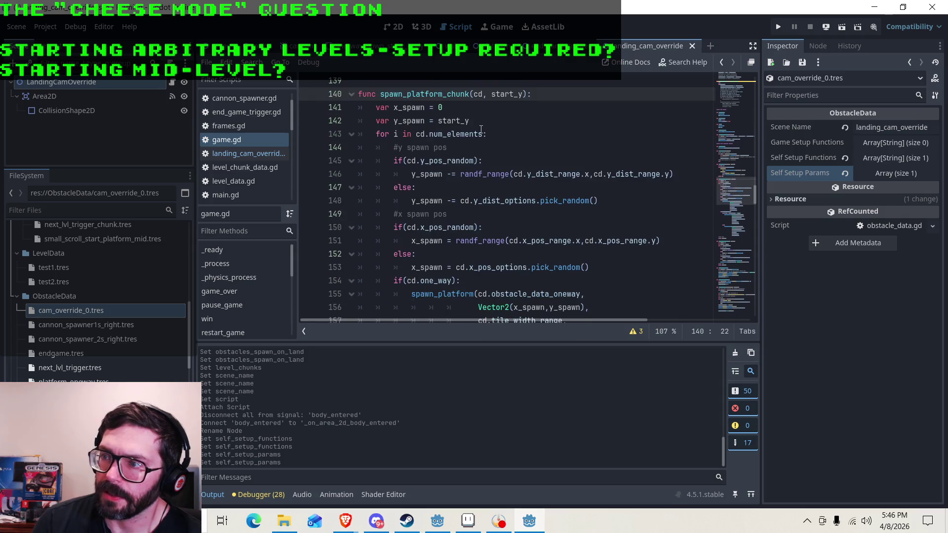
scroll(467, 122, up, 1)
scroll(445, 146, down, 1)
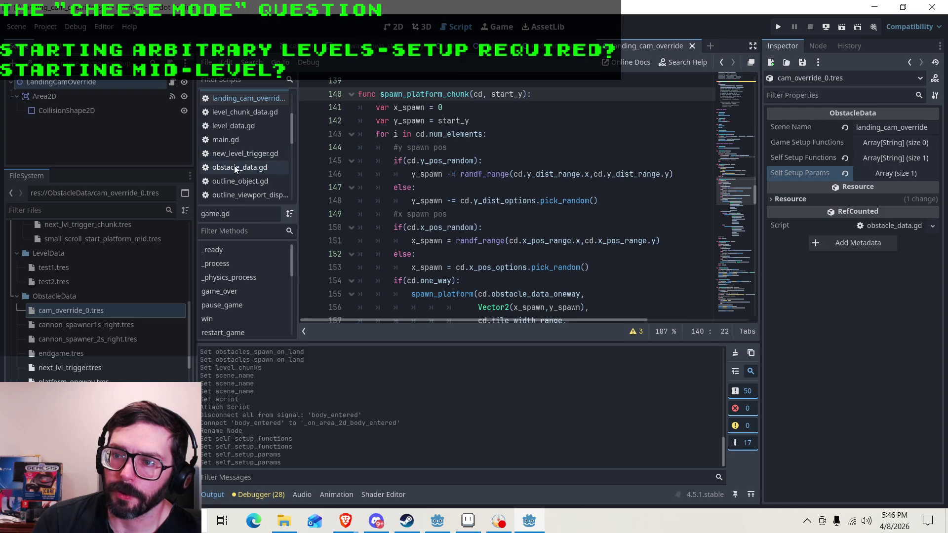
scroll(233, 164, up, 3)
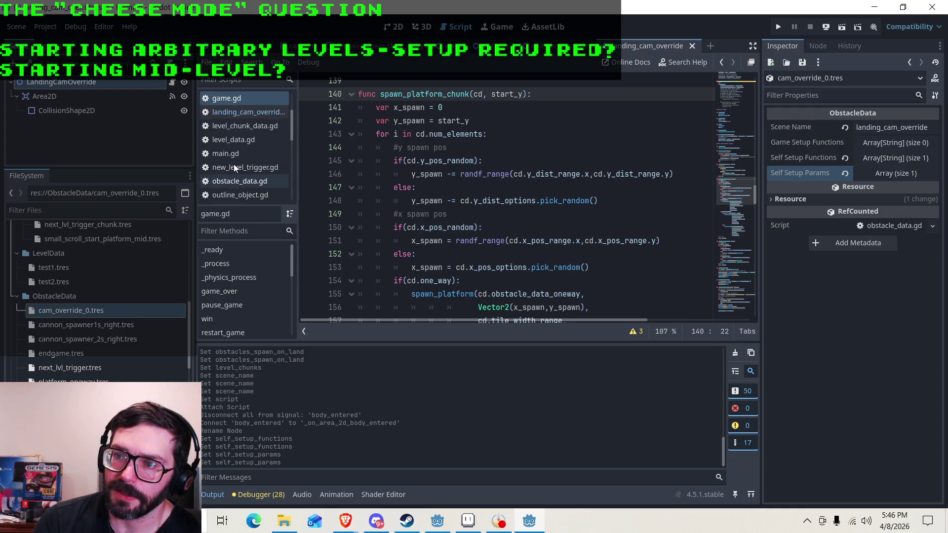
scroll(233, 164, down, 3)
scroll(233, 163, down, 2)
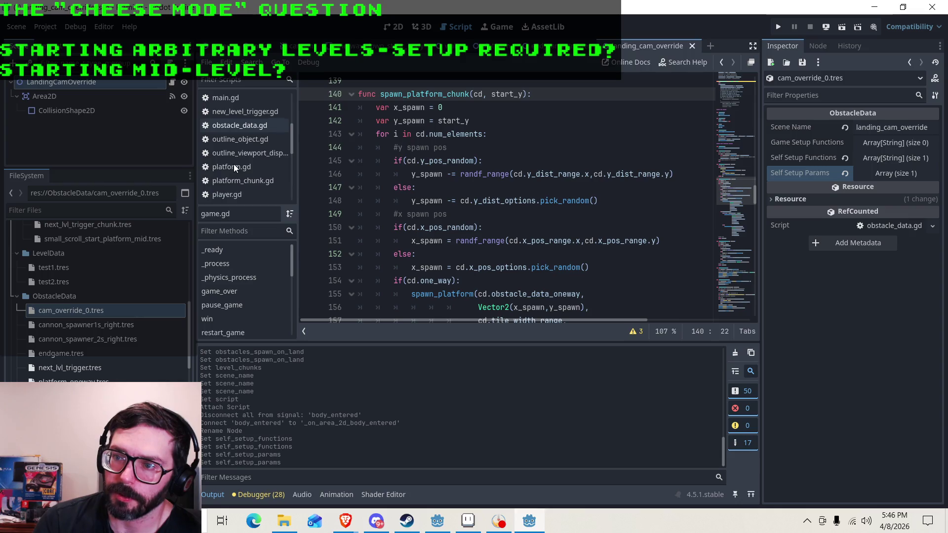
click(227, 172)
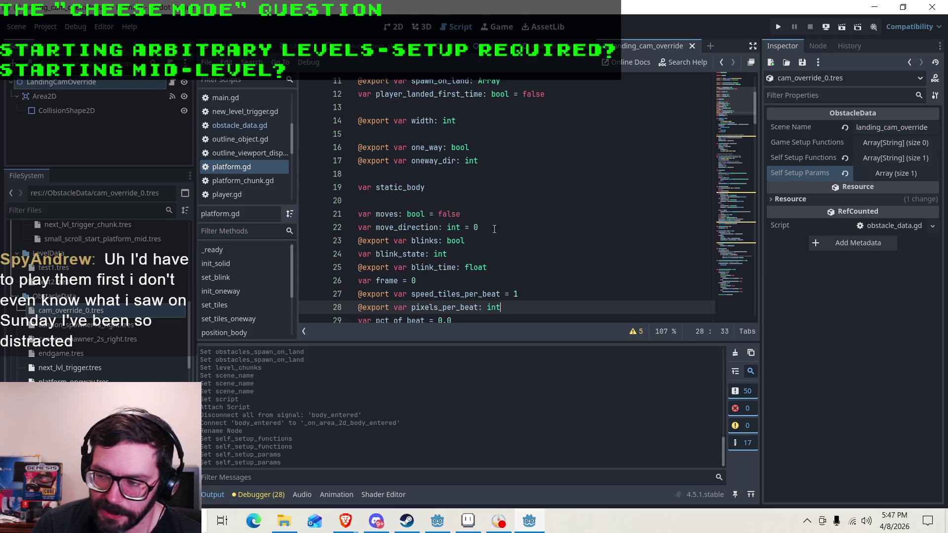
click(478, 224)
click(467, 216)
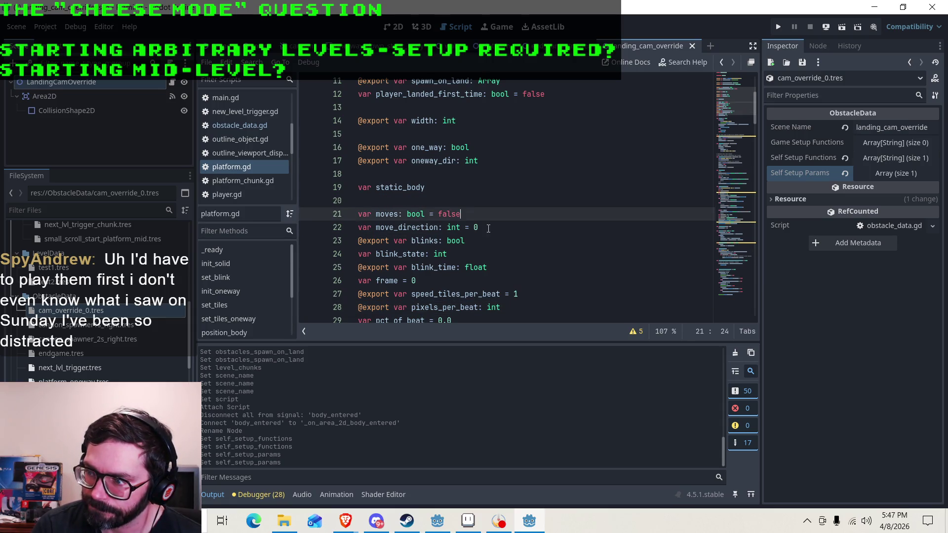
click(422, 200)
click(433, 184)
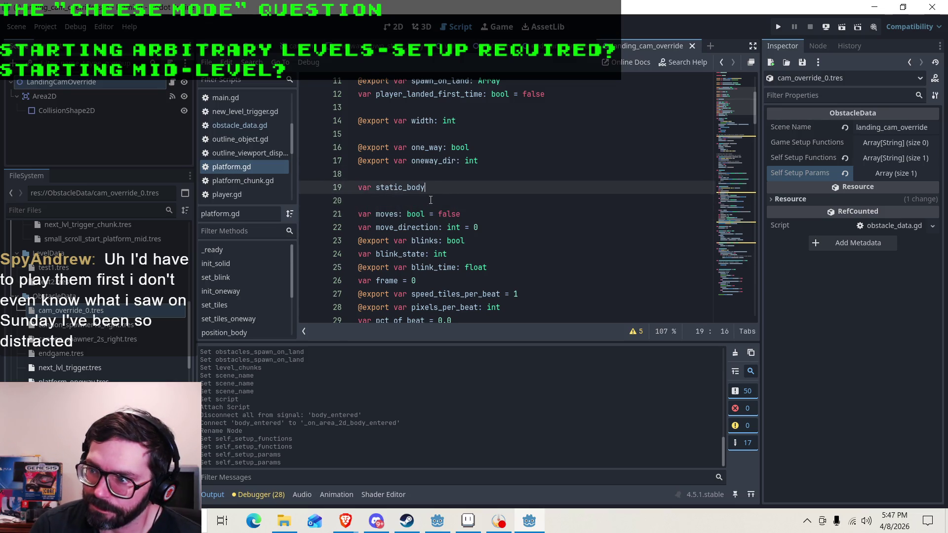
key(Up)
key(Down)
key(Down)
key(Up)
key(Up)
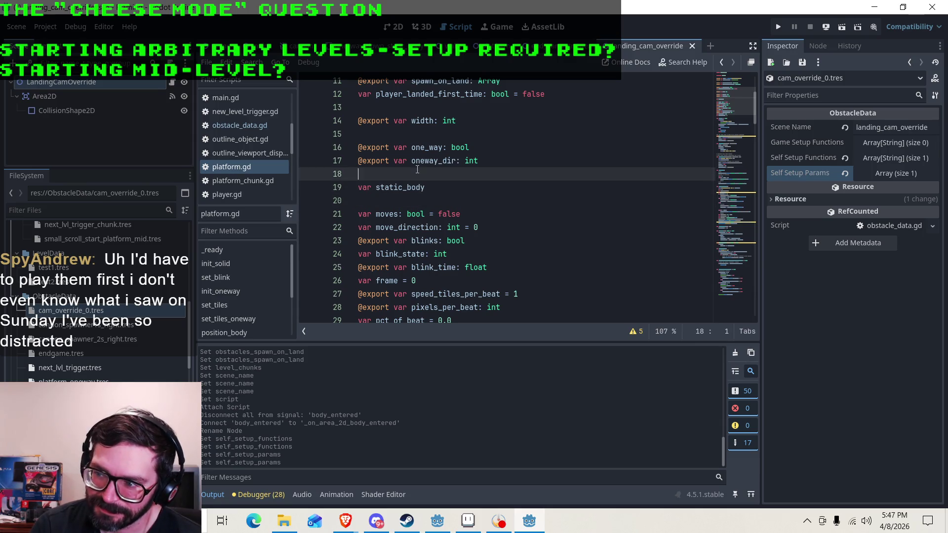
key(Down)
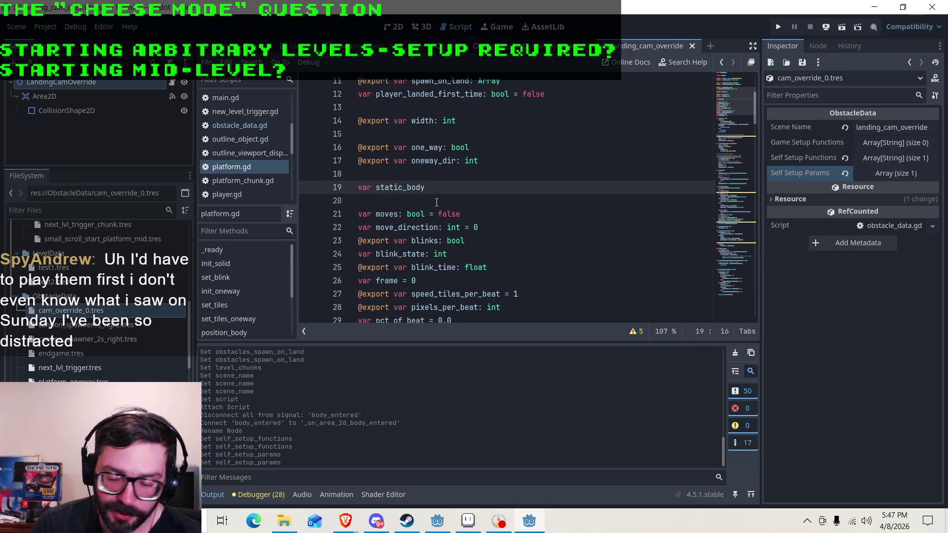
key(Down)
key(Up)
key(Up)
key(Down)
key(Down)
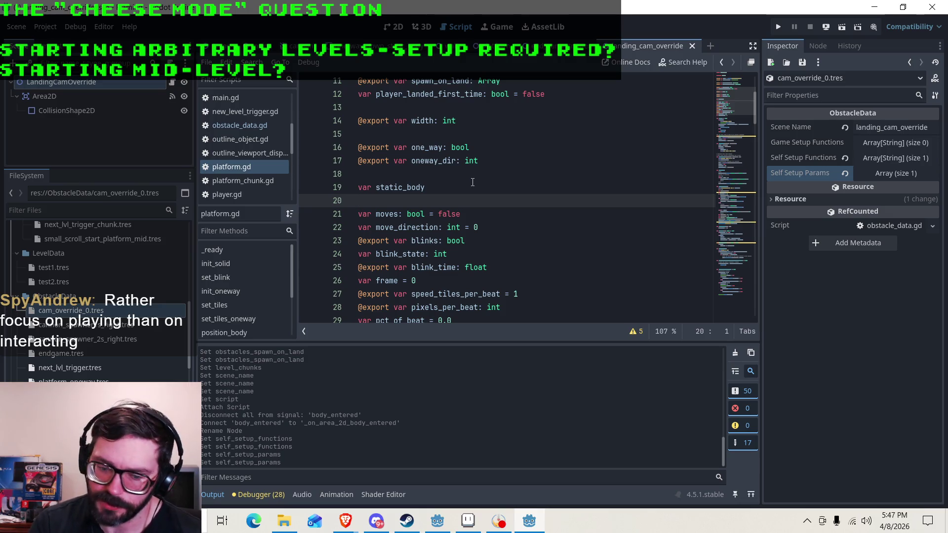
click(427, 190)
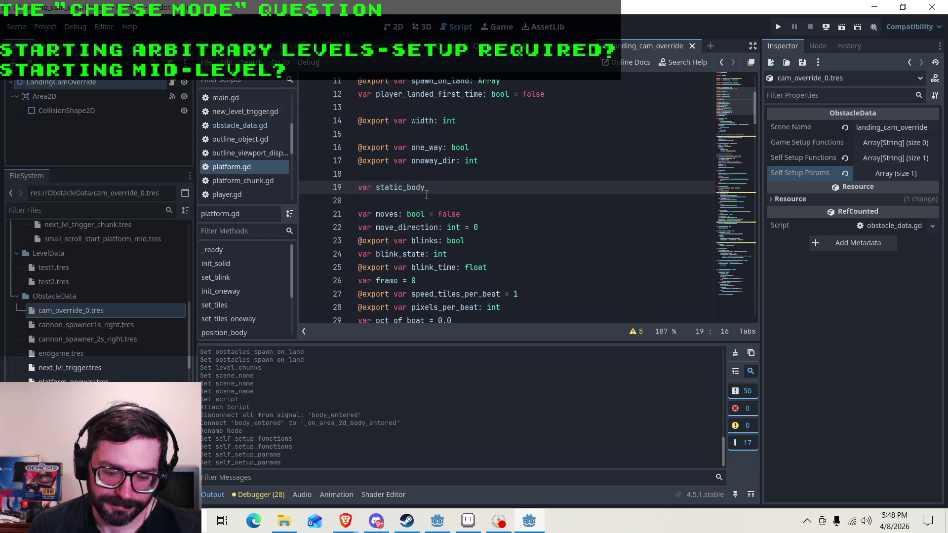
click(424, 198)
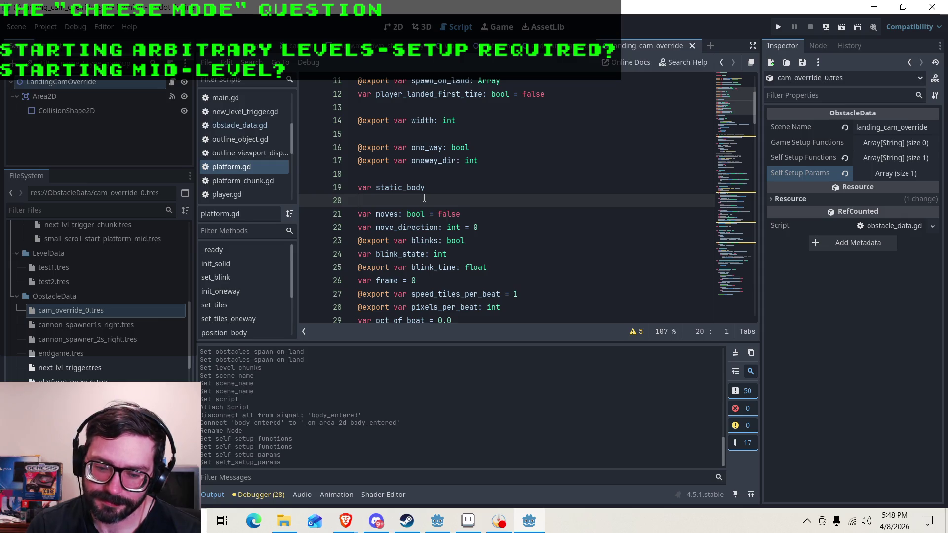
click(431, 192)
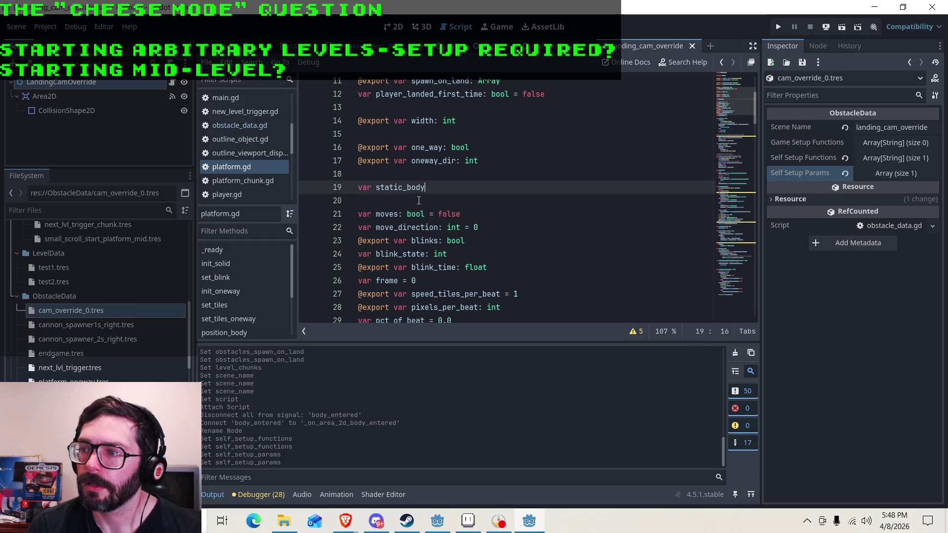
key(Up)
click(428, 199)
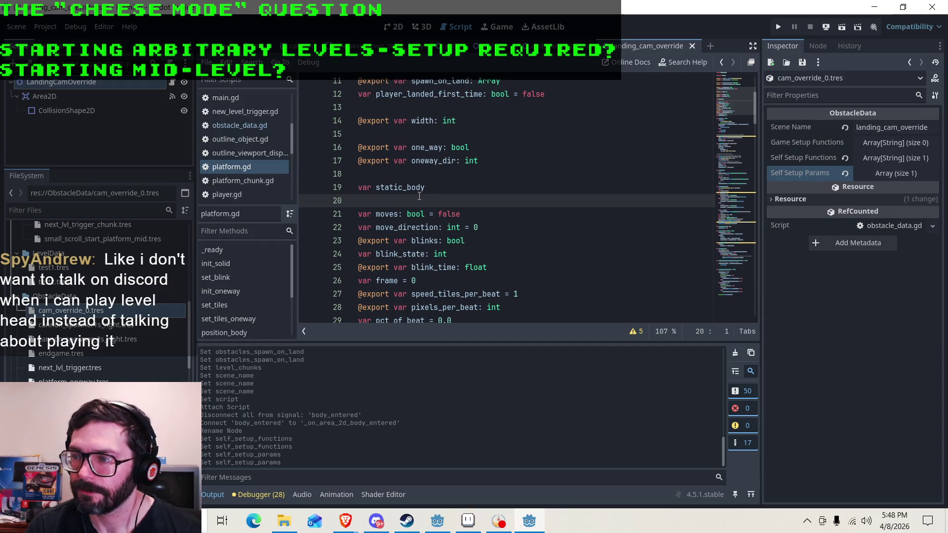
click(421, 191)
click(426, 199)
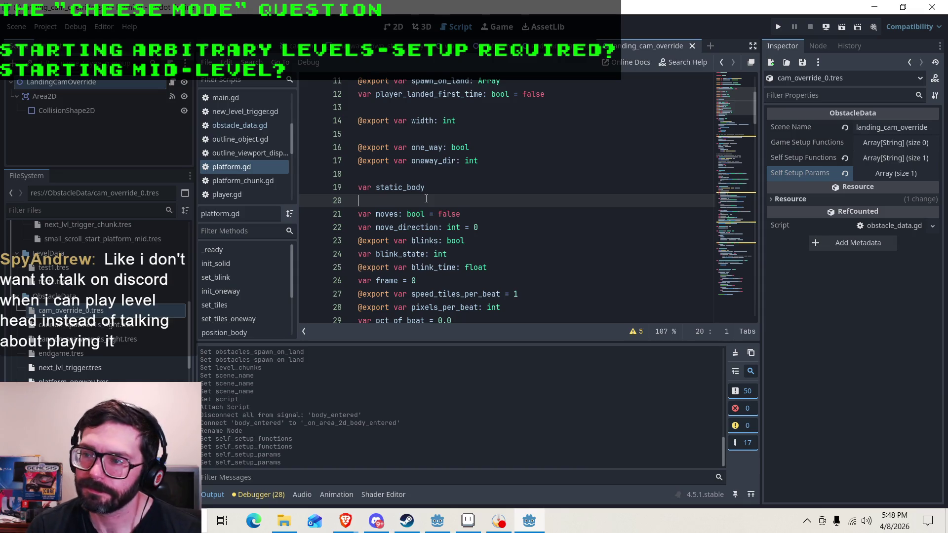
click(424, 180)
click(454, 188)
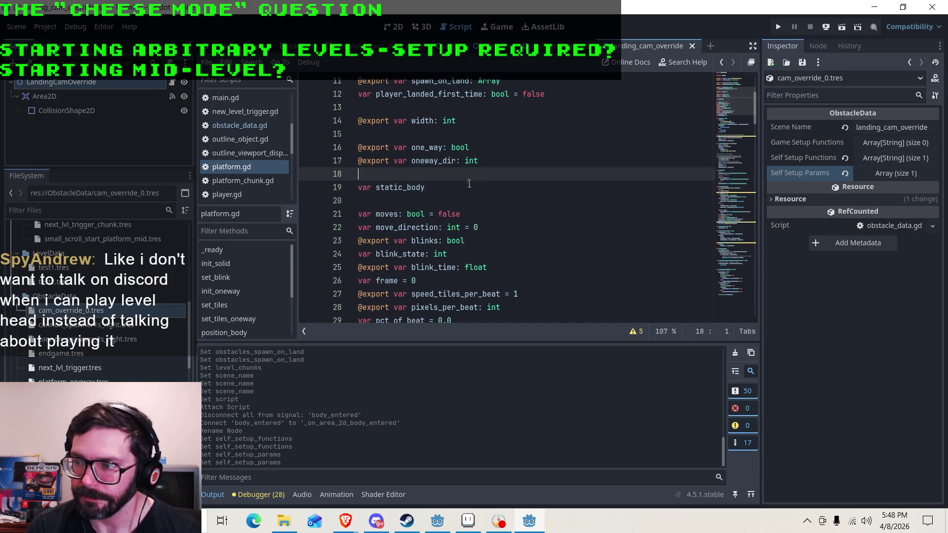
click(421, 206)
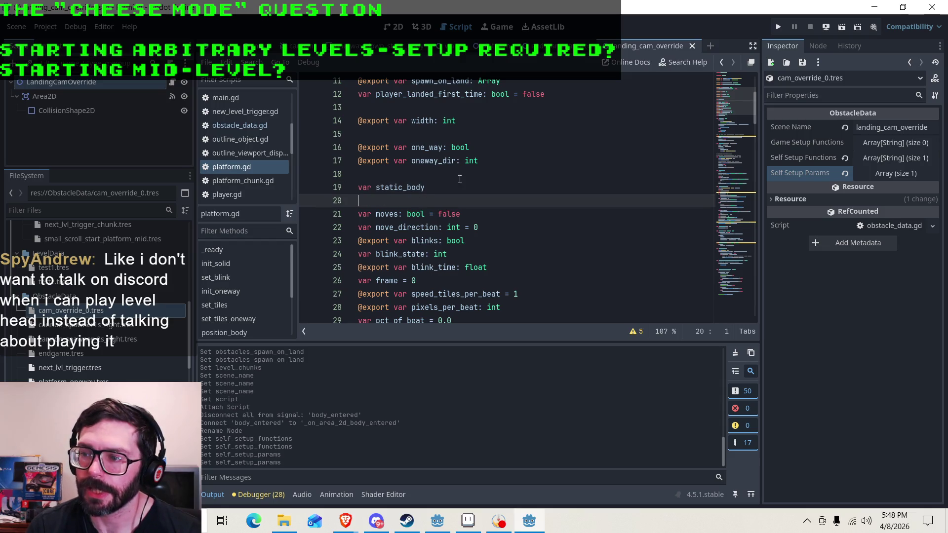
click(444, 192)
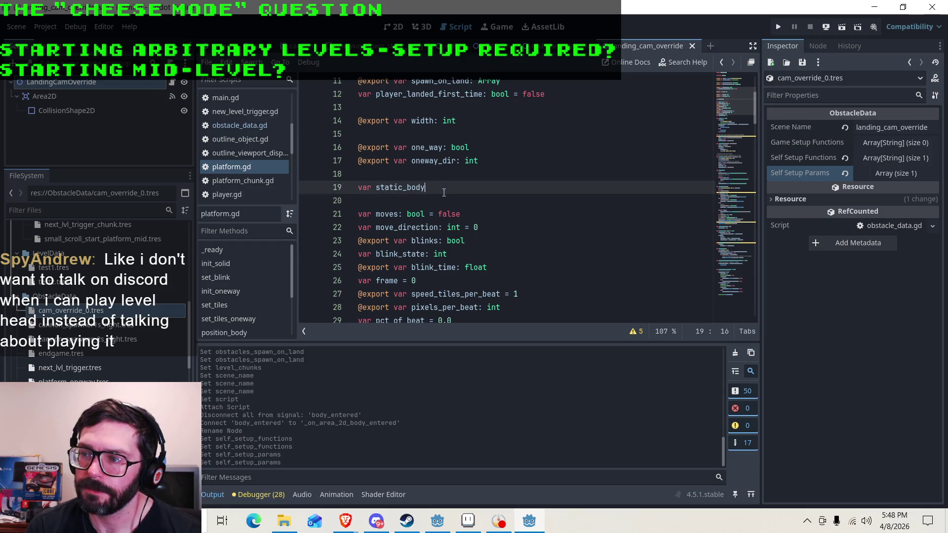
click(428, 210)
scroll(427, 198, down, 4)
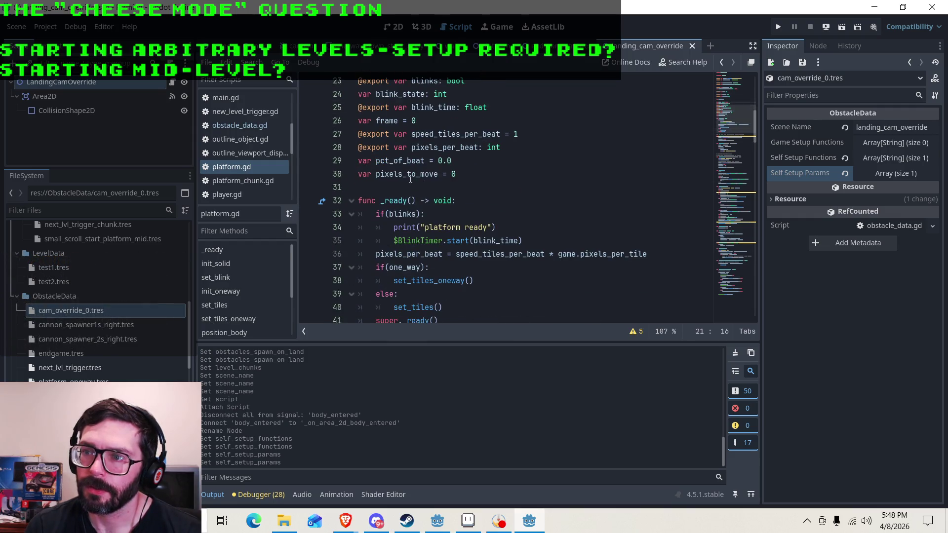
click(434, 217)
double_click(444, 227)
click(489, 280)
scroll(489, 298, down, 1)
click(459, 270)
scroll(457, 261, down, 2)
scroll(520, 221, down, 2)
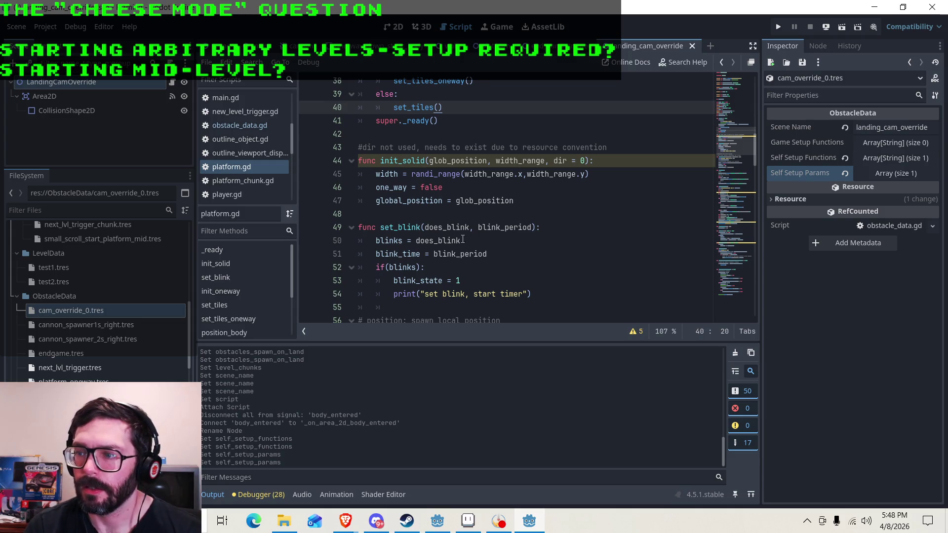
scroll(513, 225, down, 7)
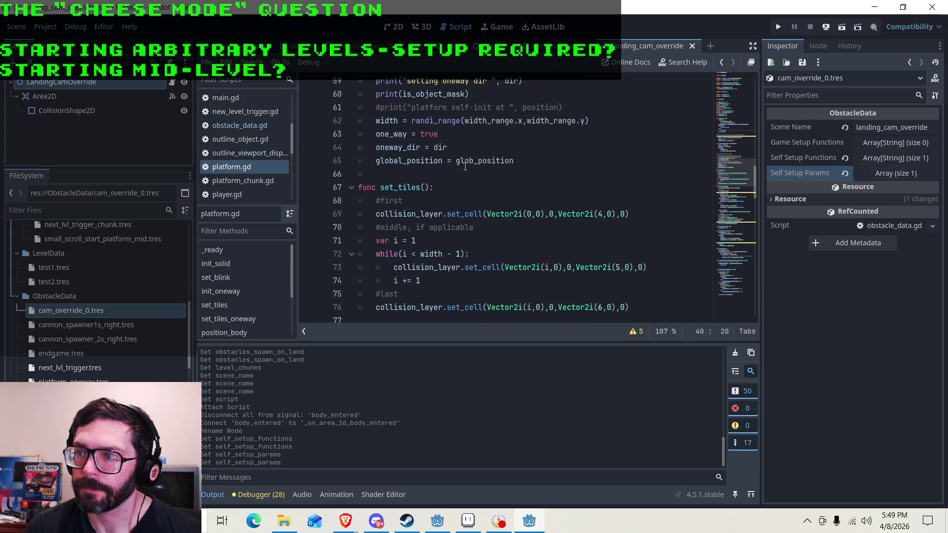
scroll(542, 162, up, 9)
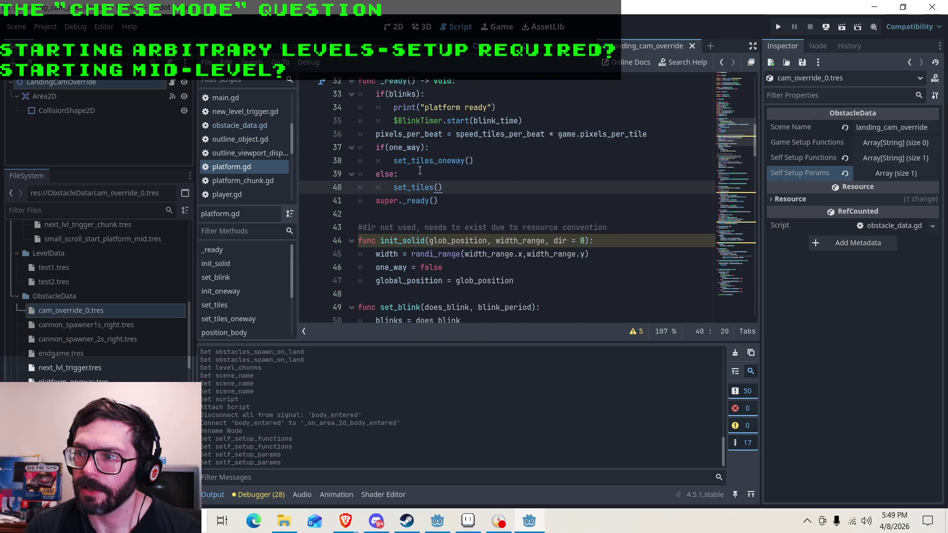
scroll(430, 206, up, 1)
mouse_move(415, 242)
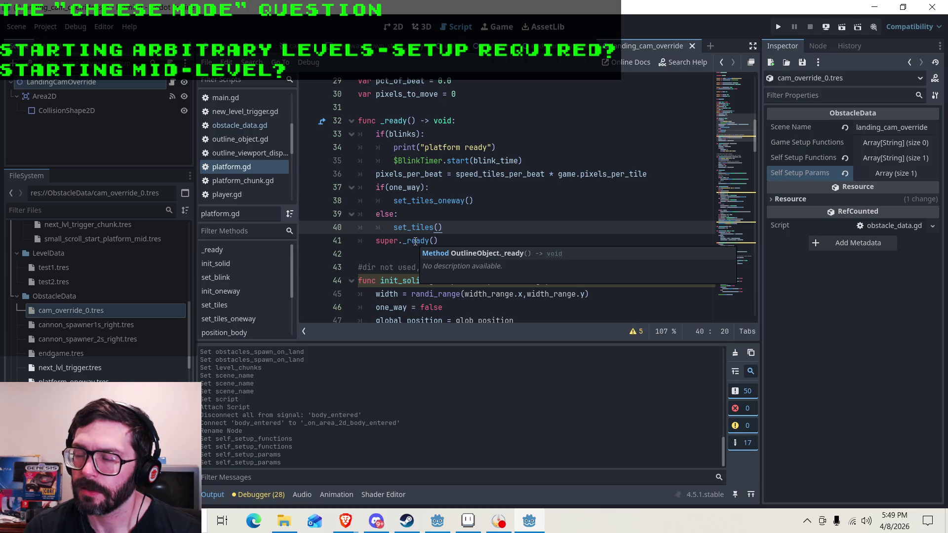
scroll(410, 188, down, 11)
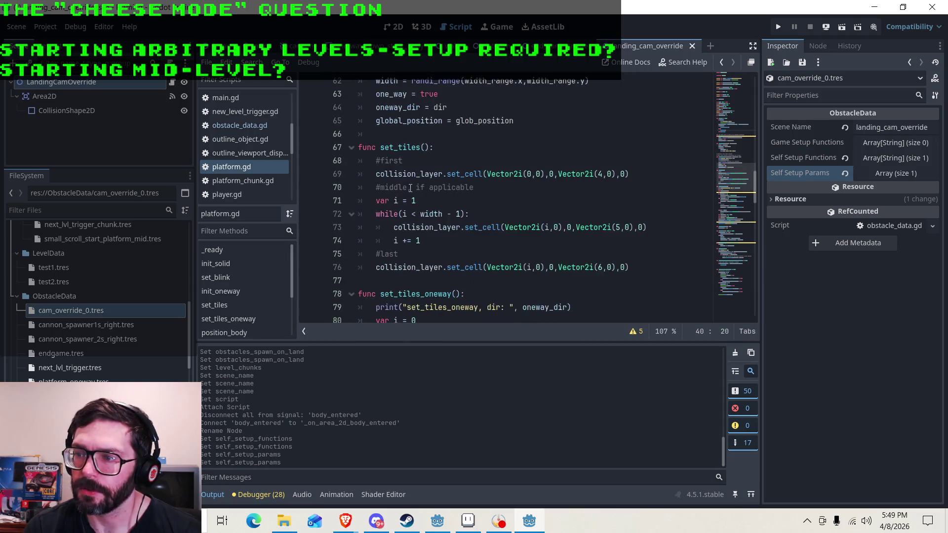
scroll(410, 189, down, 5)
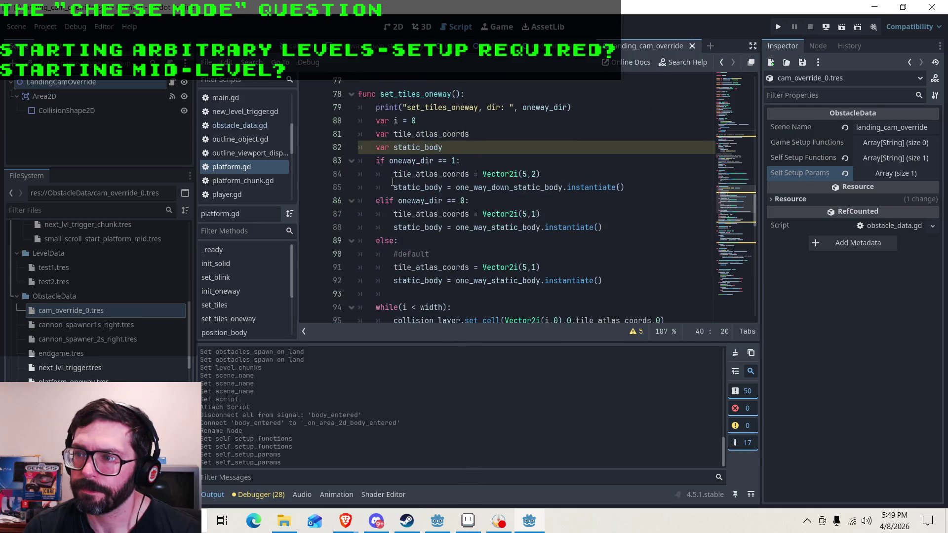
scroll(392, 182, down, 6)
scroll(447, 236, down, 4)
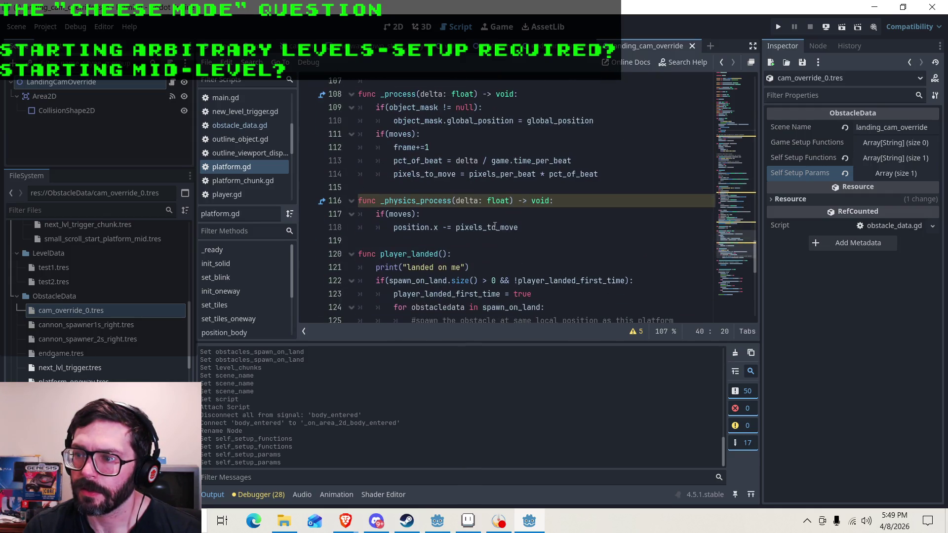
scroll(420, 147, down, 2)
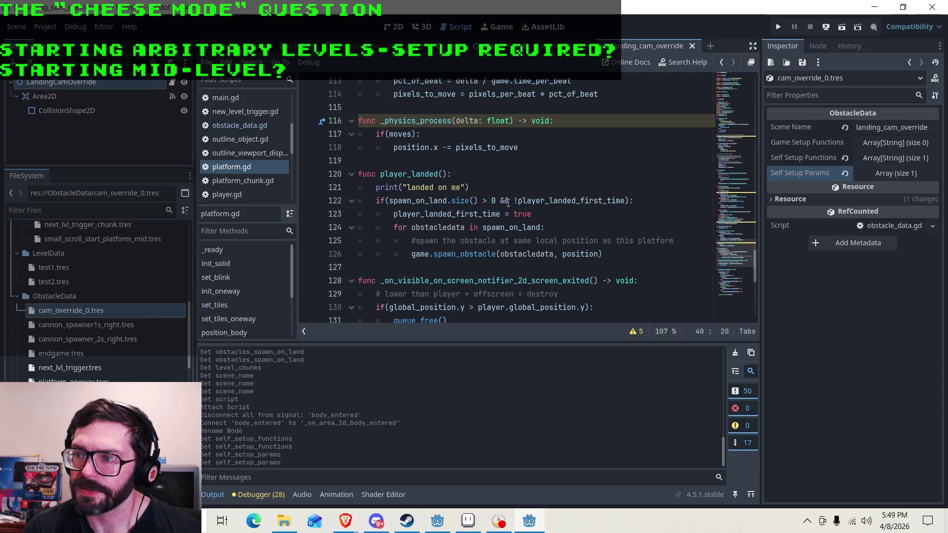
click(544, 229)
click(623, 251)
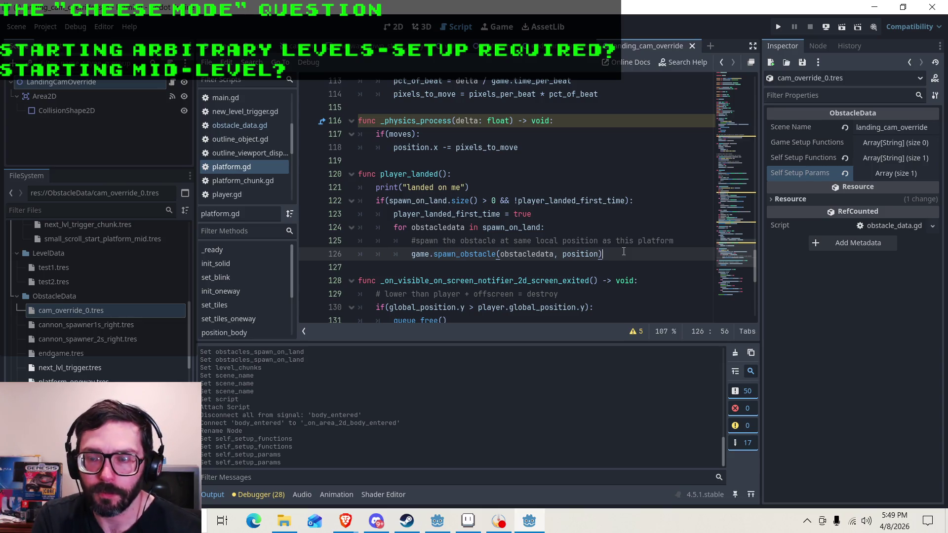
click(499, 214)
click(465, 254)
click(660, 253)
click(464, 254)
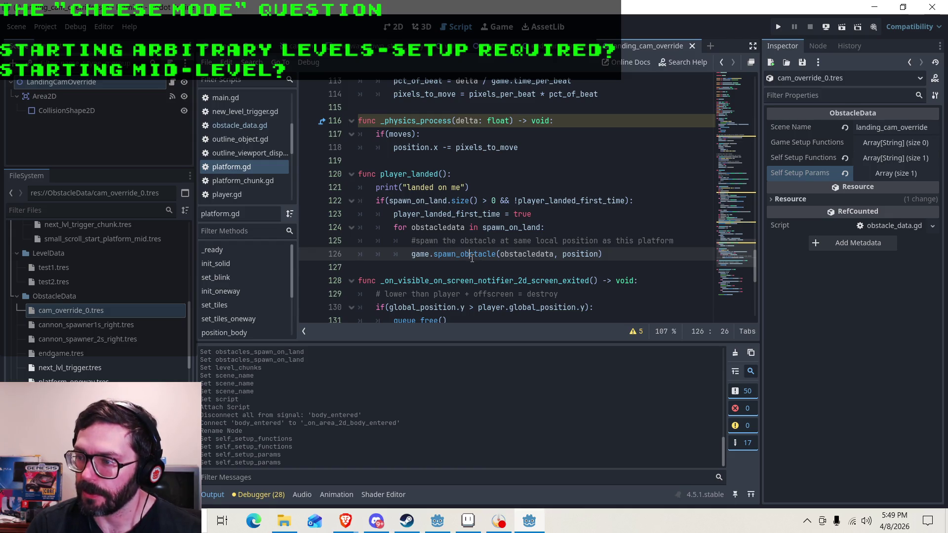
click(510, 254)
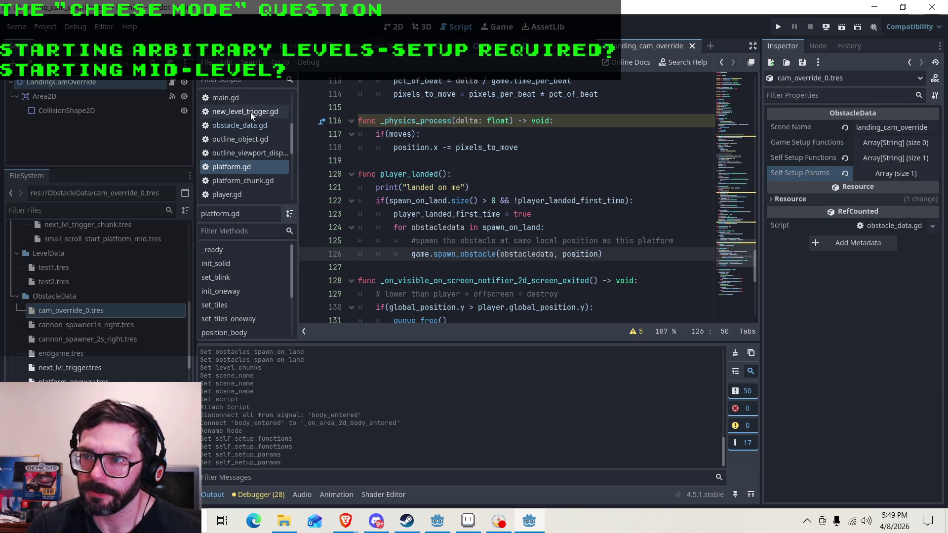
- Open obstacle_data.gd, then game.gd, and scroll to the spawn_obstacle function
click(232, 126)
scroll(227, 134, up, 3)
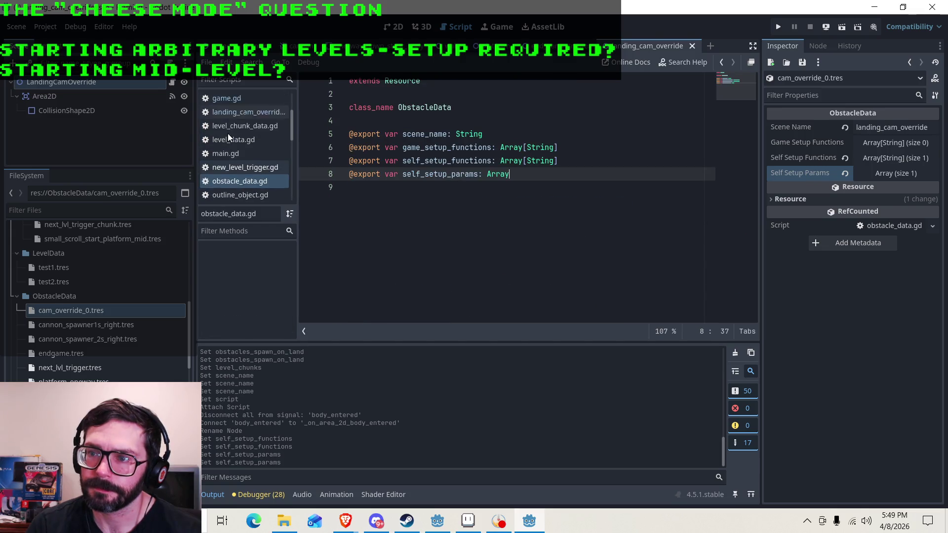
click(225, 114)
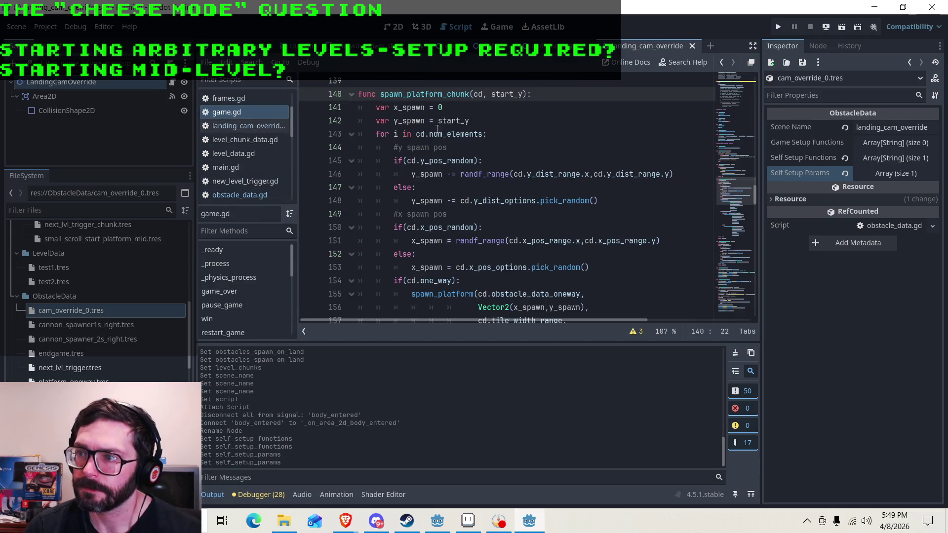
scroll(428, 125, down, 10)
scroll(417, 130, down, 8)
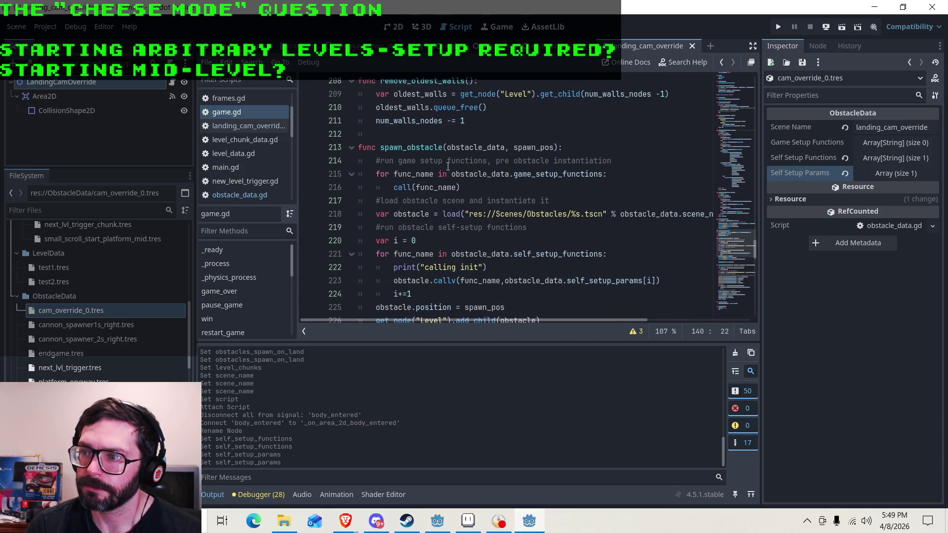
scroll(455, 170, down, 2)
scroll(462, 155, up, 1)
- Study the self-setup loop's callv line using self_setup_params[i], then open landing_cam_override.gd
click(504, 148)
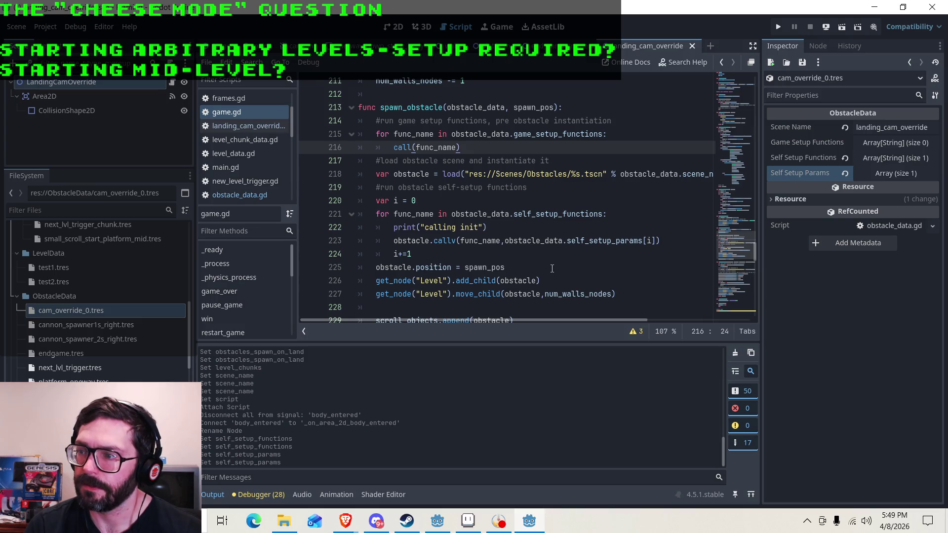
drag(377, 213, 415, 254)
key(Escape)
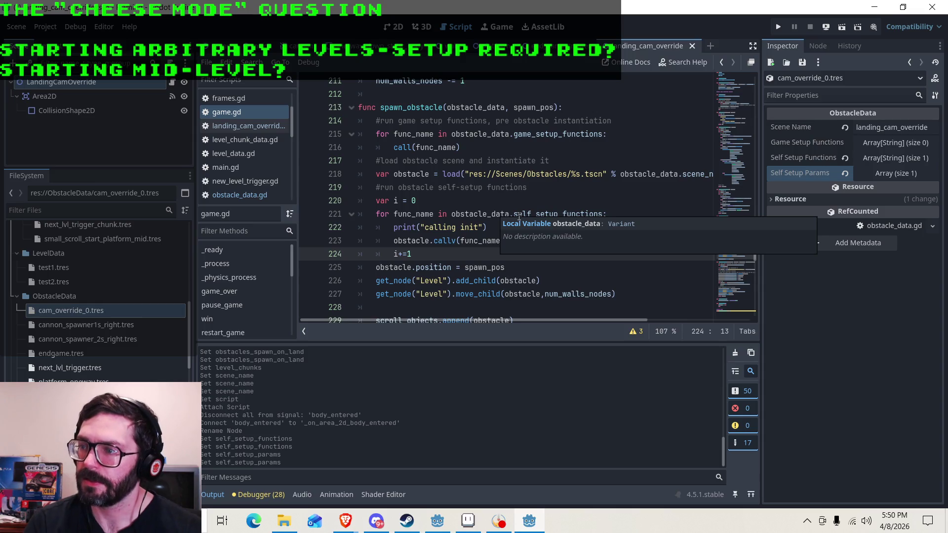
key(Up)
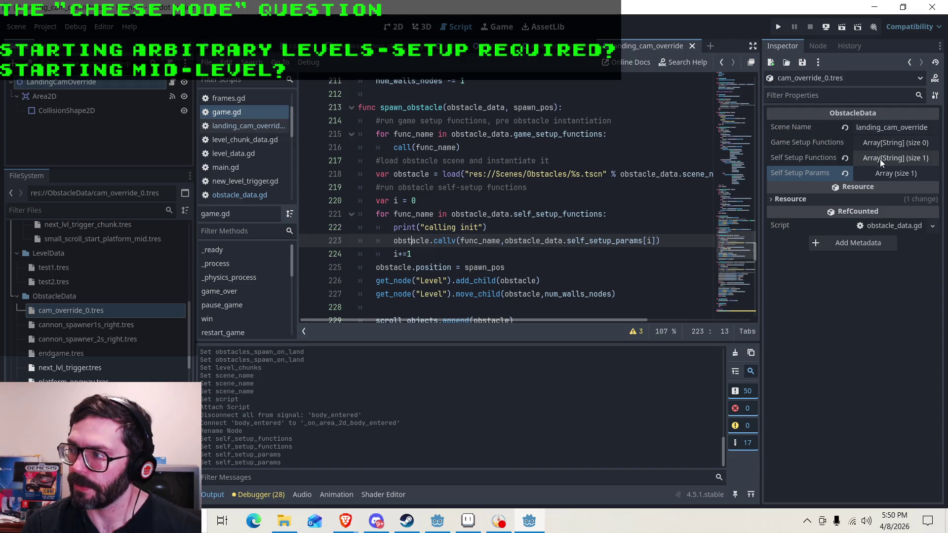
click(654, 241)
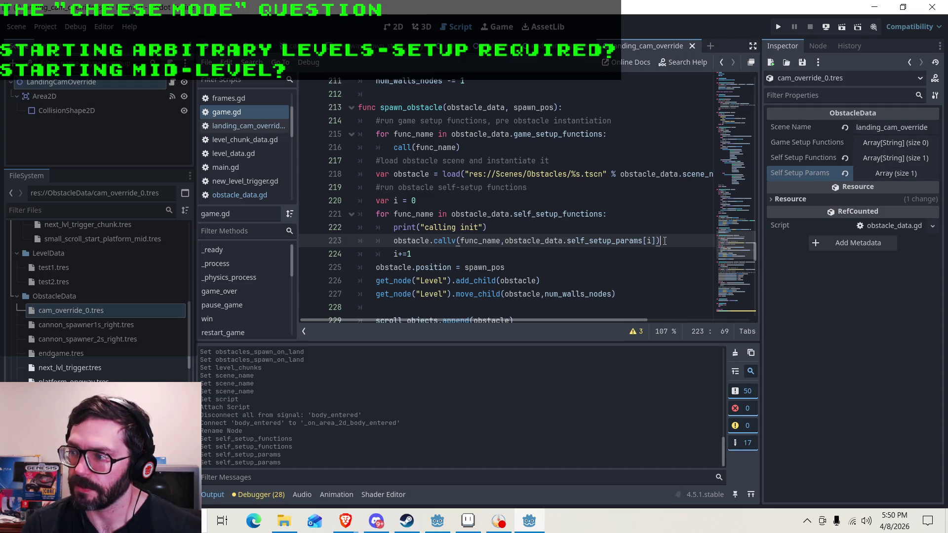
click(496, 241)
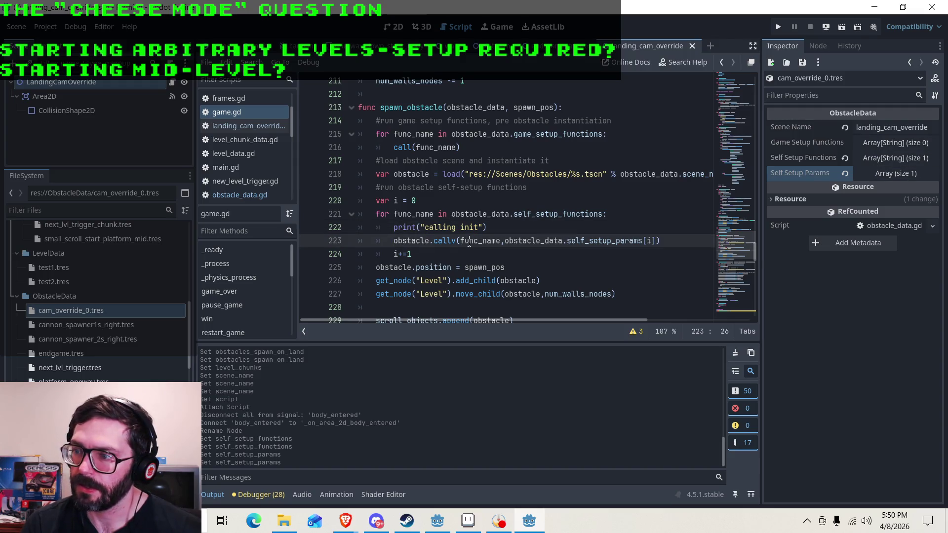
click(241, 127)
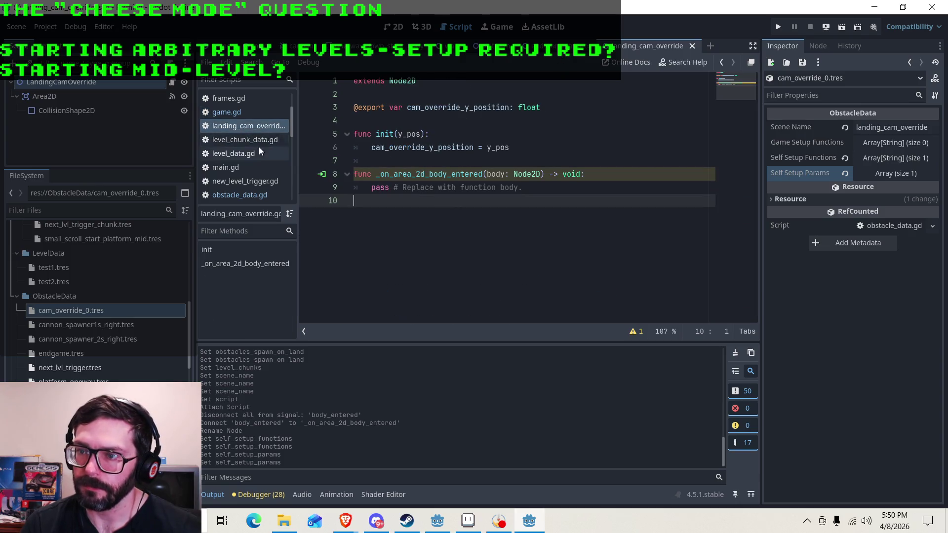
scroll(235, 144, down, 3)
scroll(235, 151, down, 2)
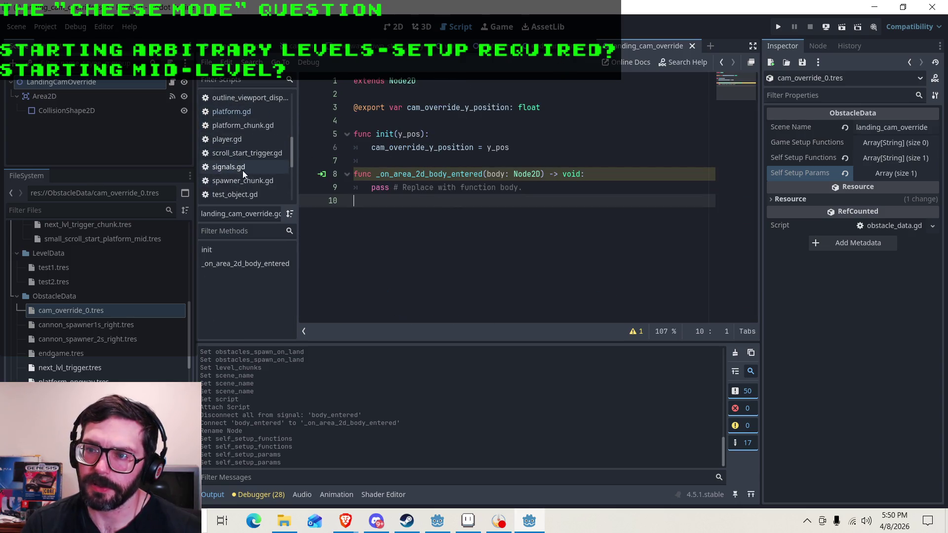
right_click(241, 153)
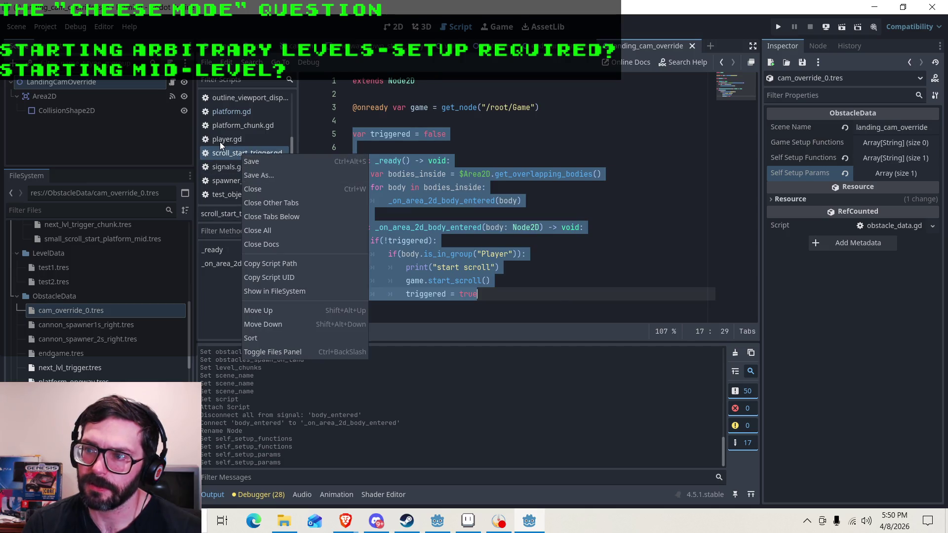
click(220, 141)
click(516, 146)
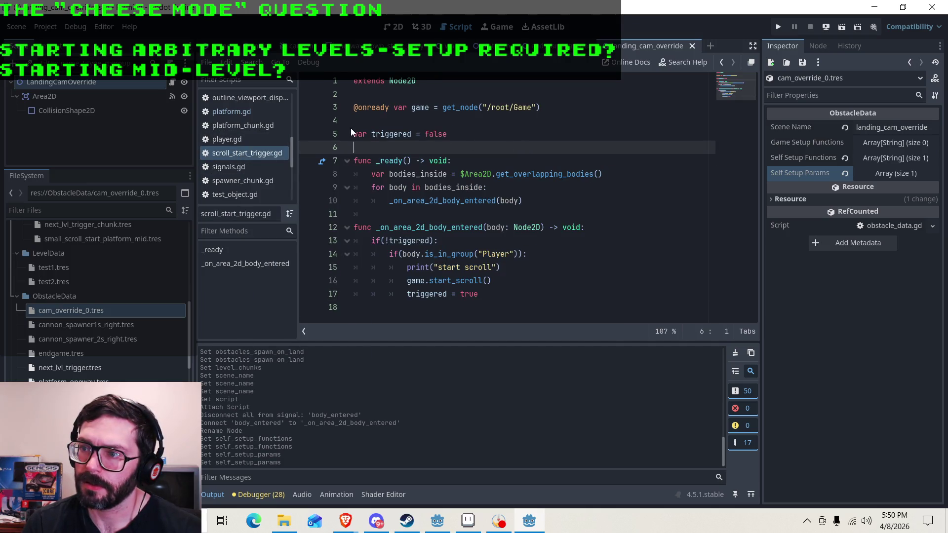
mouse_move(353, 134)
mouse_down()
mouse_move(489, 138)
mouse_move(372, 134)
mouse_move(324, 111)
mouse_up()
key(ctrl+c)
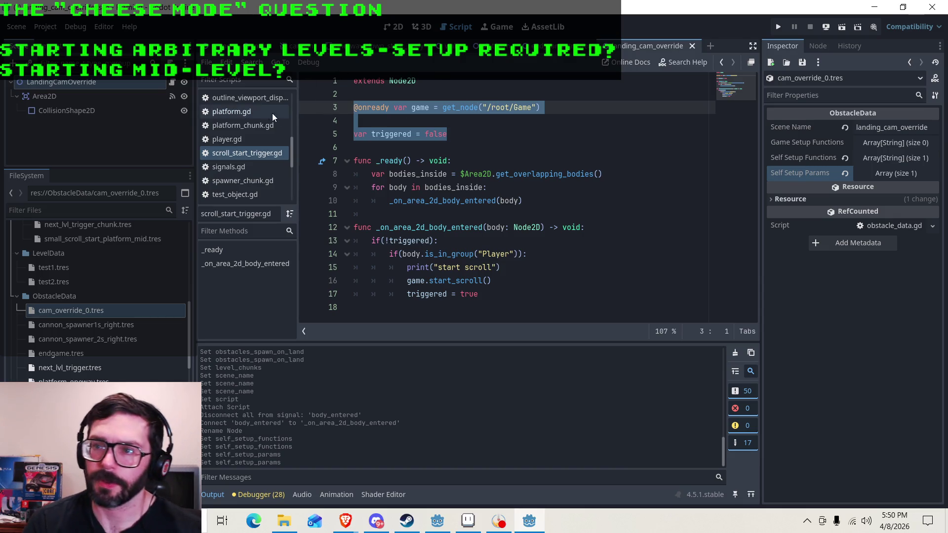
scroll(245, 138, up, 2)
scroll(246, 138, up, 5)
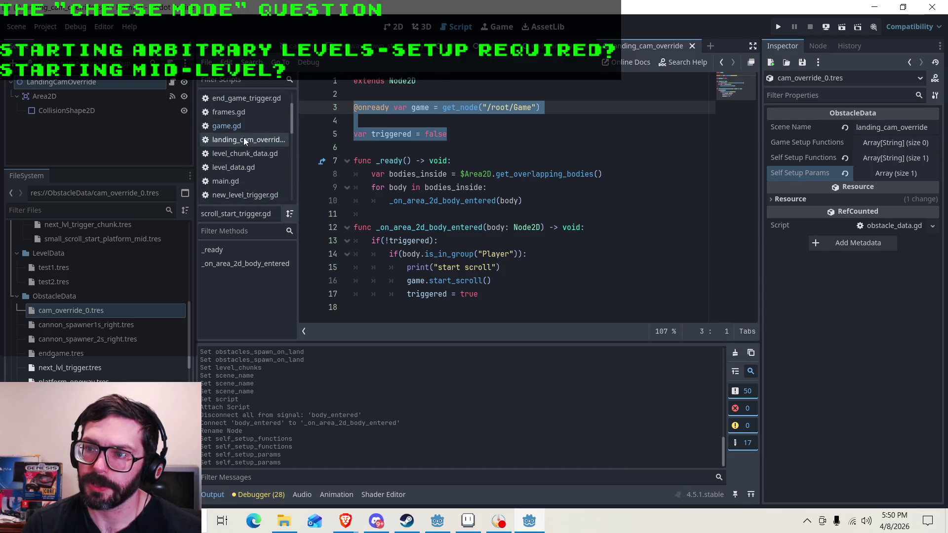
- Paste the game reference and triggered flag lines at the top of landing_cam_override.gd
click(243, 139)
click(394, 105)
click(381, 118)
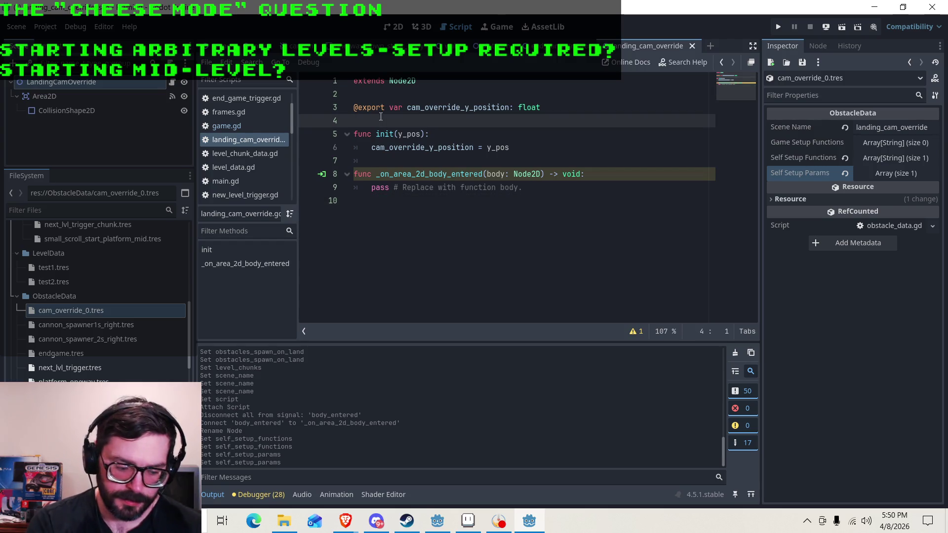
key(Return)
key(Up)
key(Up)
key(Up)
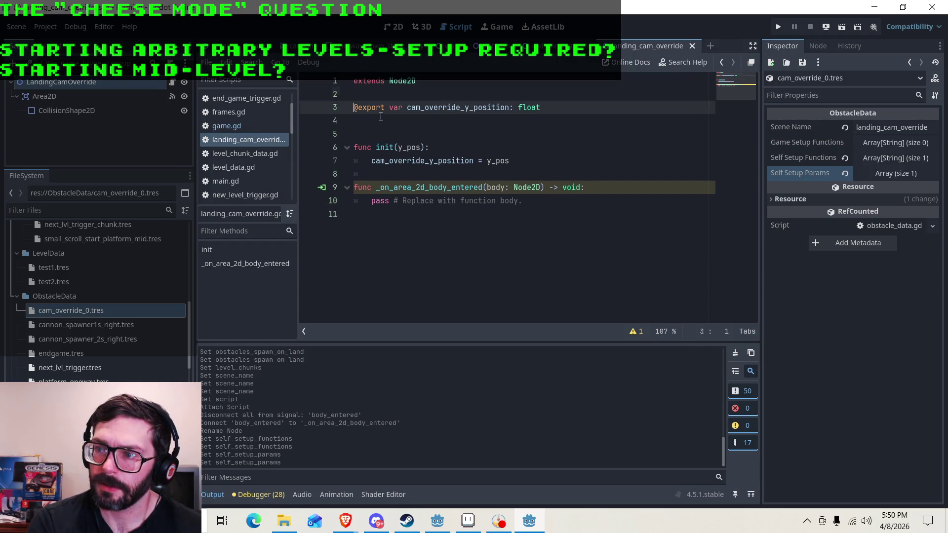
key(Return)
key(ctrl+v)
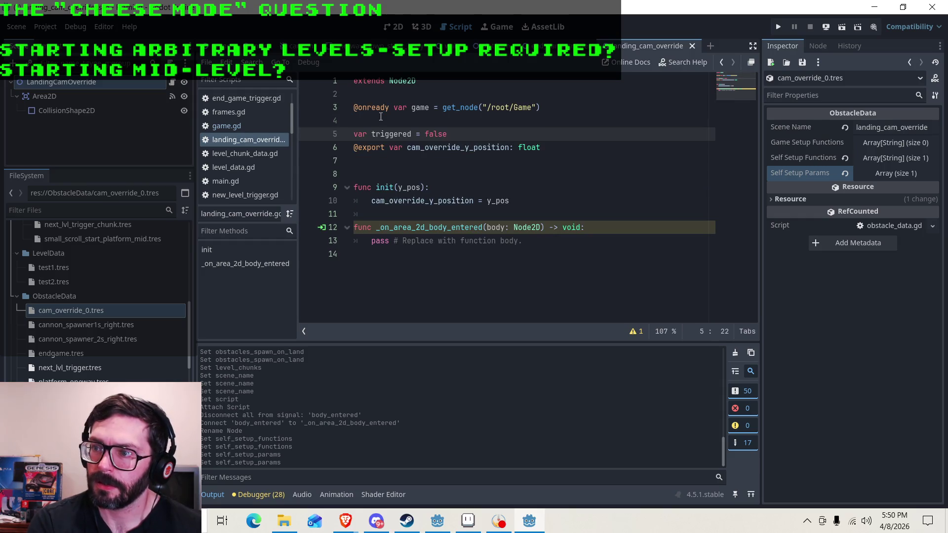
drag(472, 130, 333, 130)
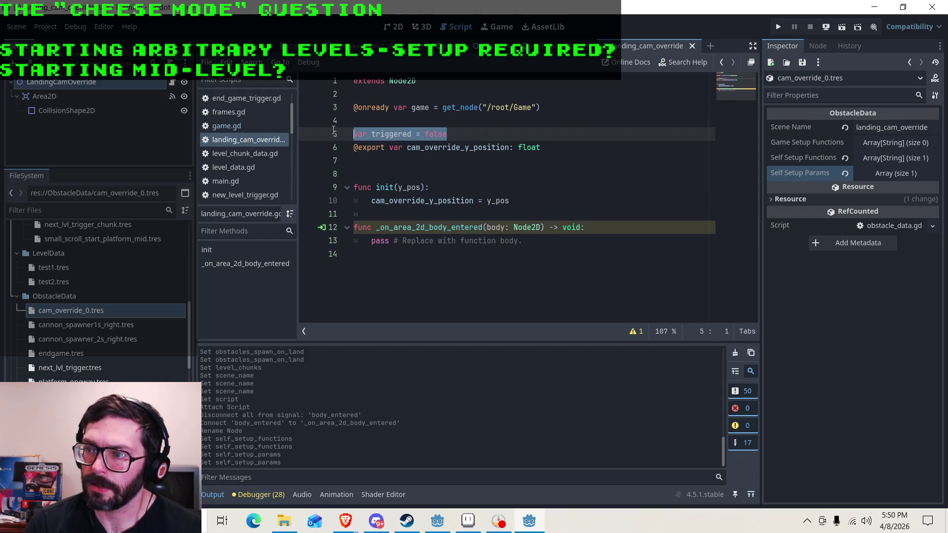
key(ctrl+x)
click(368, 168)
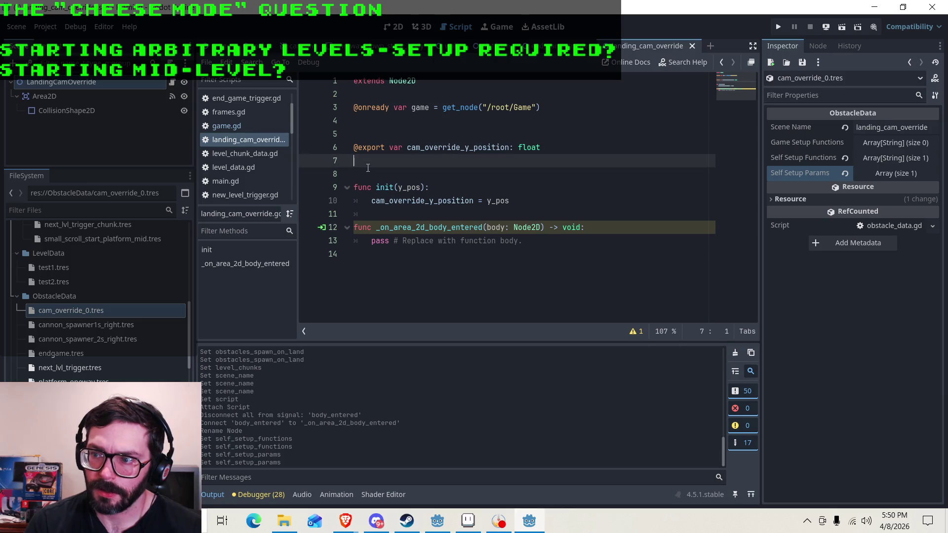
key(Return)
key(ctrl+v)
click(367, 139)
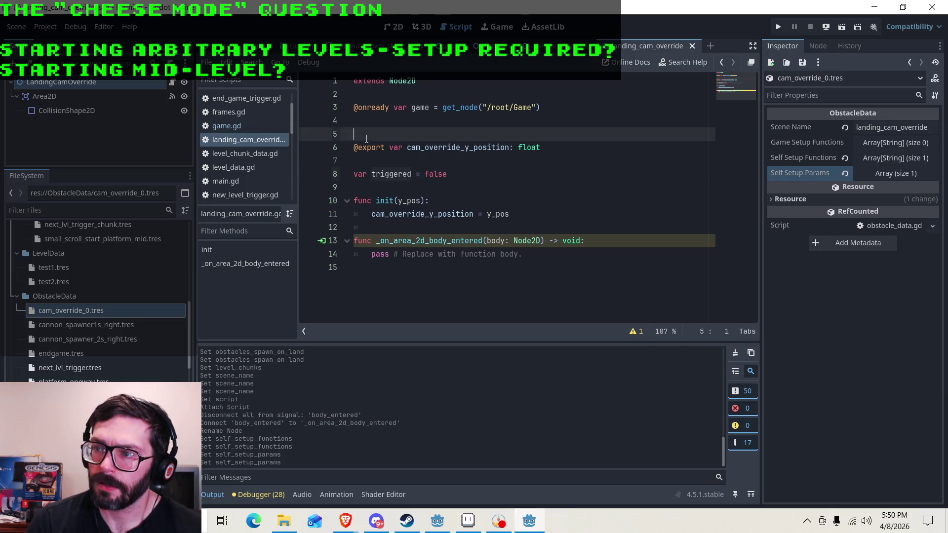
key(BackSpace)
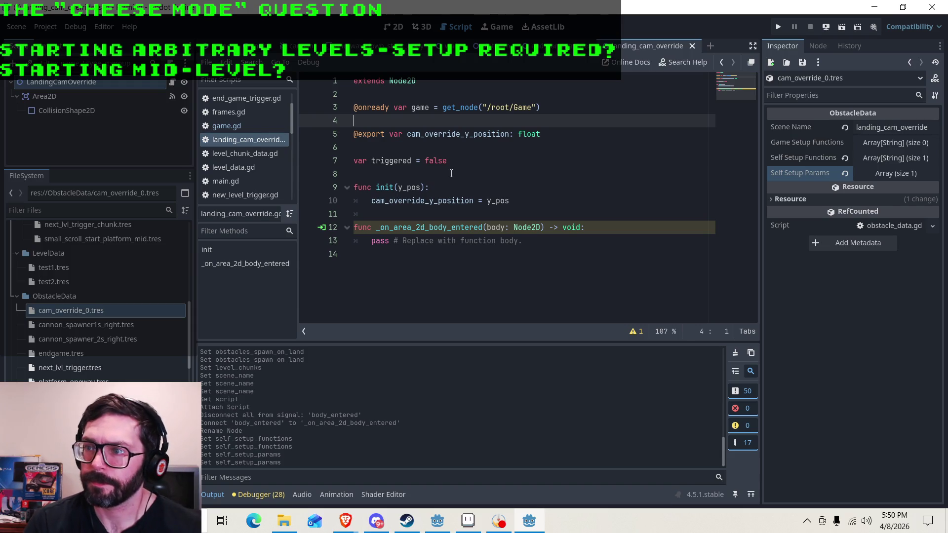
click(451, 173)
click(543, 189)
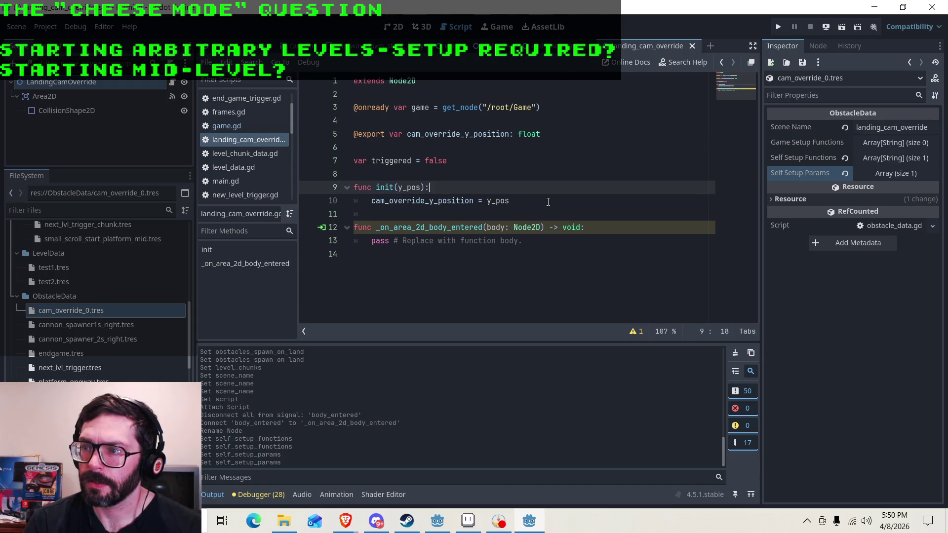
- Switch from landing_cam_override.gd to the scroll_start_trigger.gd script
key(Down)
key(End)
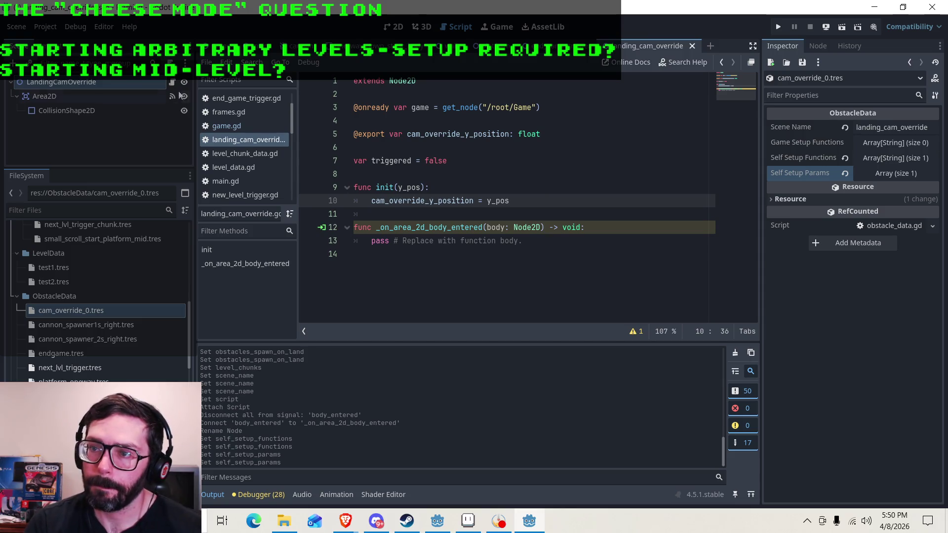
scroll(251, 179, down, 3)
scroll(240, 158, down, 2)
click(238, 166)
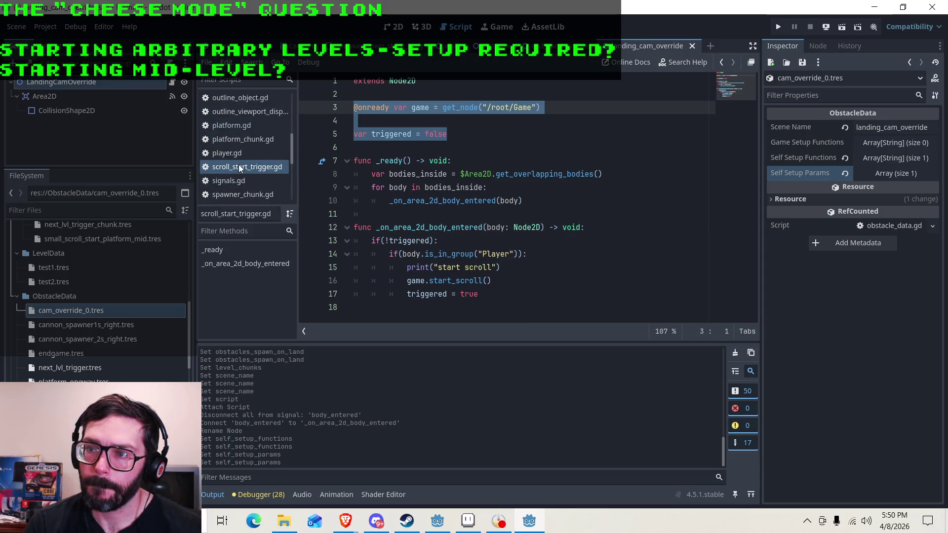
- Select and copy the _ready function with its overlapping-bodies check
click(558, 204)
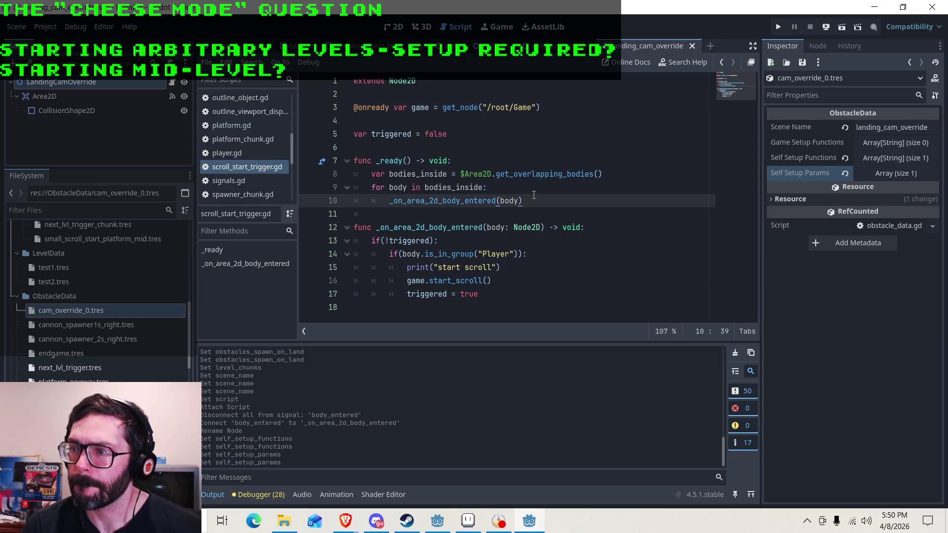
mouse_move(531, 200)
mouse_down()
mouse_move(394, 190)
mouse_move(354, 175)
mouse_up()
right_click(412, 177)
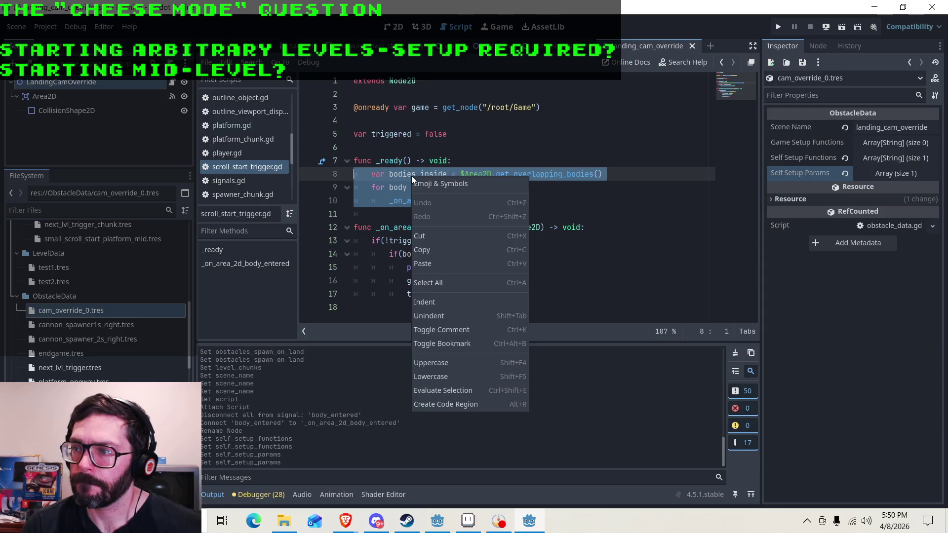
click(408, 196)
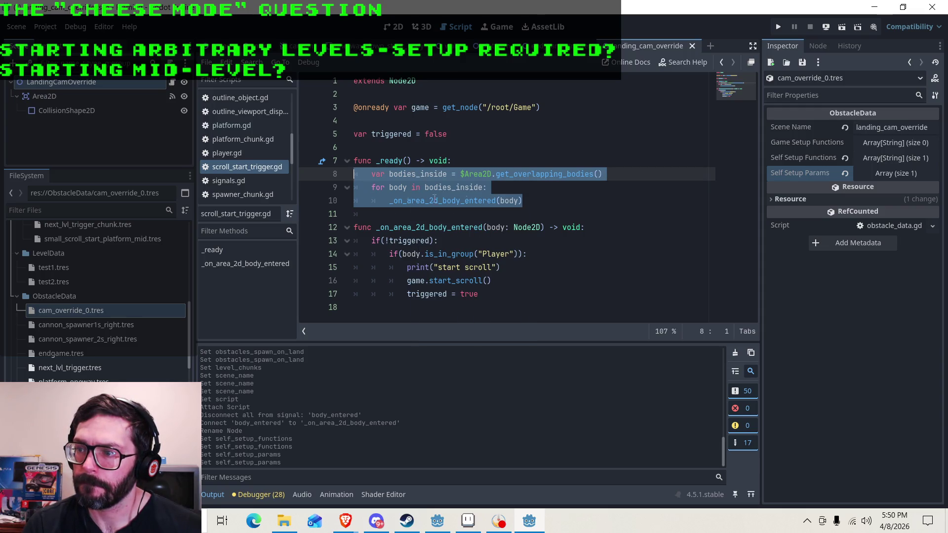
click(547, 198)
mouse_move(534, 203)
mouse_down()
mouse_move(355, 174)
mouse_move(354, 160)
mouse_up()
right_click(422, 174)
click(433, 242)
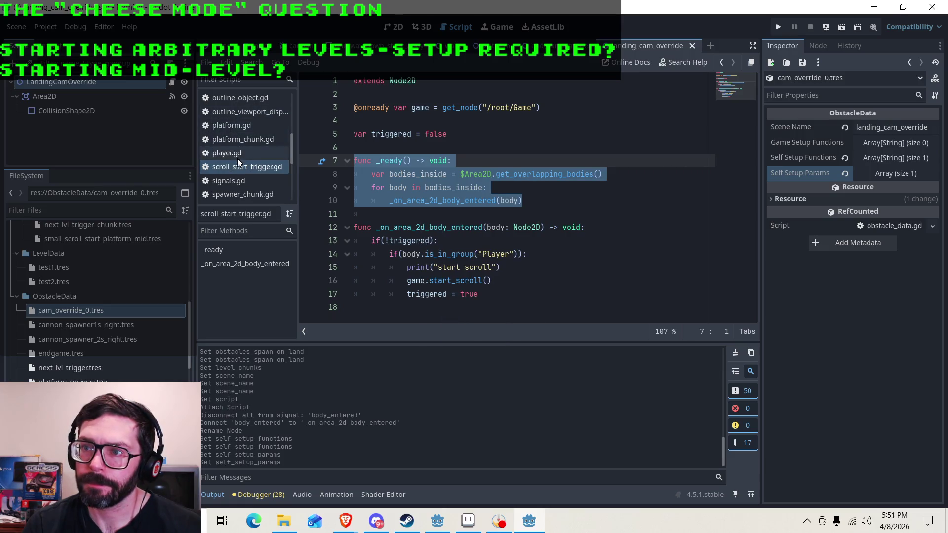
- Copy the _ready and body-entered functions together, then return to landing_cam_override.gd
scroll(238, 157, up, 3)
click(494, 281)
mouse_move(483, 294)
mouse_down()
mouse_move(356, 294)
mouse_move(354, 160)
mouse_up()
right_click(410, 169)
click(423, 249)
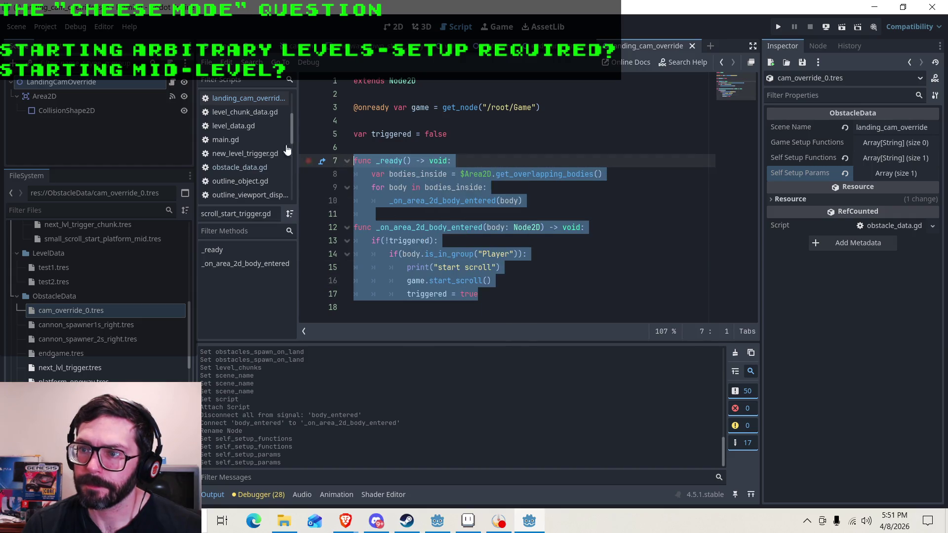
click(242, 99)
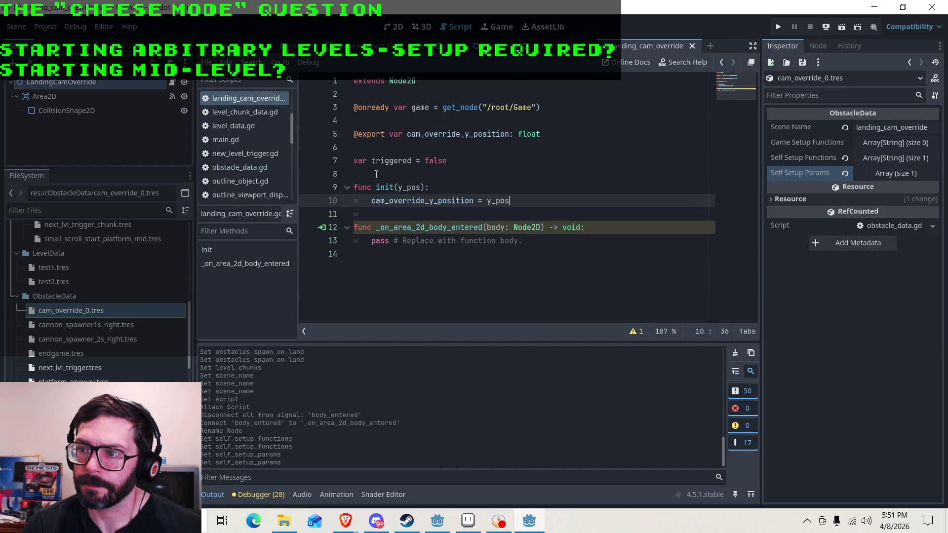
- Paste the trigger code at line 9 and delete the duplicate empty body-entered stub
click(376, 174)
key(Return)
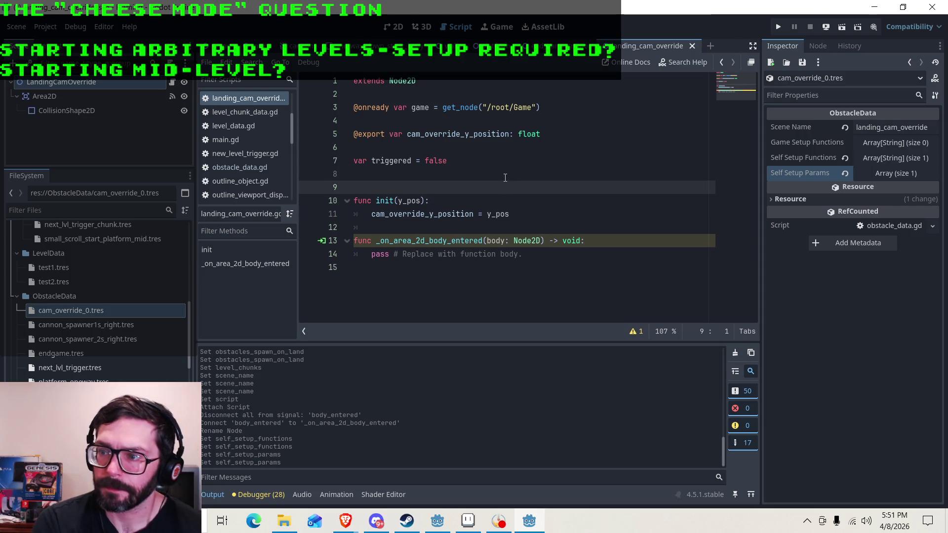
key(ctrl+v)
scroll(488, 152, down, 2)
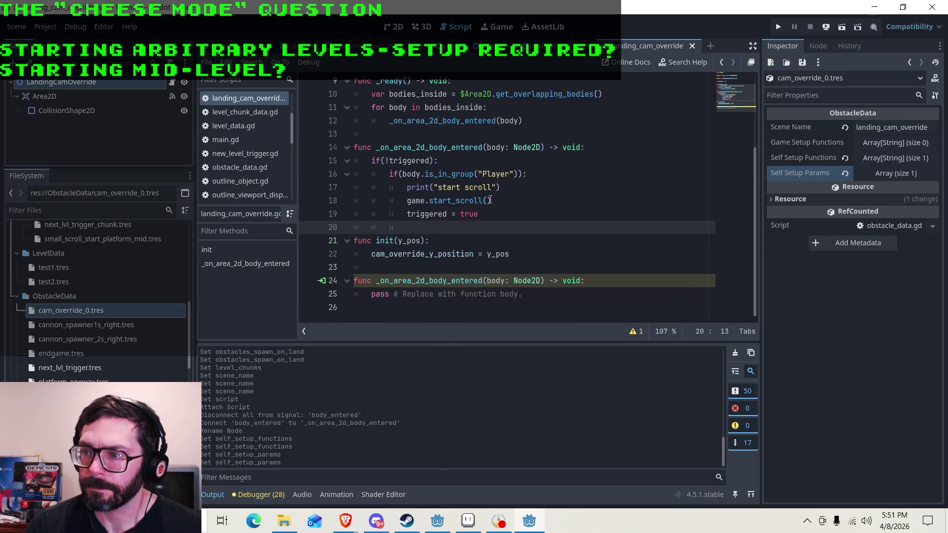
click(462, 281)
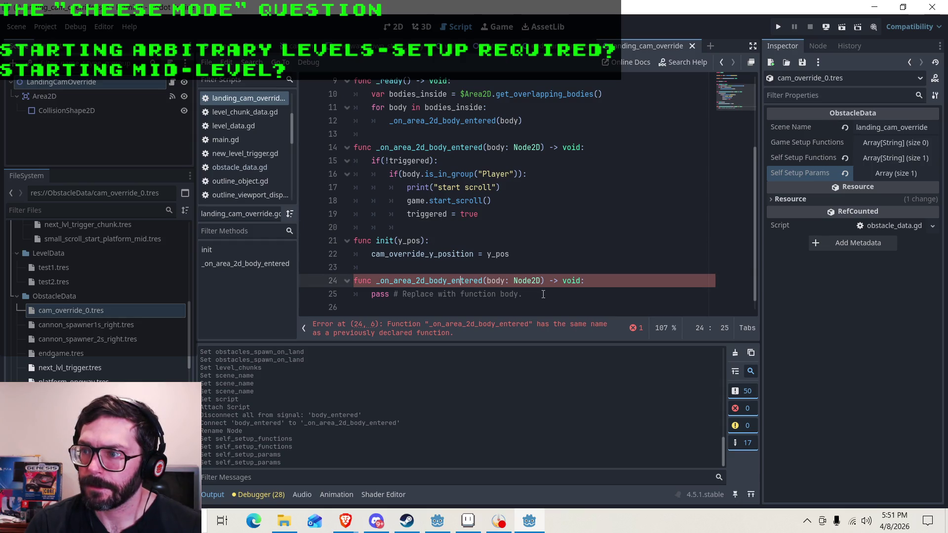
drag(542, 295, 336, 281)
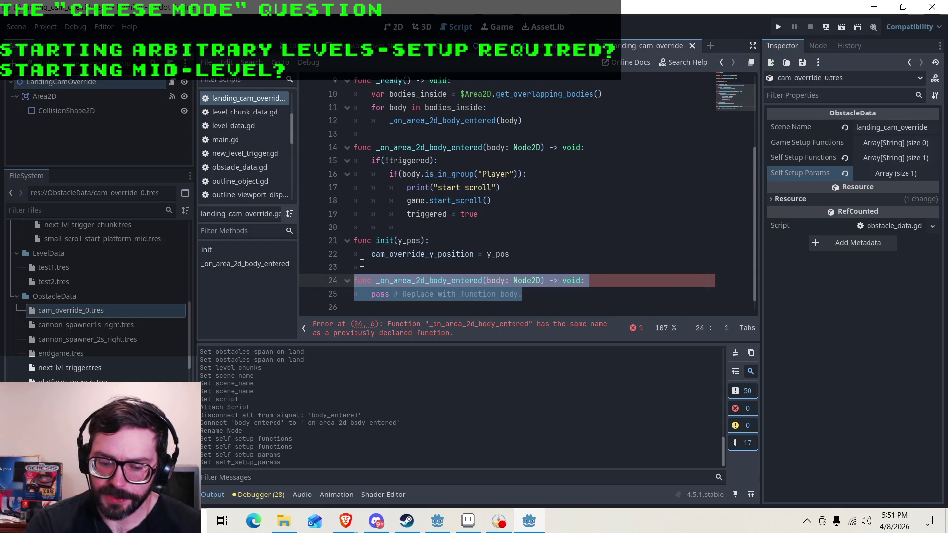
key(BackSpace)
key(BackSpace)
key(BackSpace)
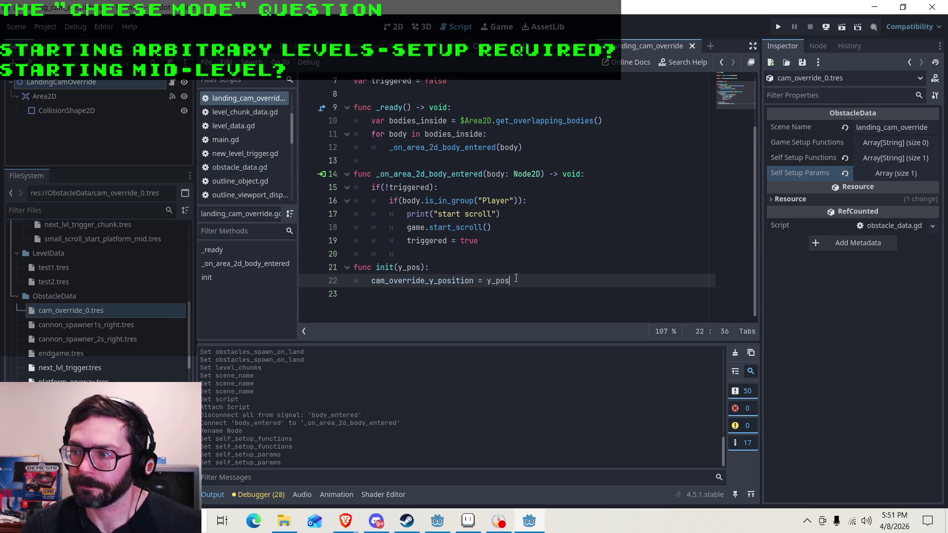
- Move init(y_pos) to just after _ready with blank lines around it, and save
drag(509, 281, 306, 267)
key(BackSpace)
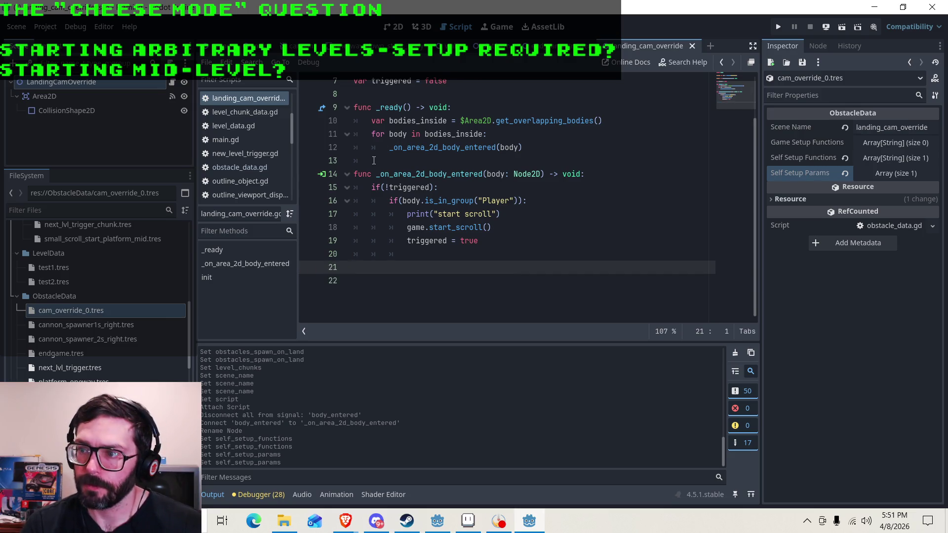
click(501, 161)
key(Return)
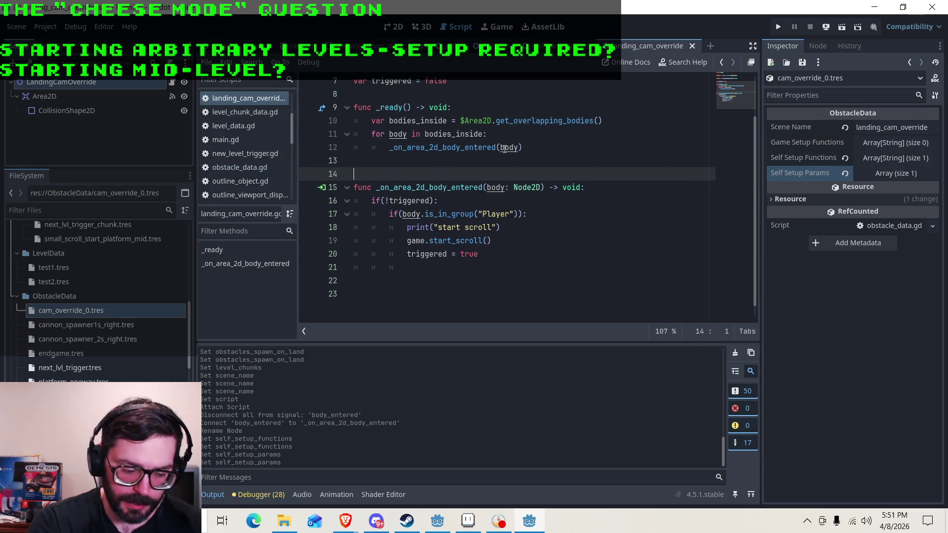
key(ctrl+z)
key(ctrl+z)
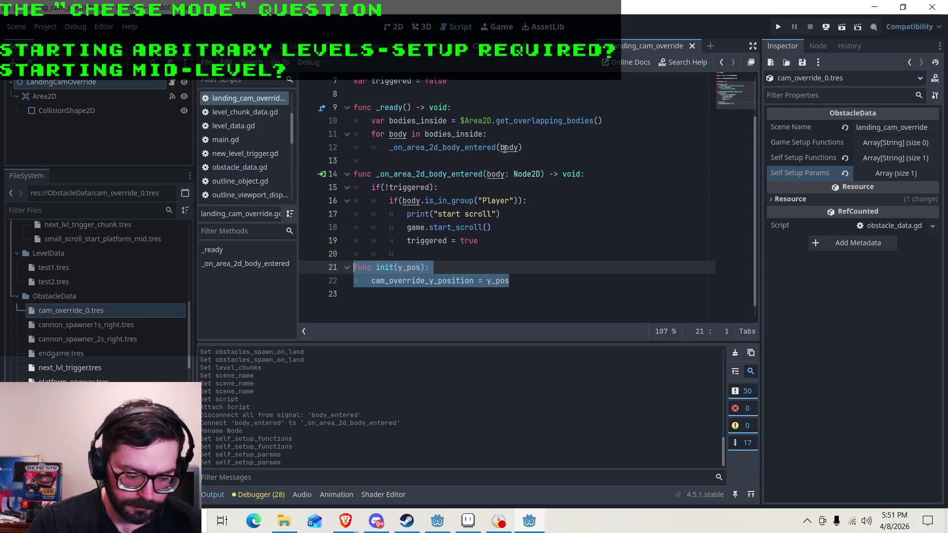
key(BackSpace)
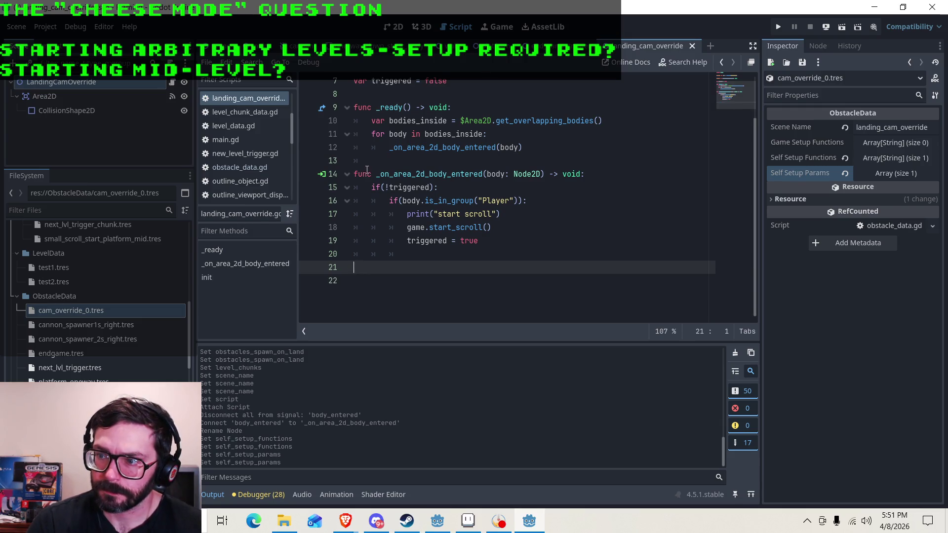
click(409, 163)
key(ctrl+v)
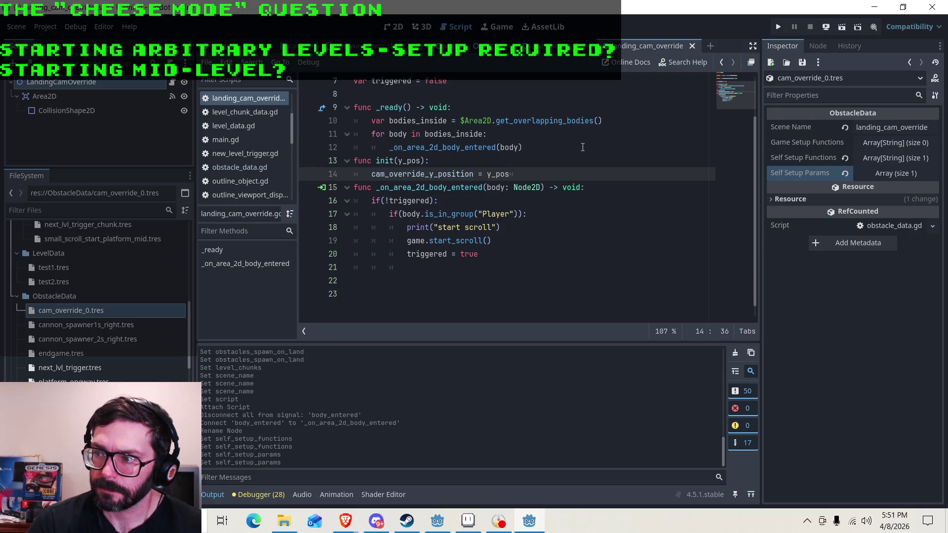
click(576, 152)
key(Return)
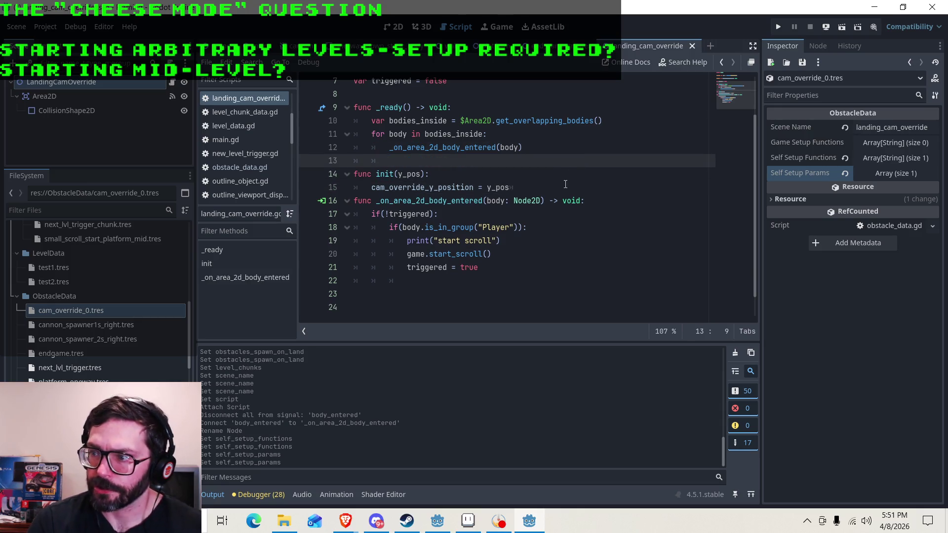
click(559, 186)
key(Return)
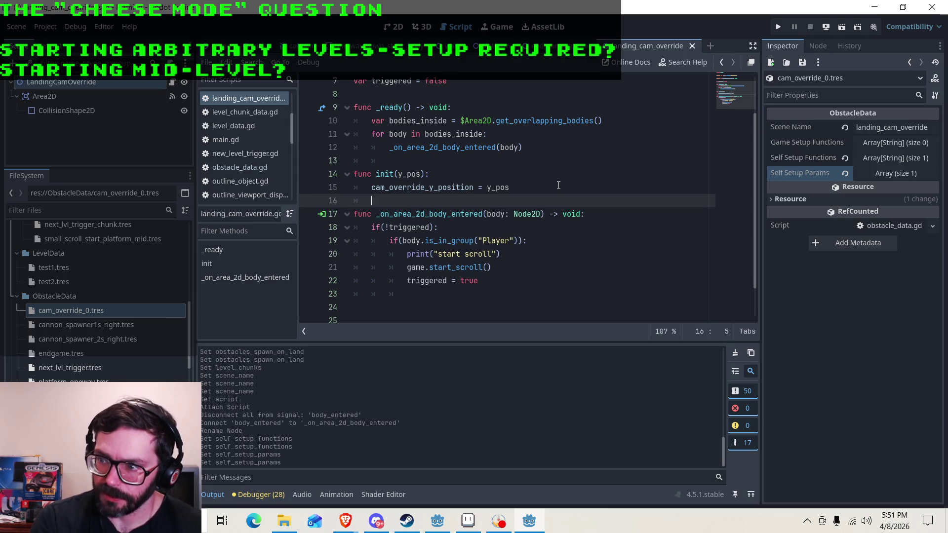
key(ctrl+s)
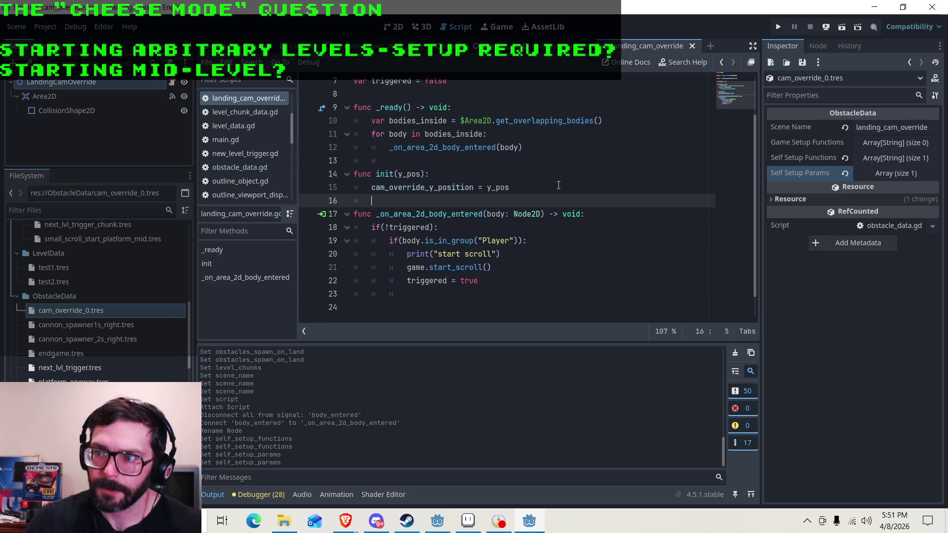
- Review the handler's Player group check, start-scroll print and start_scroll call
click(510, 241)
click(462, 253)
click(509, 267)
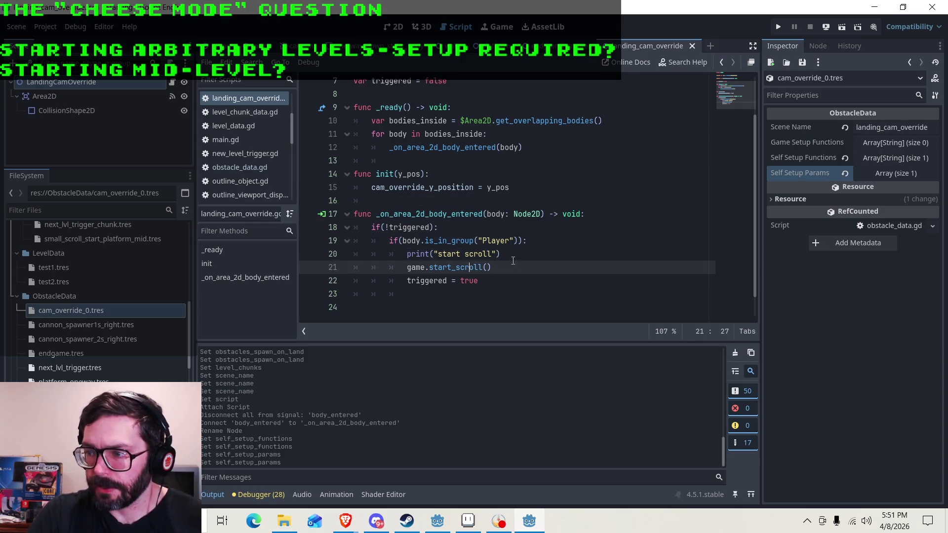
drag(492, 267, 425, 264)
click(474, 254)
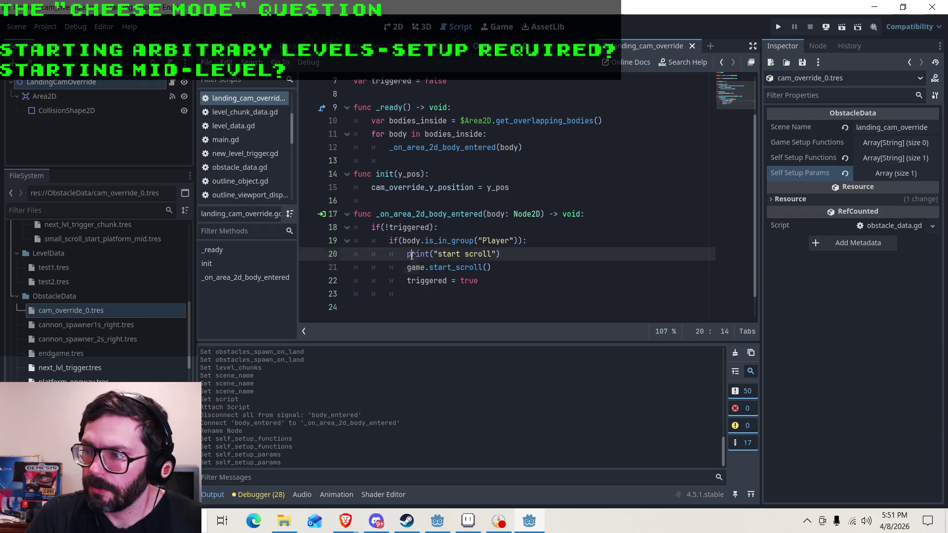
click(495, 241)
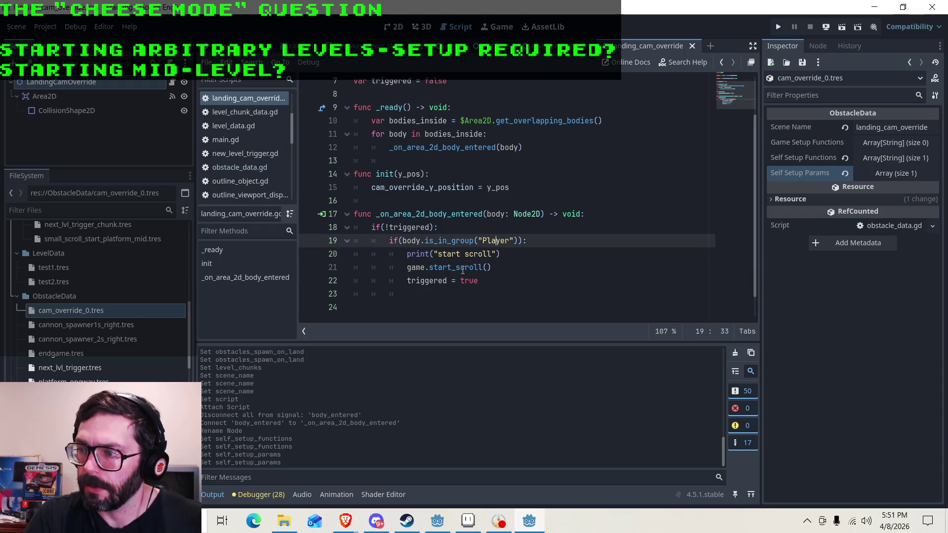
key(Left)
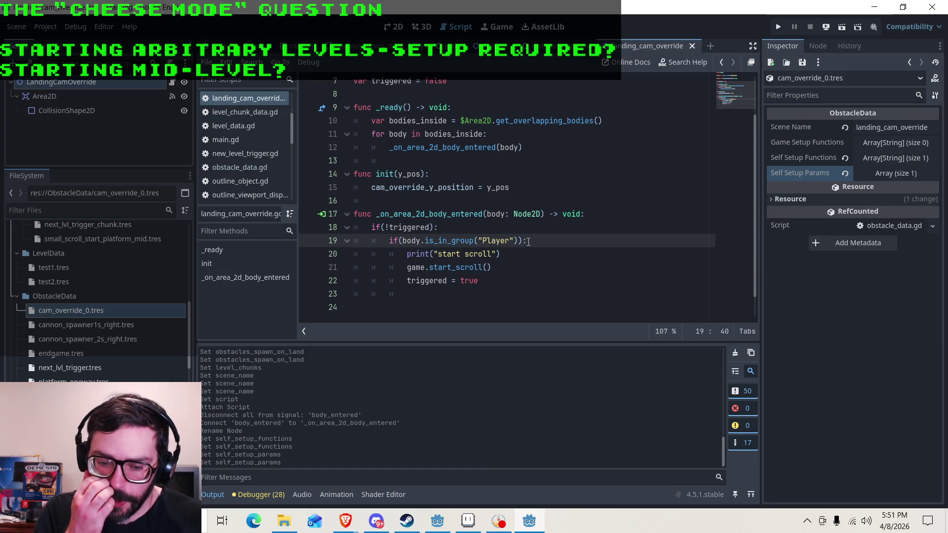
scroll(441, 173, up, 2)
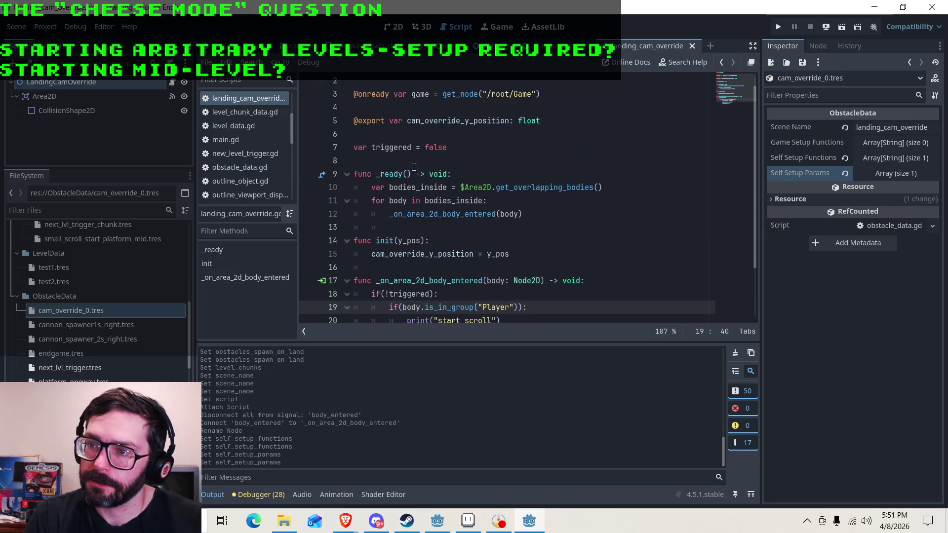
- Open platform.gd and inspect its landing code around the spawn_obstacle call on line 126
scroll(247, 143, down, 3)
click(222, 127)
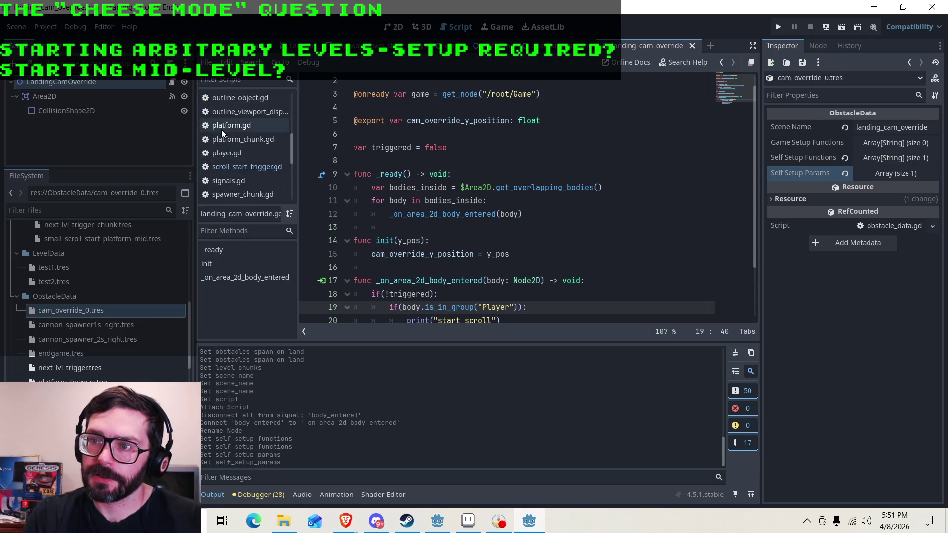
scroll(423, 181, down, 1)
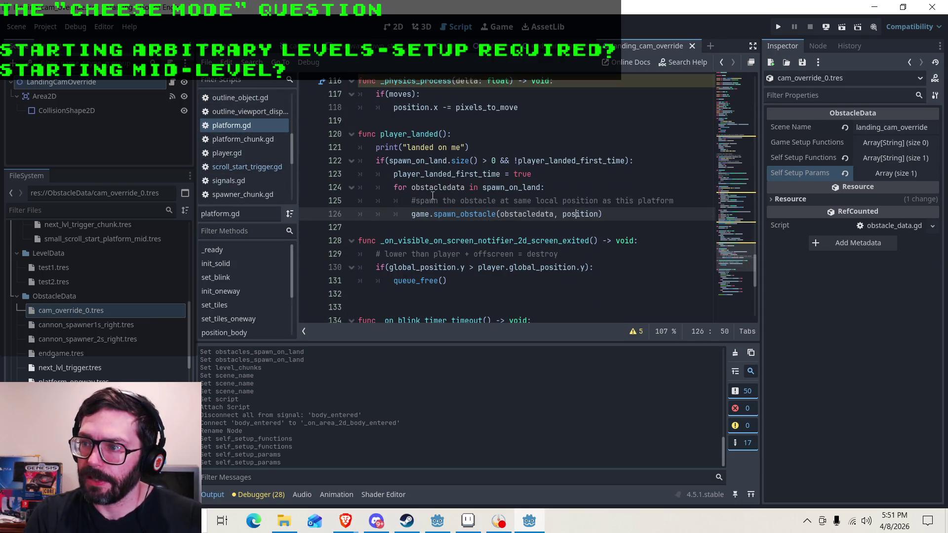
click(471, 177)
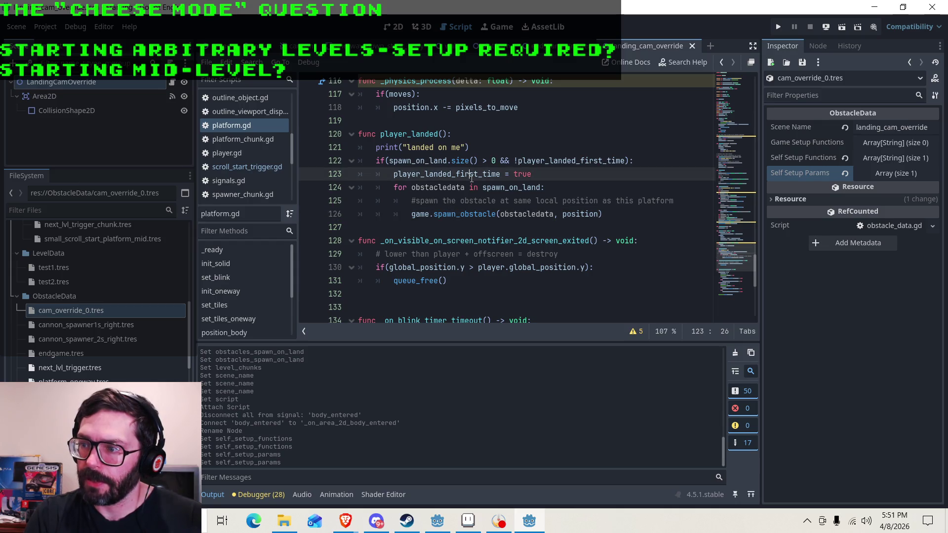
click(462, 202)
click(460, 214)
click(457, 180)
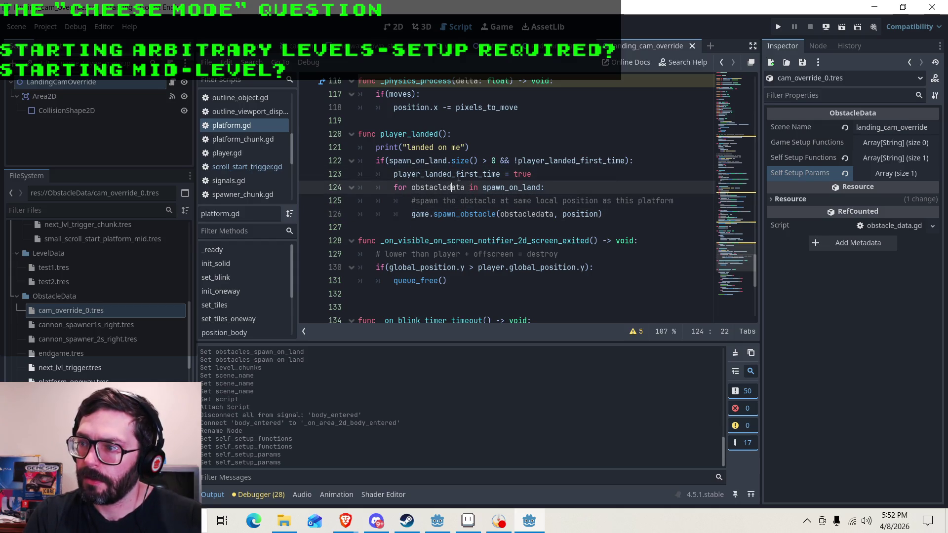
click(460, 214)
- Check the landed print line and the end of line 123 near the spawn_obstacle call
click(424, 148)
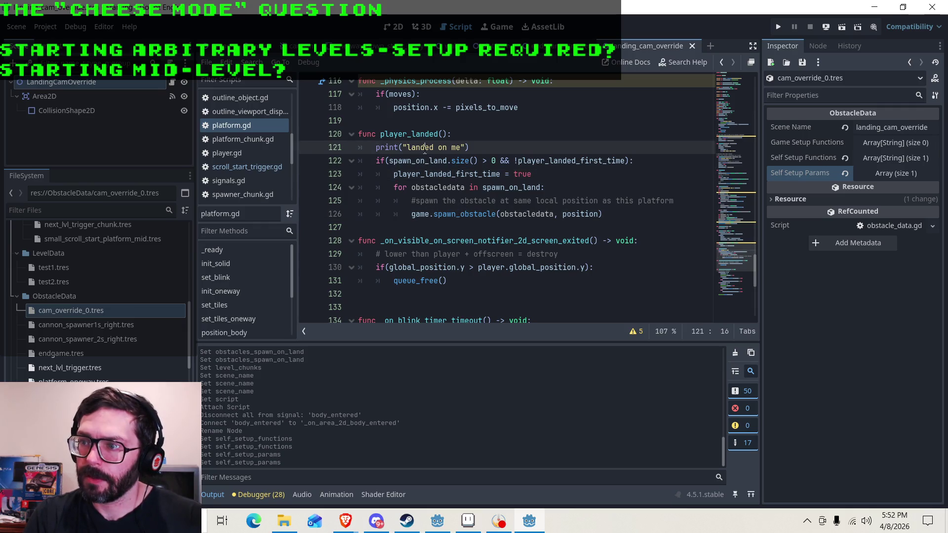
scroll(261, 135, up, 4)
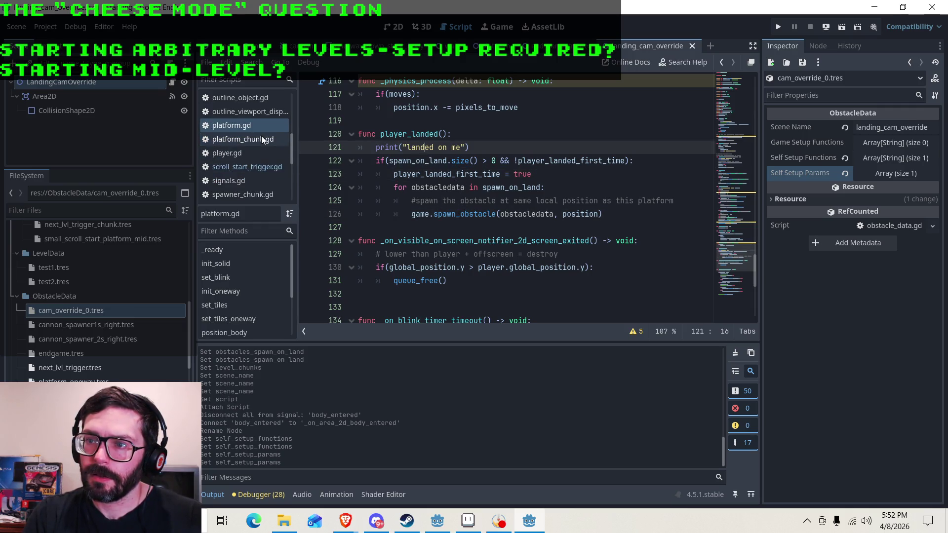
scroll(262, 141, down, 1)
click(542, 174)
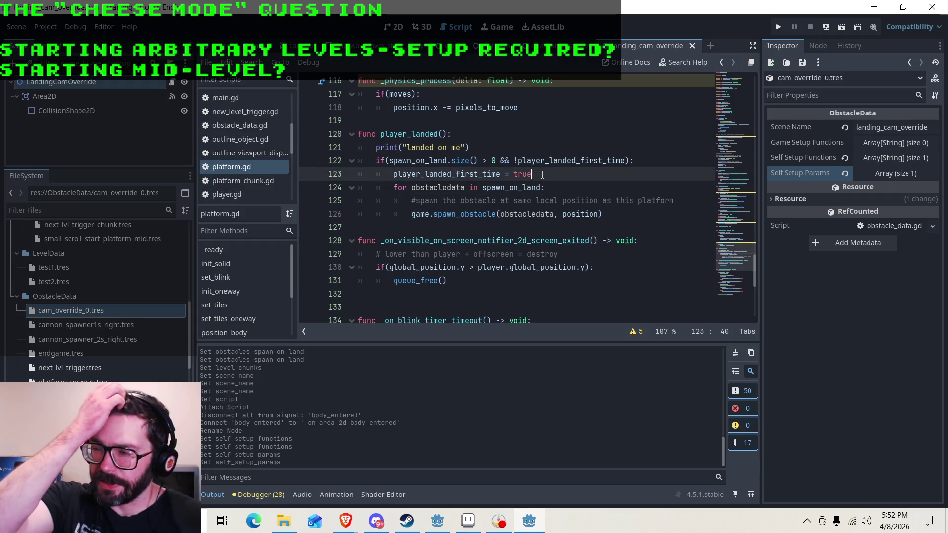
click(461, 213)
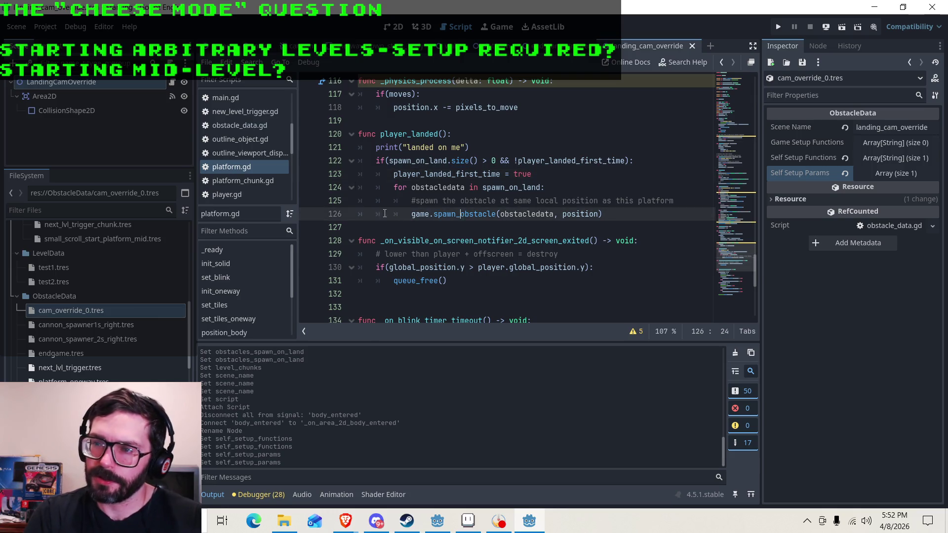
scroll(226, 132, up, 7)
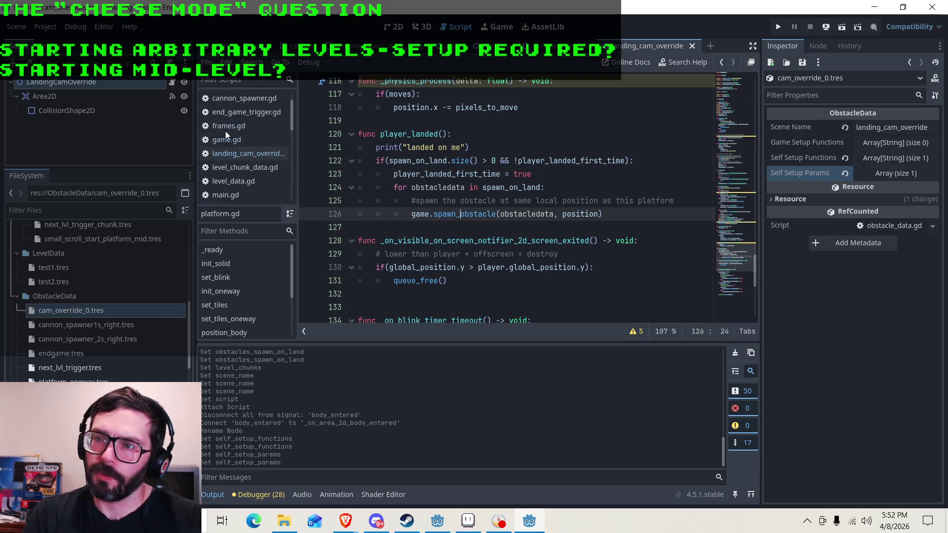
- Switch to game.gd and scroll down to the on_player_landed signal handler
click(237, 140)
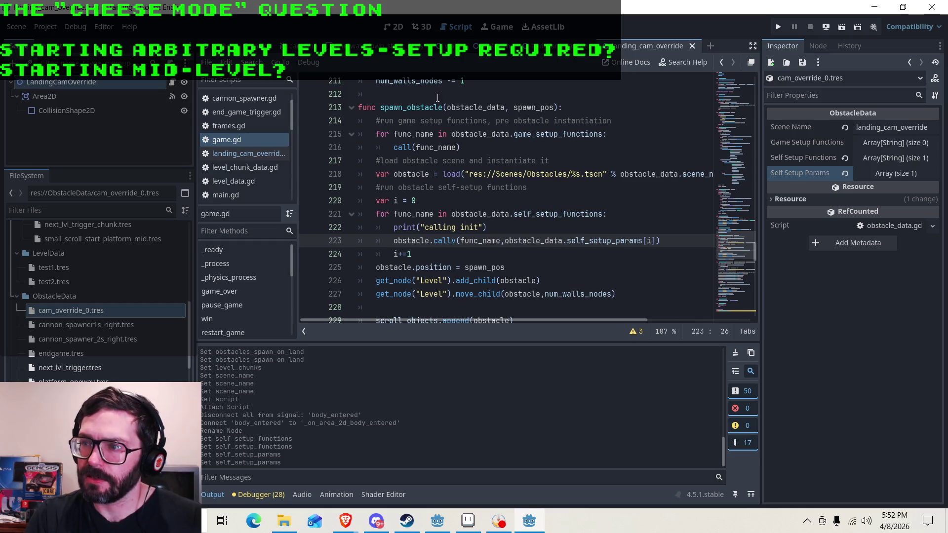
scroll(456, 212, down, 11)
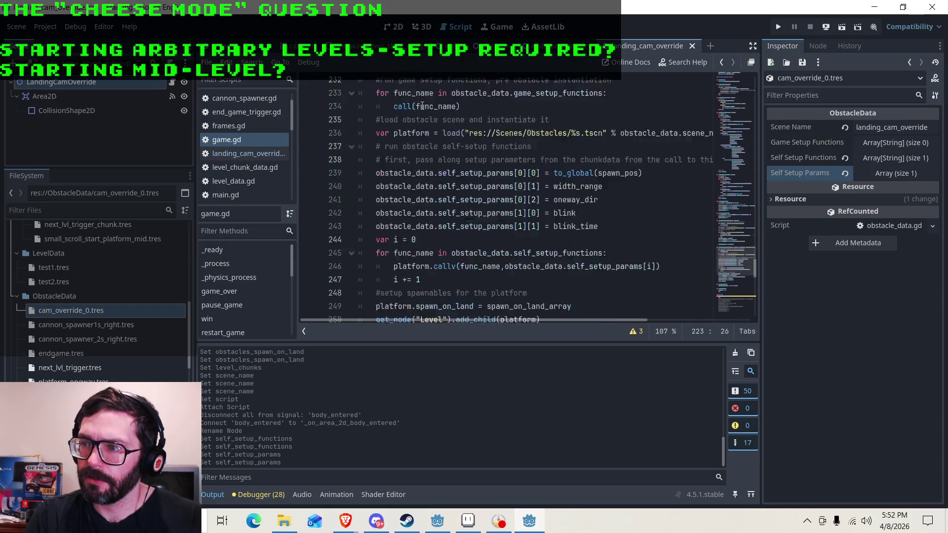
scroll(467, 221, down, 2)
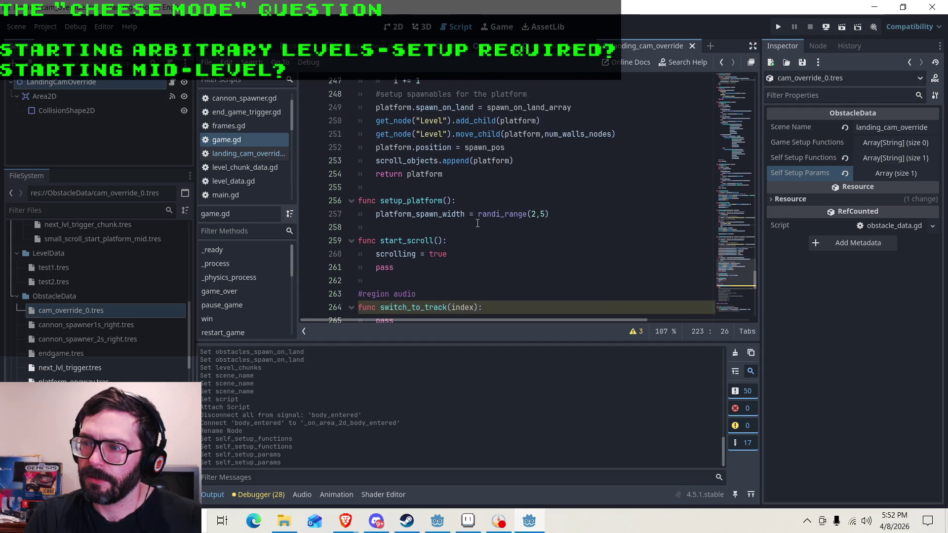
scroll(466, 189, down, 1)
scroll(466, 189, down, 6)
scroll(466, 189, down, 1)
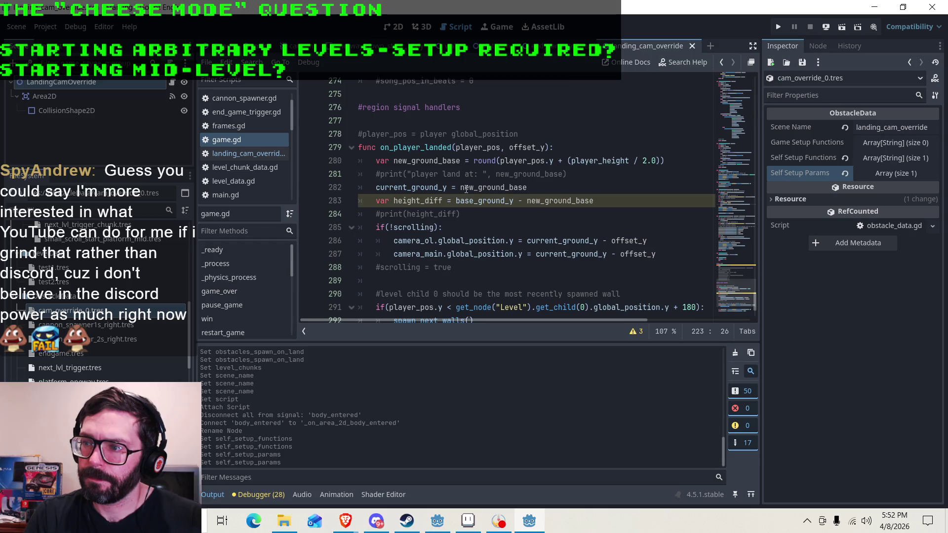
click(408, 147)
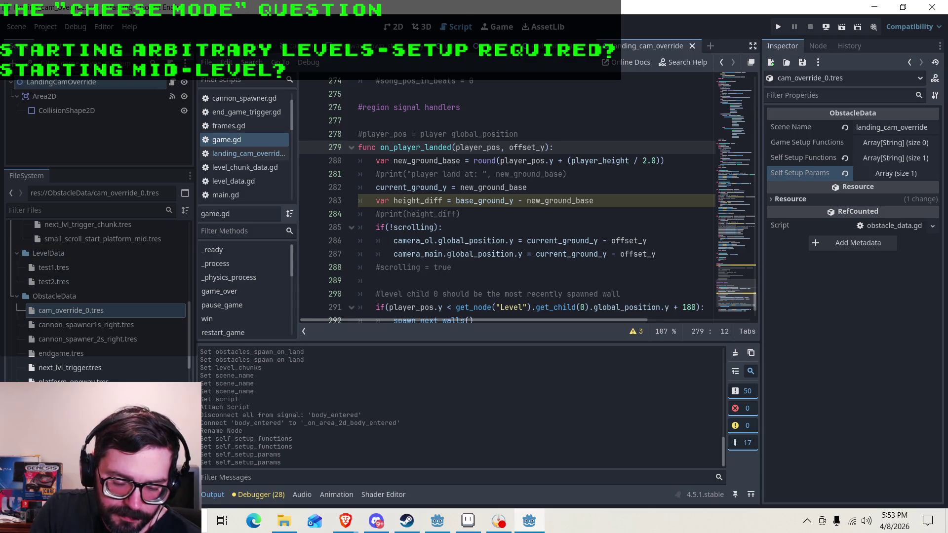
key(alt+Tab)
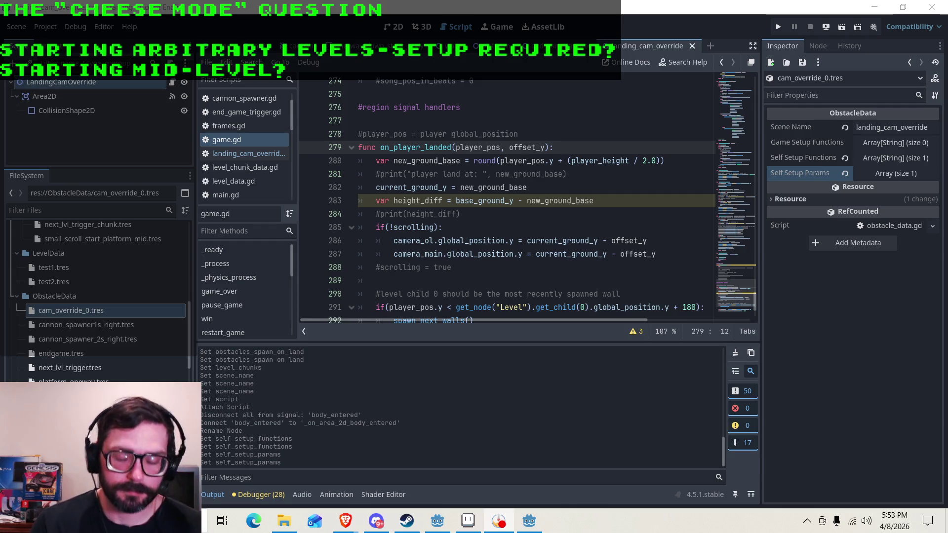
click(476, 216)
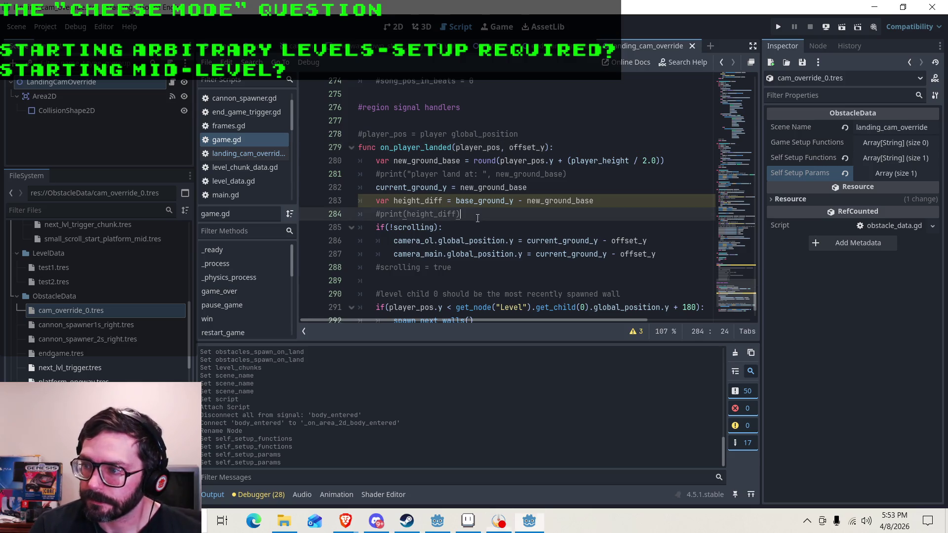
click(473, 231)
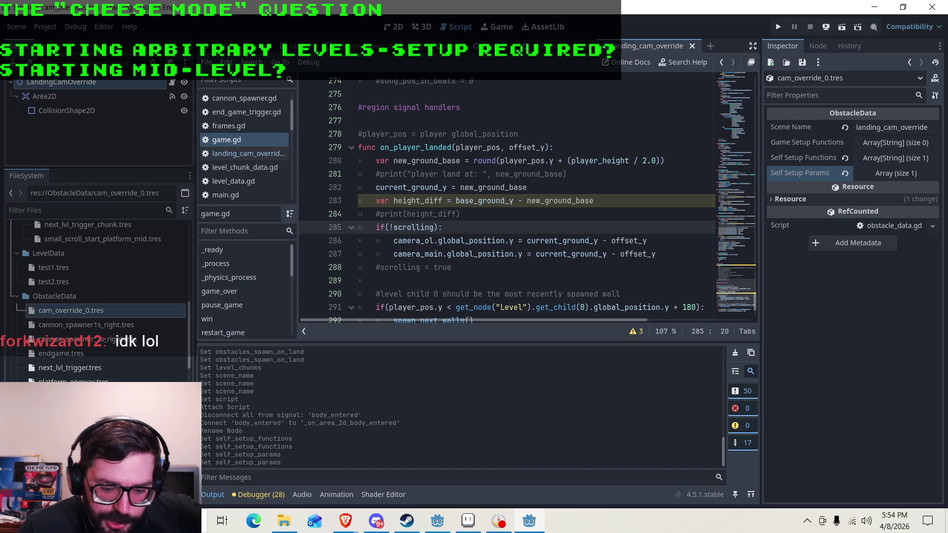
key(alt+Tab)
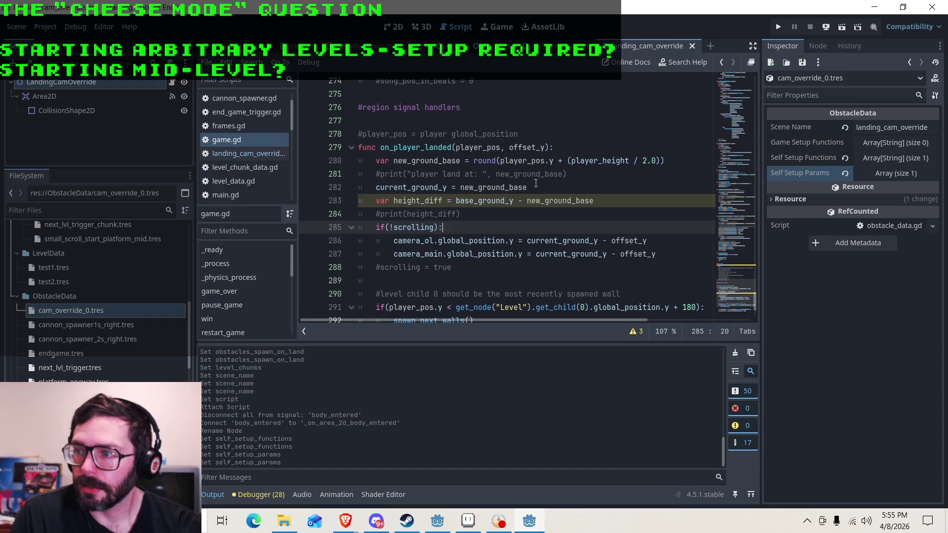
click(558, 188)
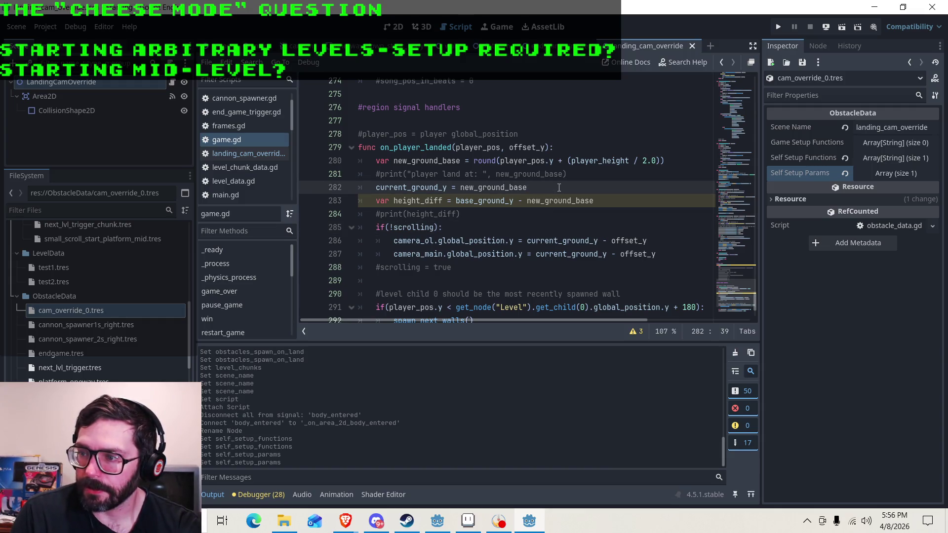
click(474, 228)
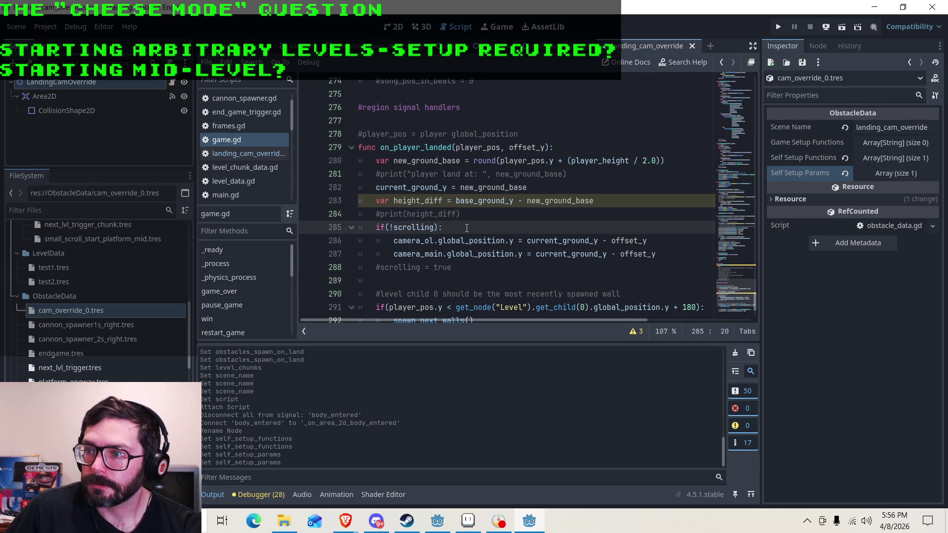
click(527, 146)
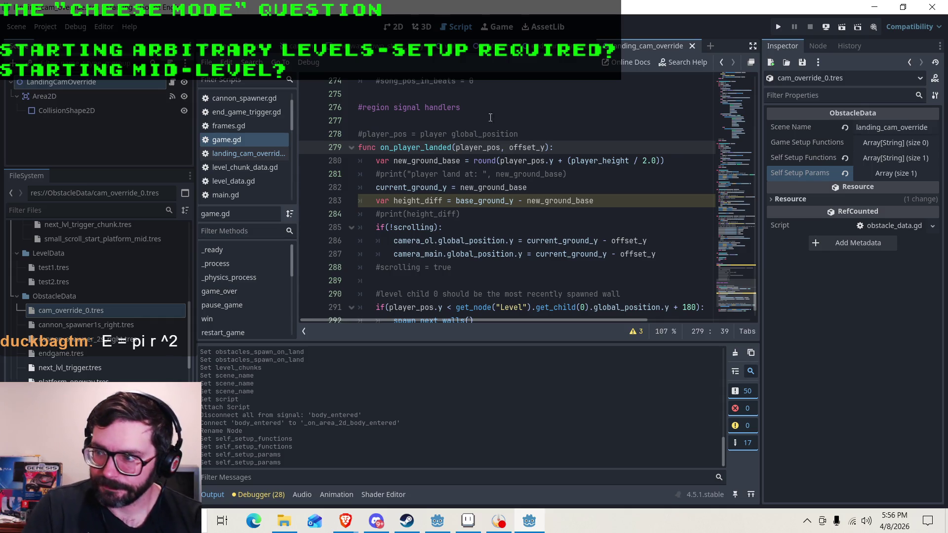
click(560, 187)
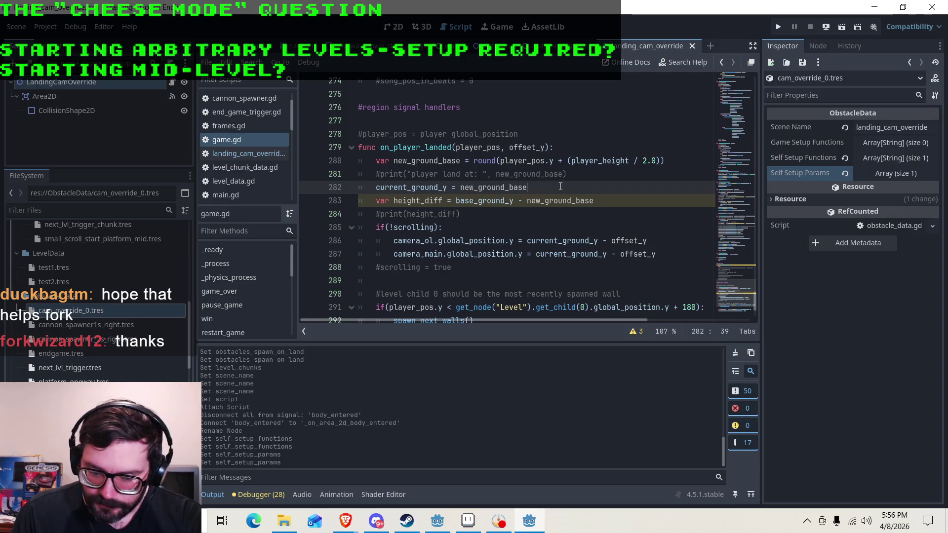
click(473, 223)
click(476, 213)
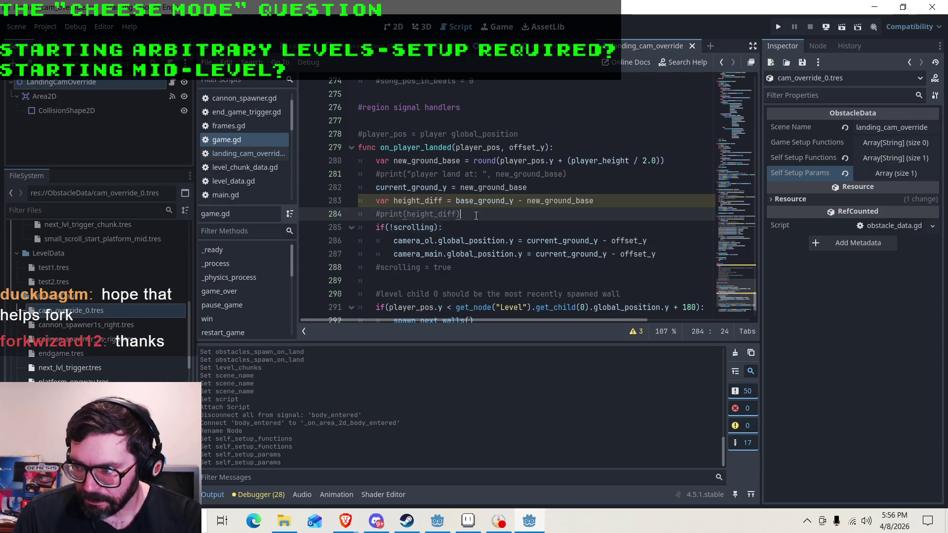
click(472, 227)
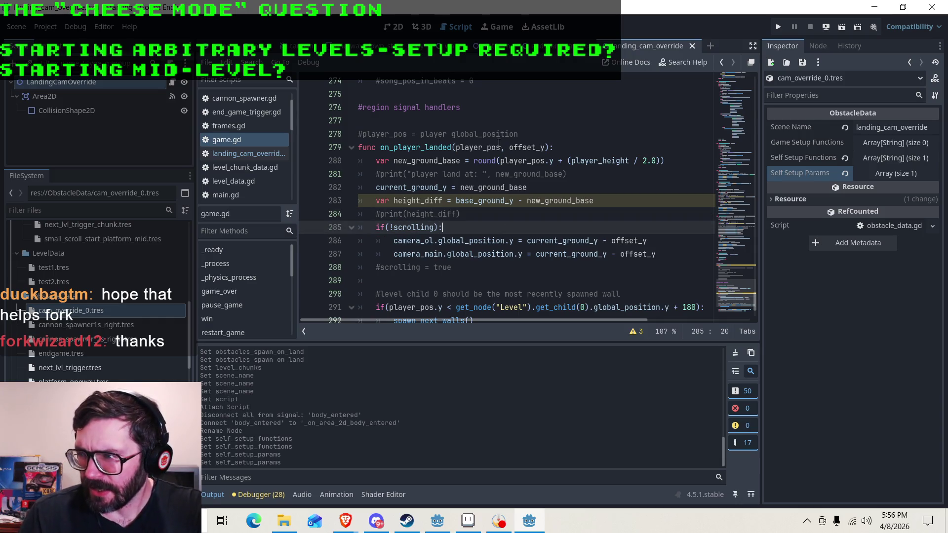
click(547, 148)
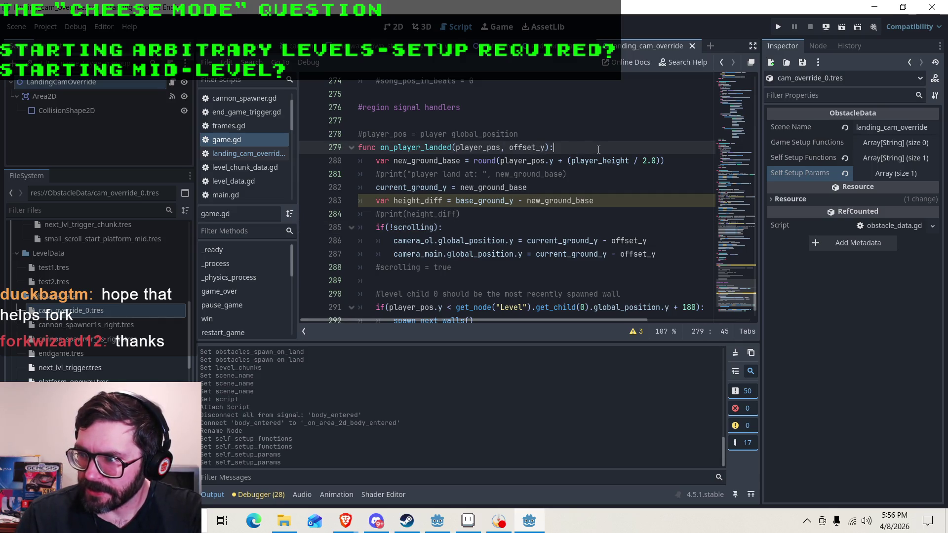
- Search the whole project for on_player_landed
key(ctrl+shift+f)
text(on_play)
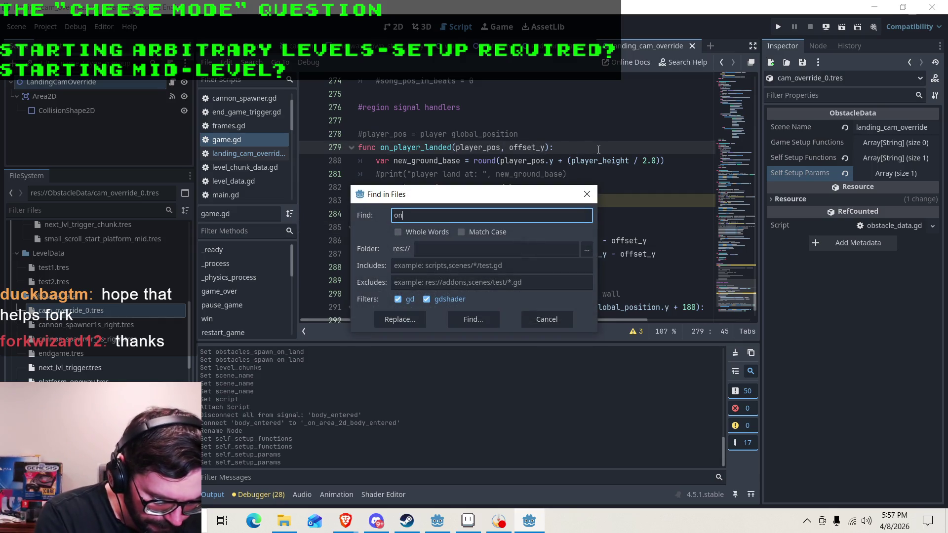
text(er_landed)
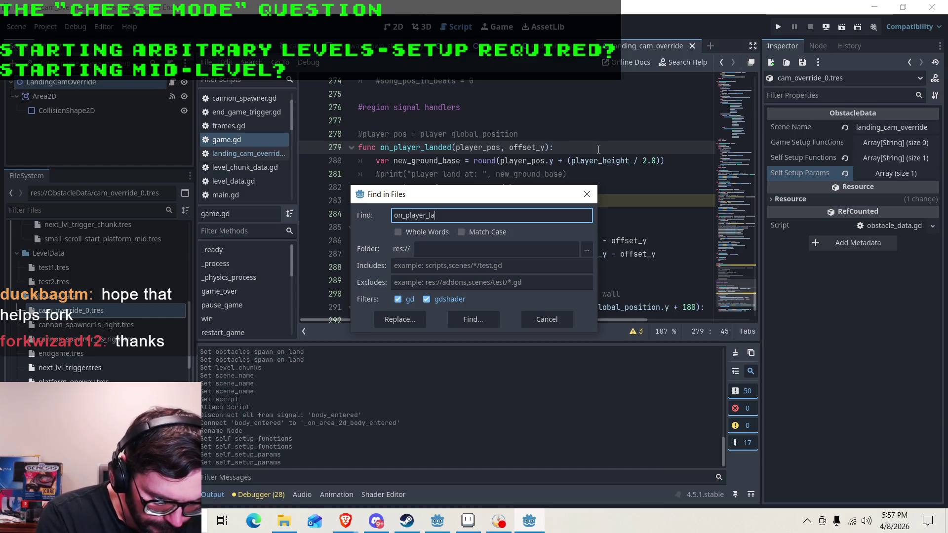
key(Return)
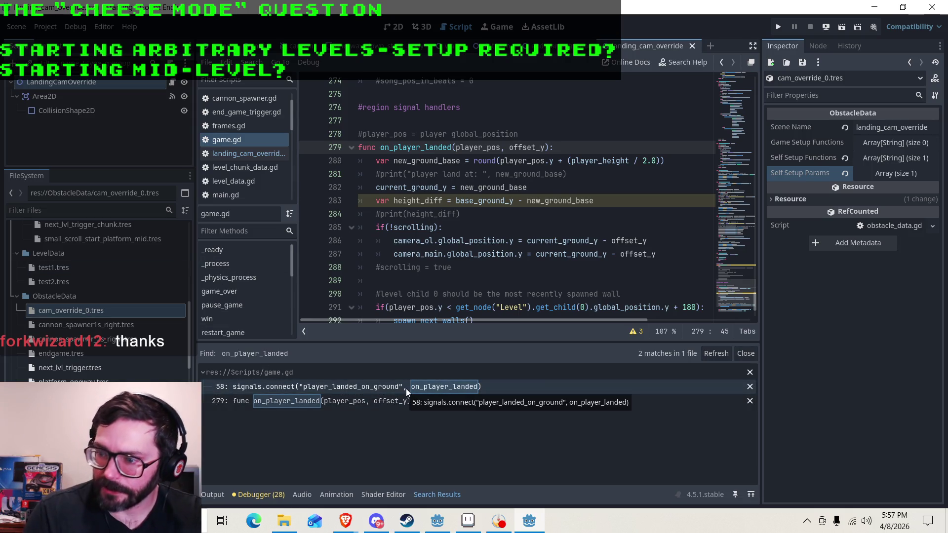
- Run a project-wide search for player_landed, listing 12 matches in 4 files
click(577, 183)
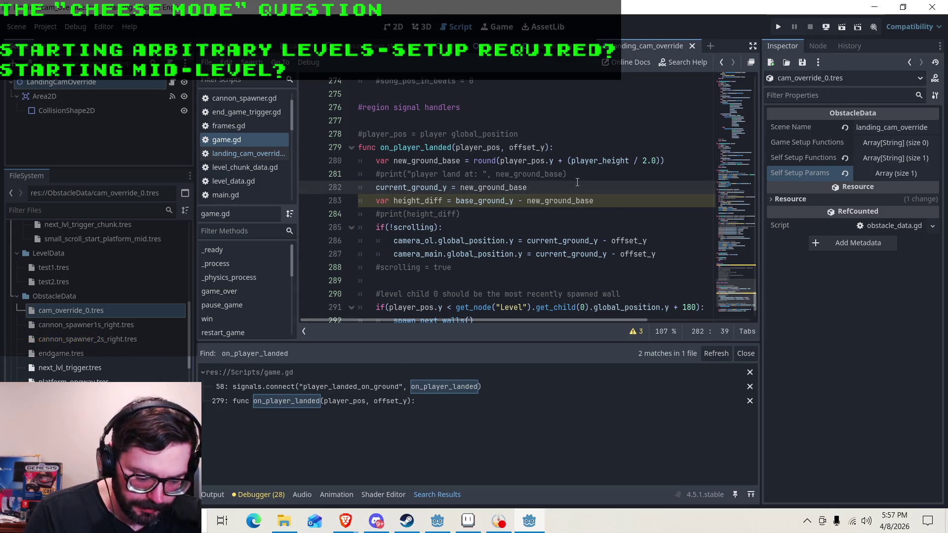
text(p)
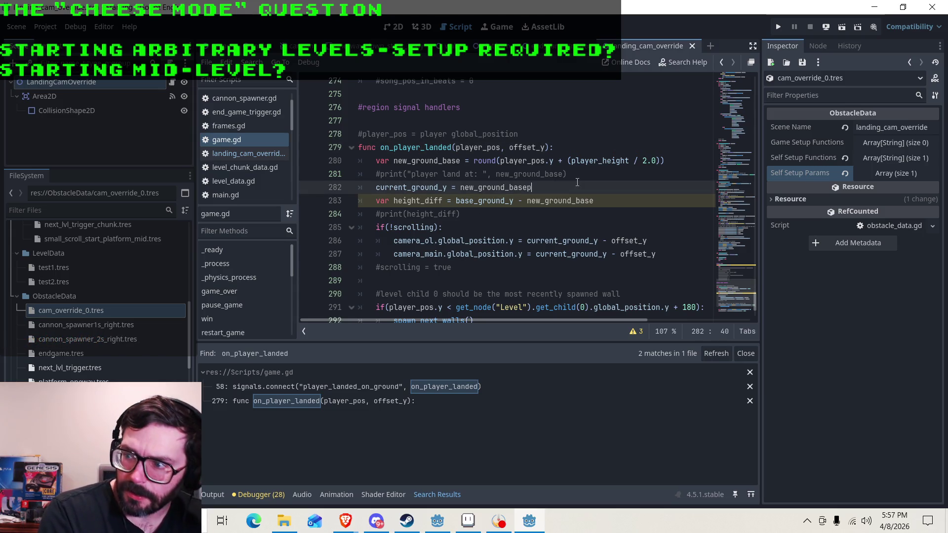
key(BackSpace)
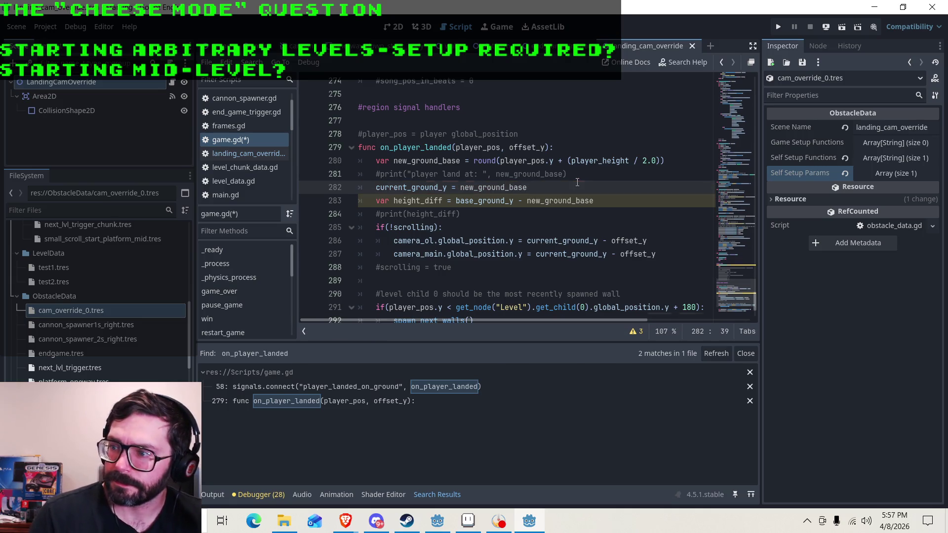
key(ctrl+shift+f)
text(player_landed)
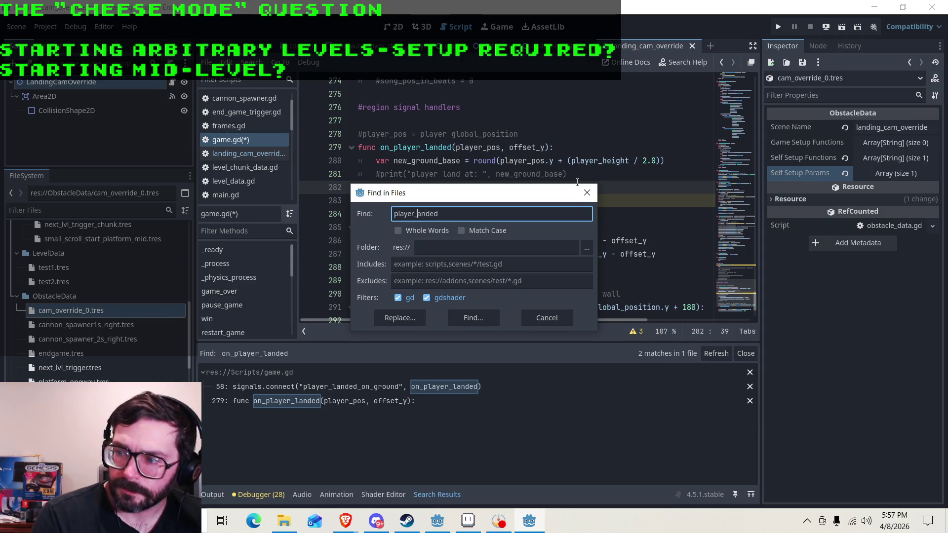
text(l)
key(Return)
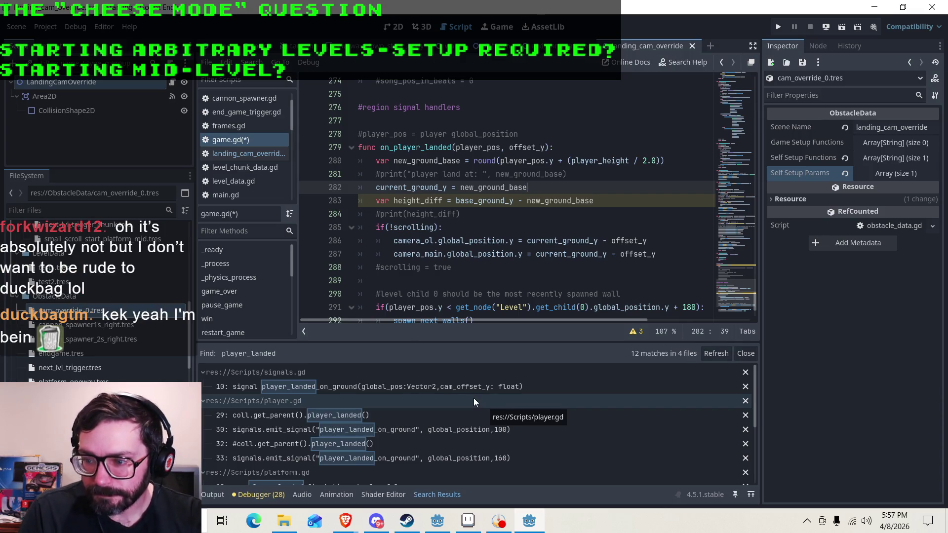
- Open player.gd and locate the emit_signal line for player_landed_on_ground
click(381, 434)
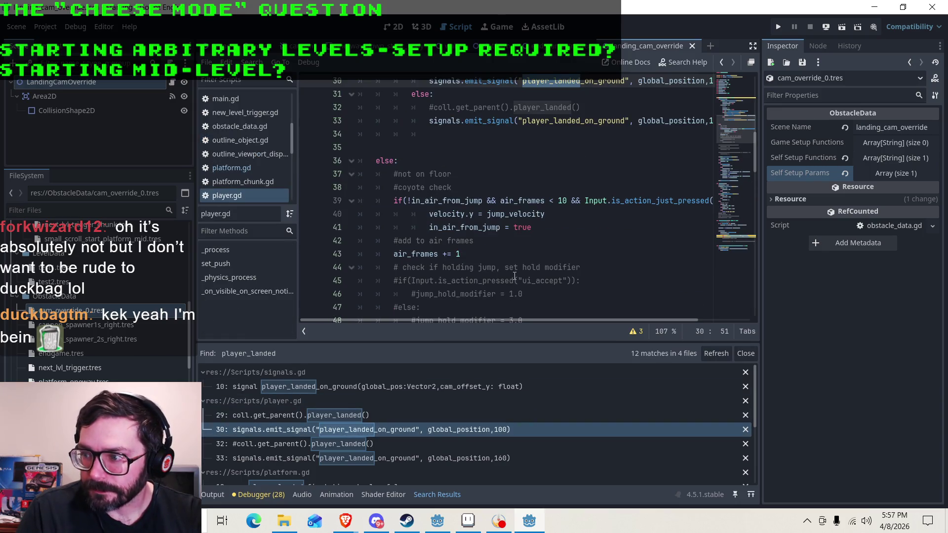
scroll(525, 277, up, 1)
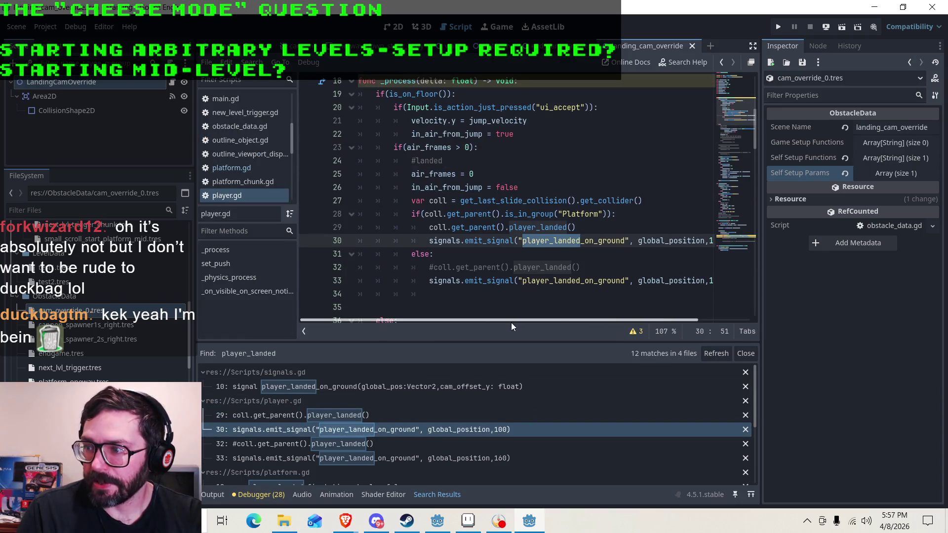
drag(511, 321, 593, 321)
click(620, 232)
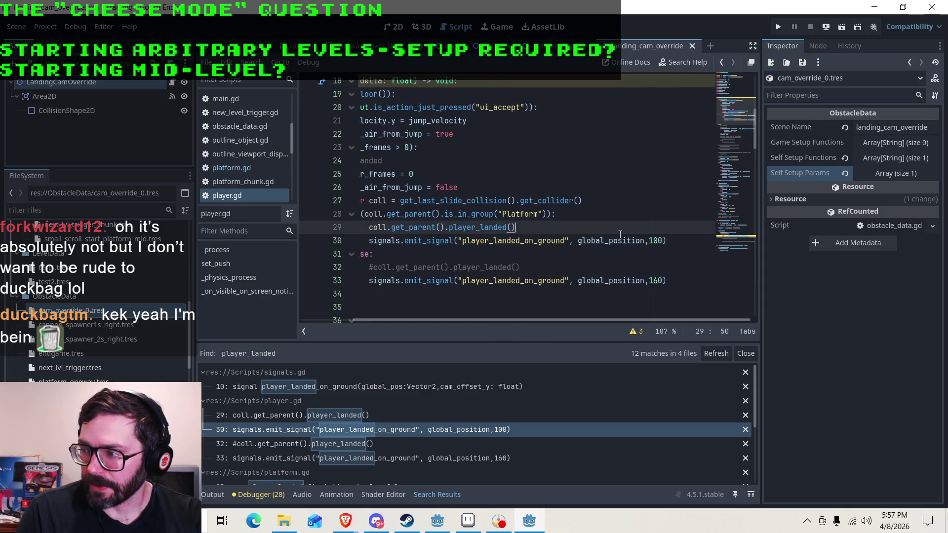
click(666, 241)
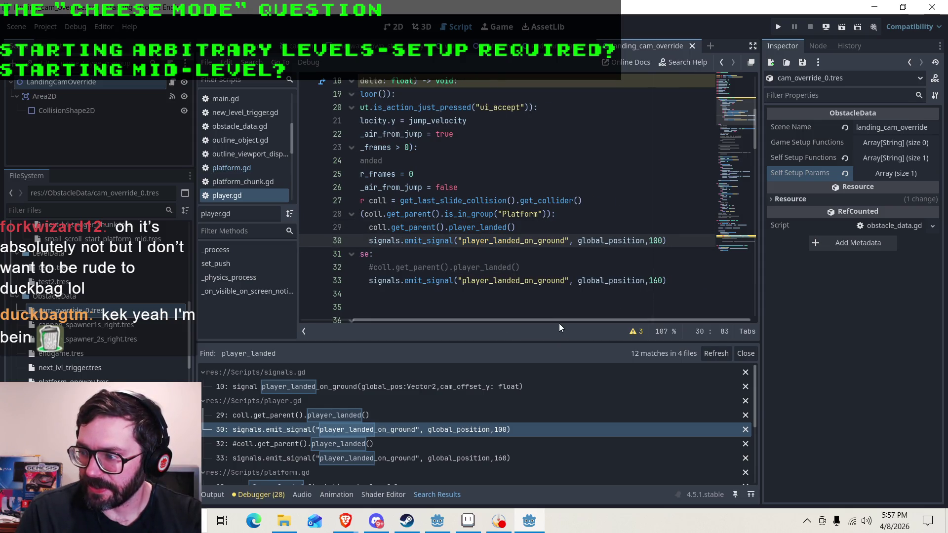
scroll(561, 319, left, 2)
scroll(496, 320, left, 2)
scroll(538, 330, right, 2)
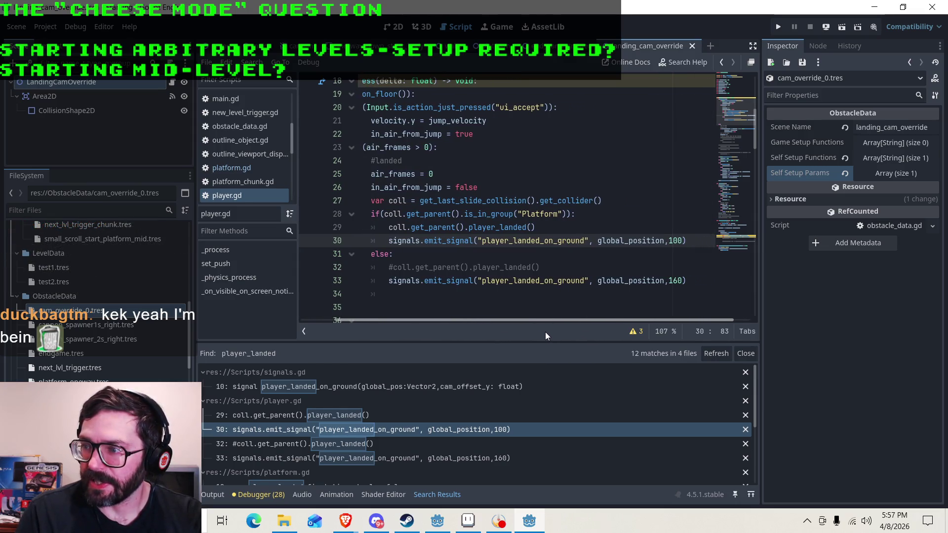
scroll(544, 332, left, 4)
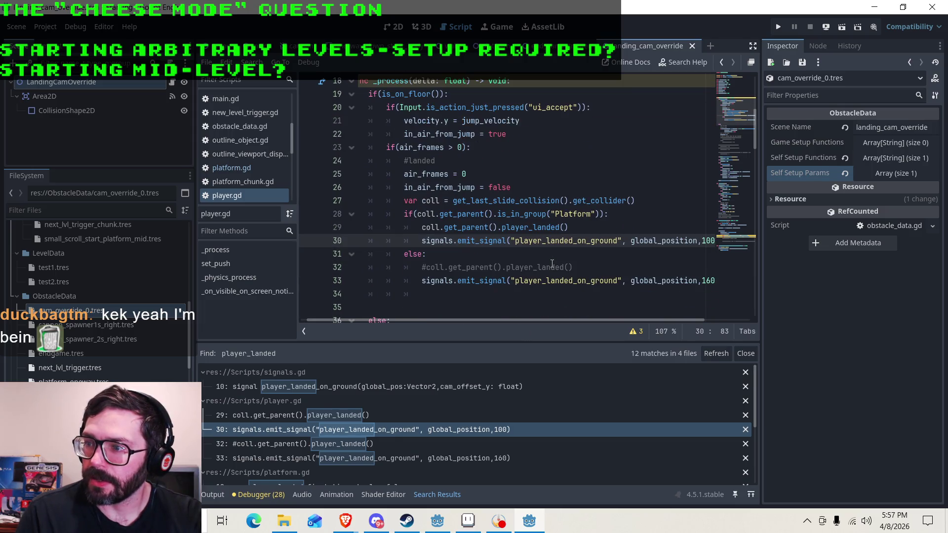
scroll(519, 319, right, 4)
scroll(544, 327, right, 2)
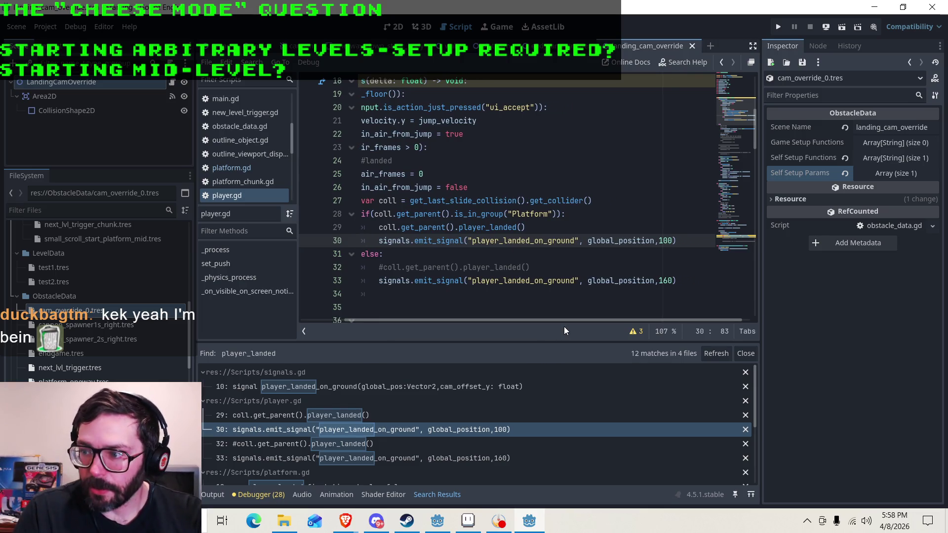
- Replace the hard-coded 100 with coll.get_parent().cam_y_offset and save player.gd
drag(448, 214, 375, 214)
key(ctrl+c)
right_click(419, 215)
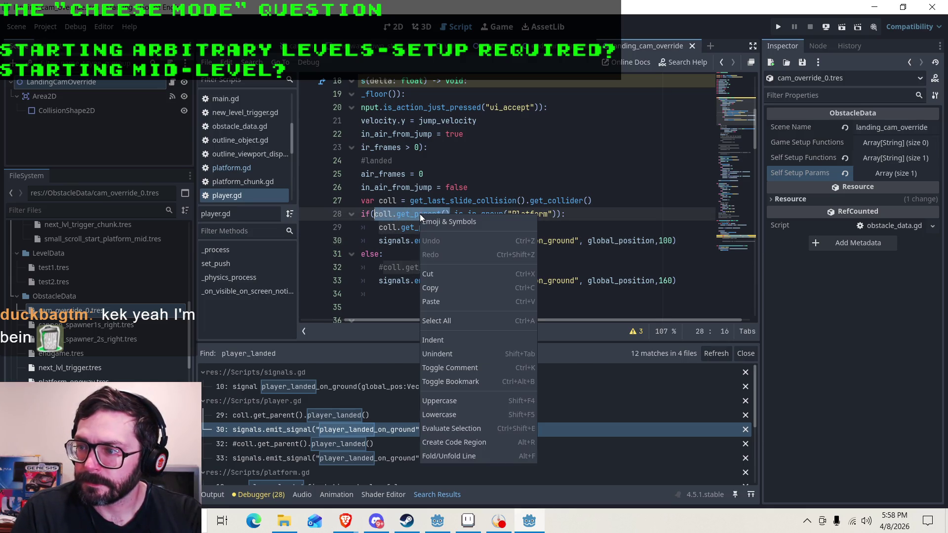
click(435, 290)
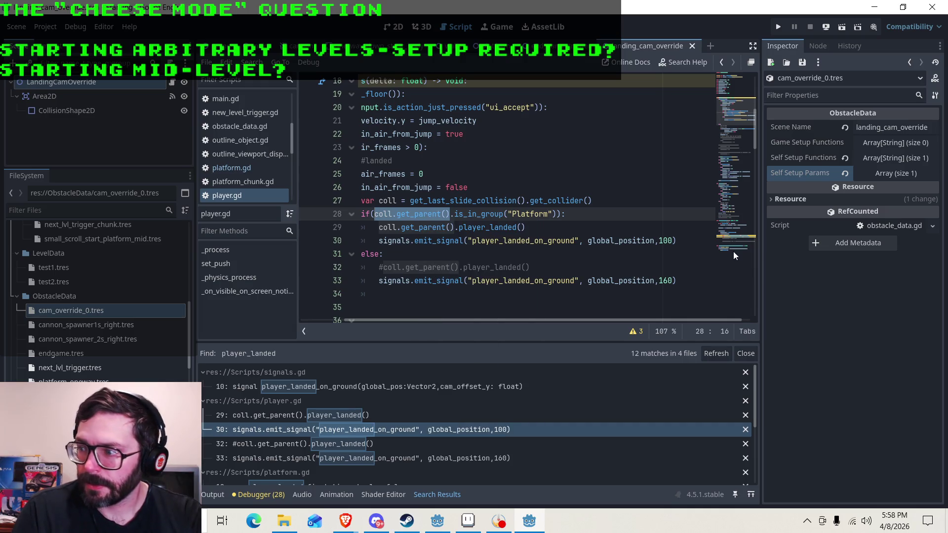
double_click(671, 240)
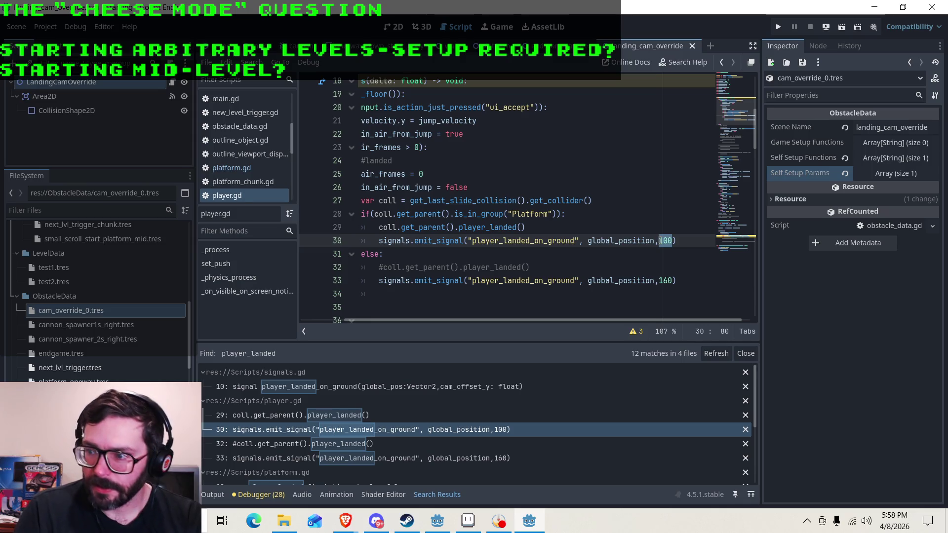
key(ctrl+v)
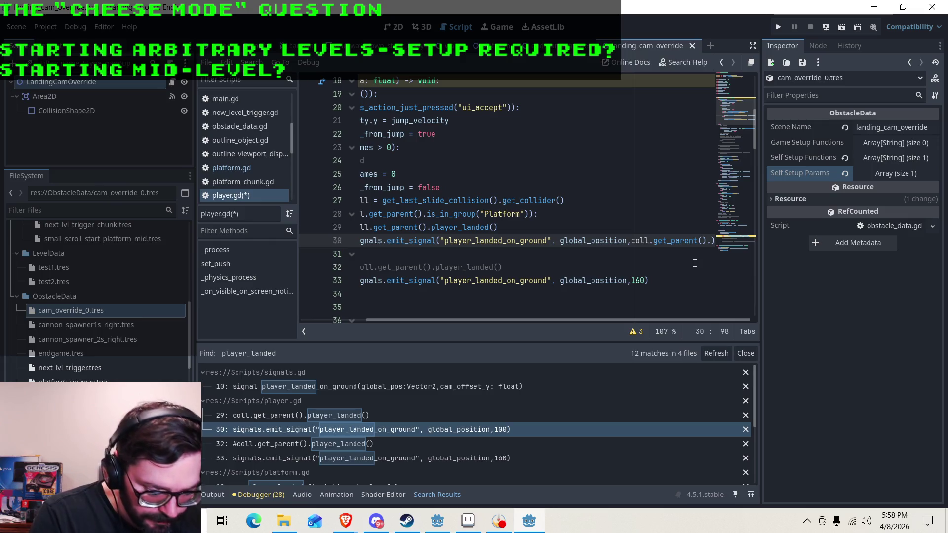
text(.cam_y_)
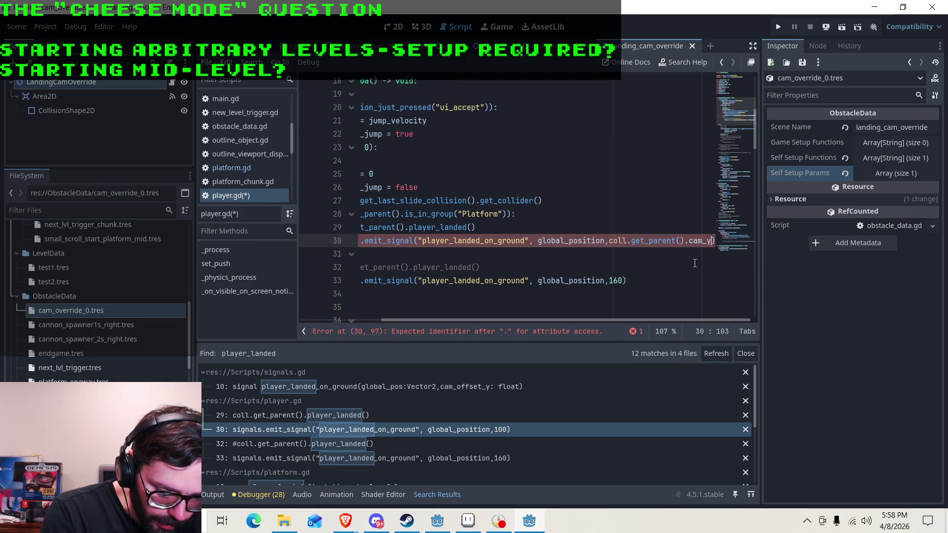
text(offse)
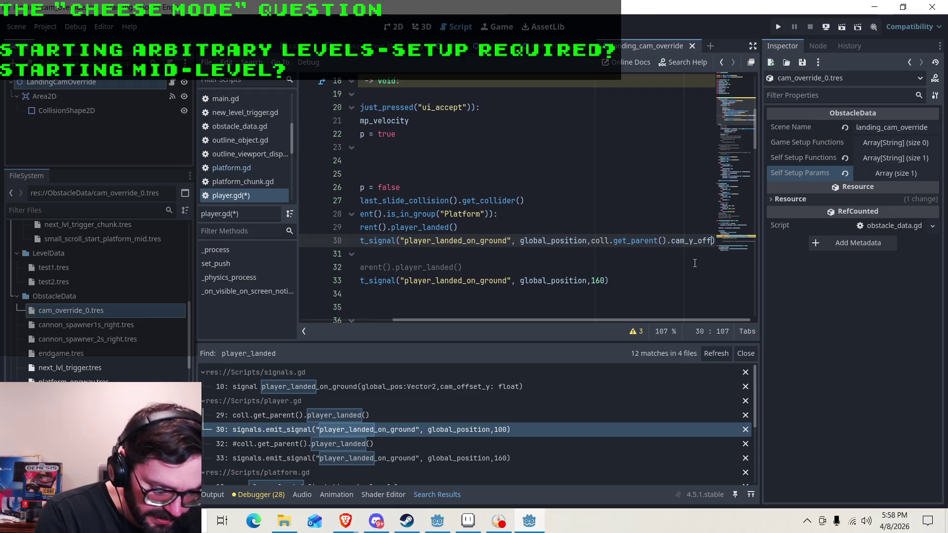
text(t)
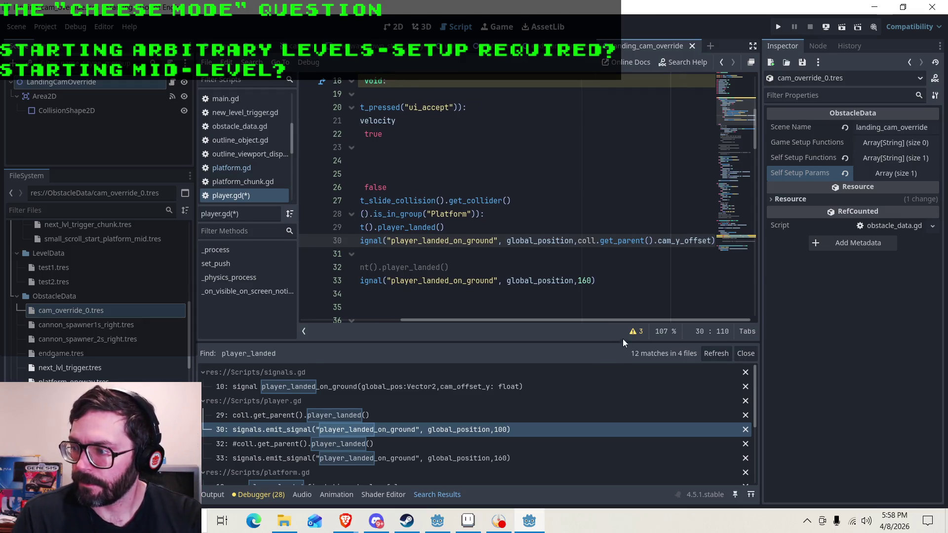
drag(654, 319, 515, 308)
key(ctrl+s)
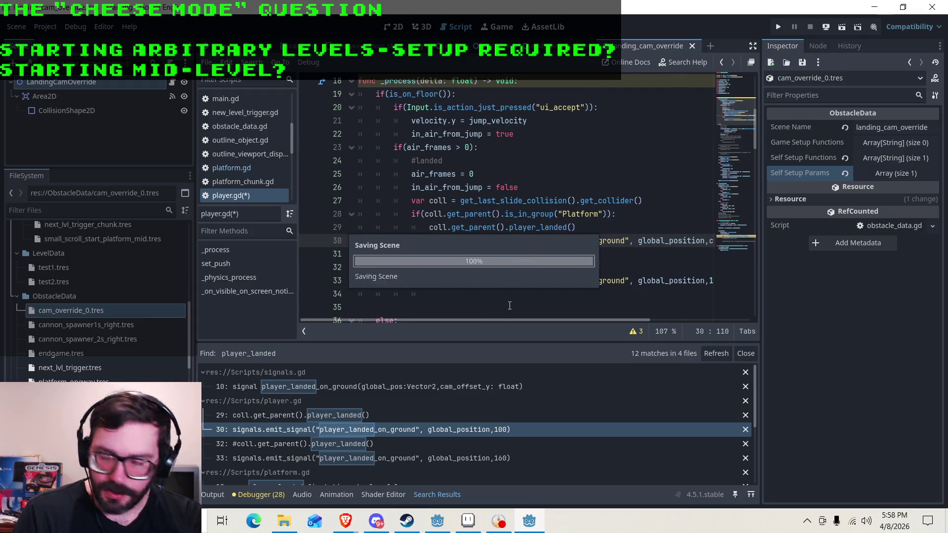
drag(558, 319, 658, 319)
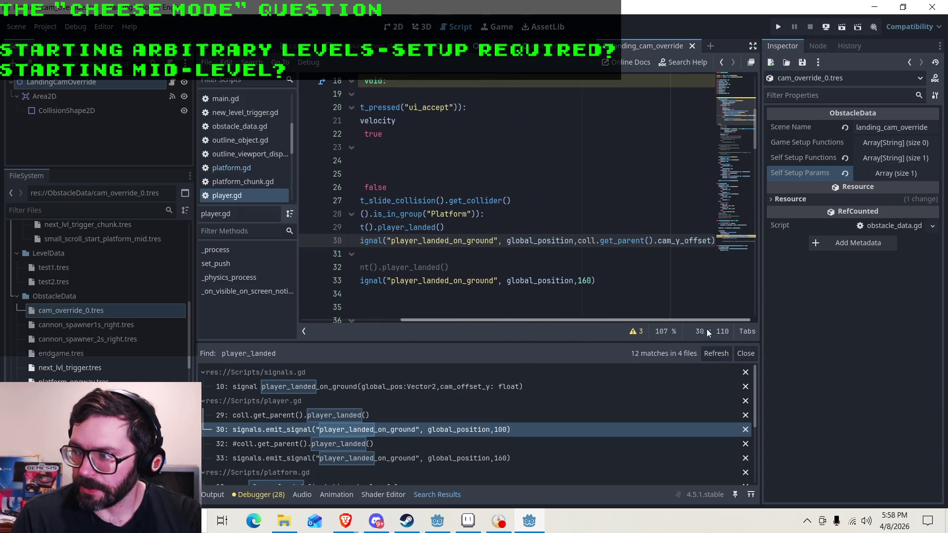
drag(711, 241, 658, 240)
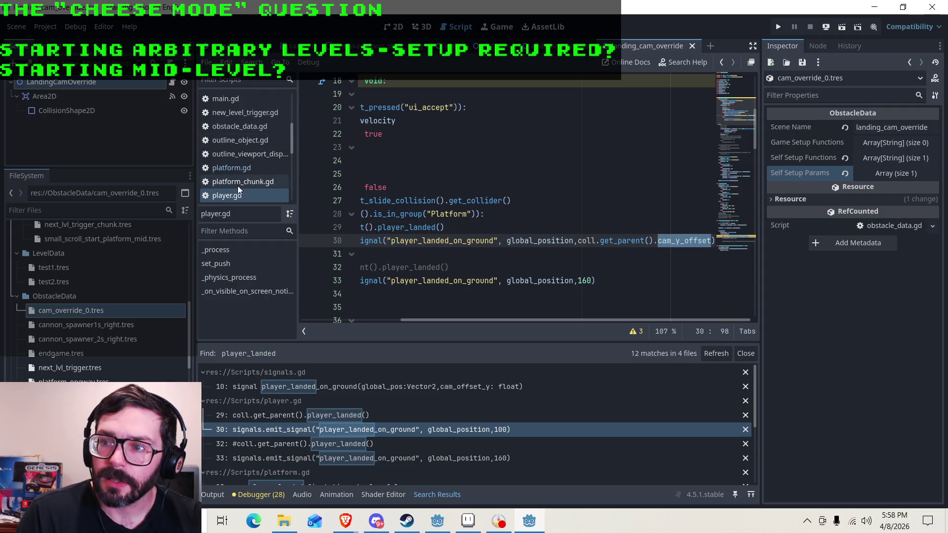
- Open platform.gd and go to the end of the spawn_on_land declaration
click(238, 167)
scroll(392, 168, up, 20)
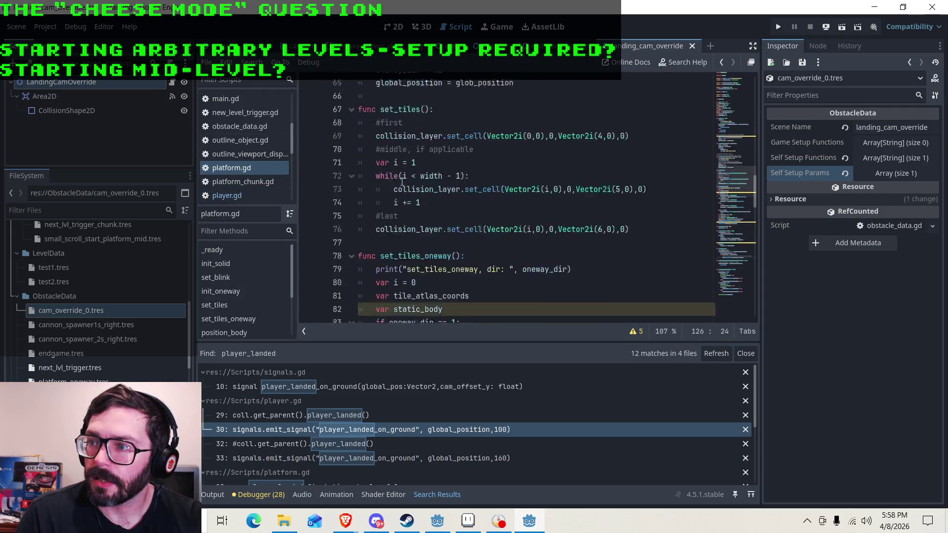
scroll(404, 184, up, 3)
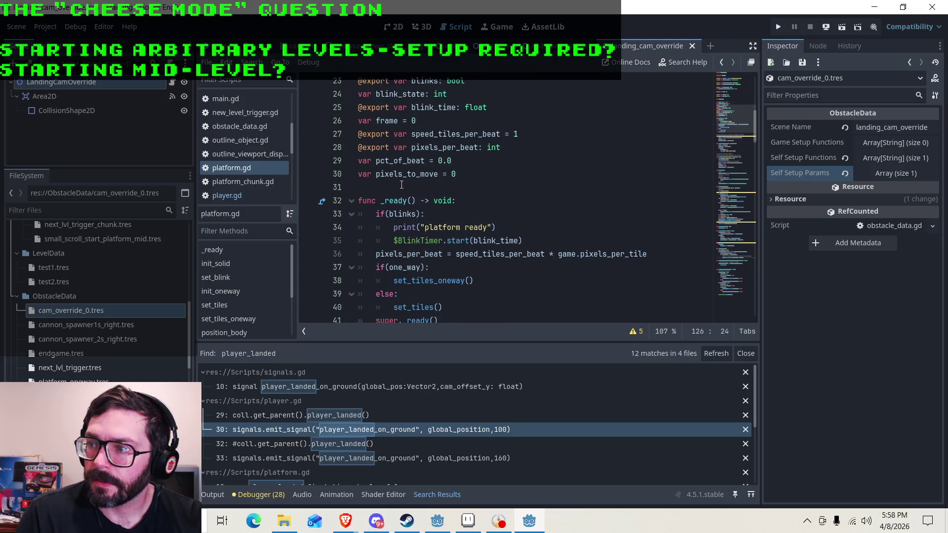
scroll(401, 185, up, 3)
scroll(435, 242, up, 5)
click(390, 242)
click(524, 214)
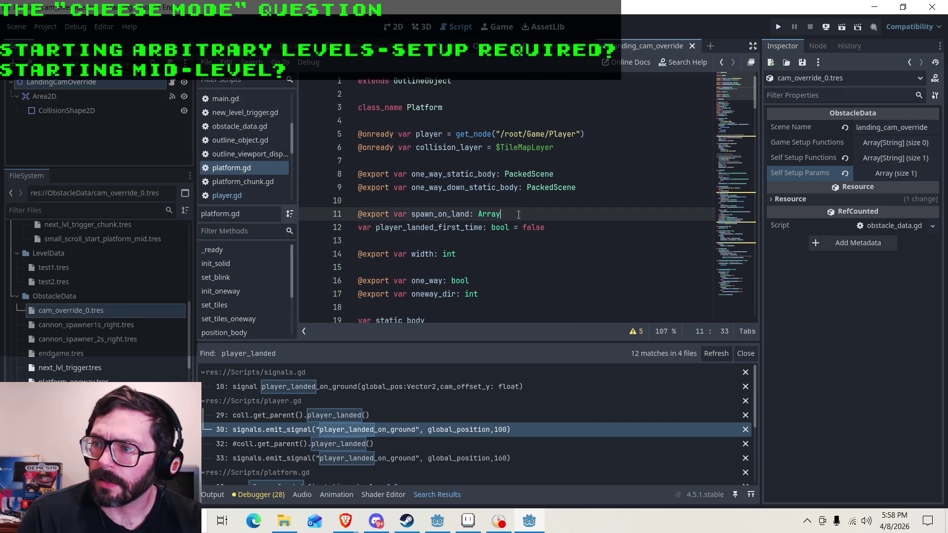
key(Return)
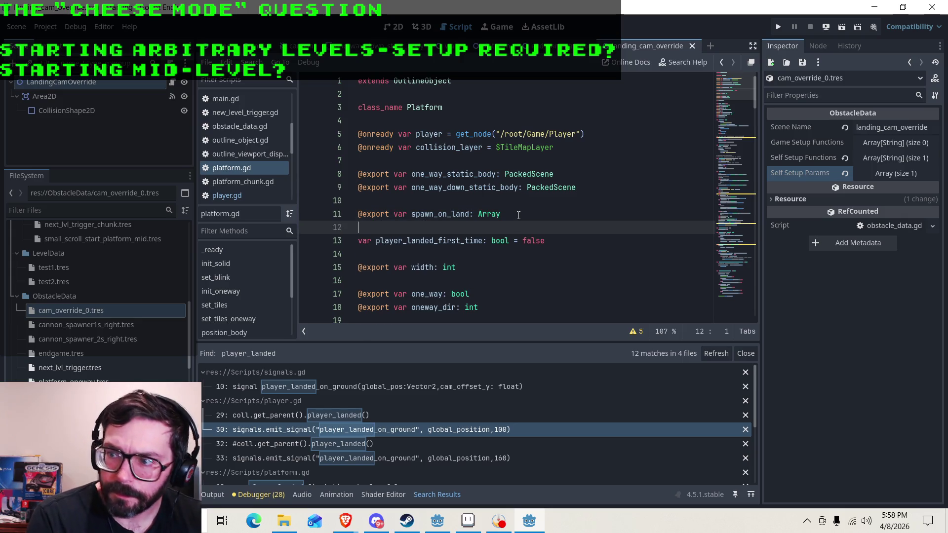
text(@expor)
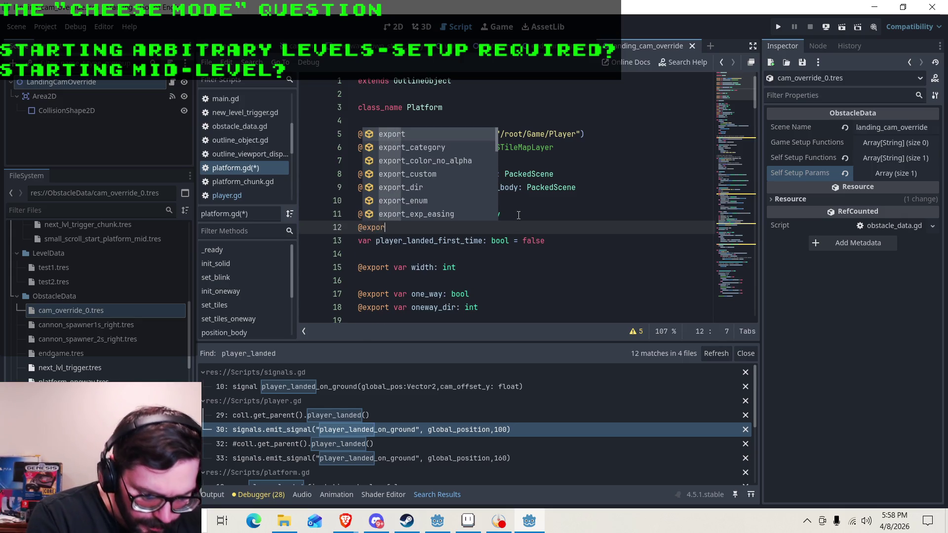
text(t bar)
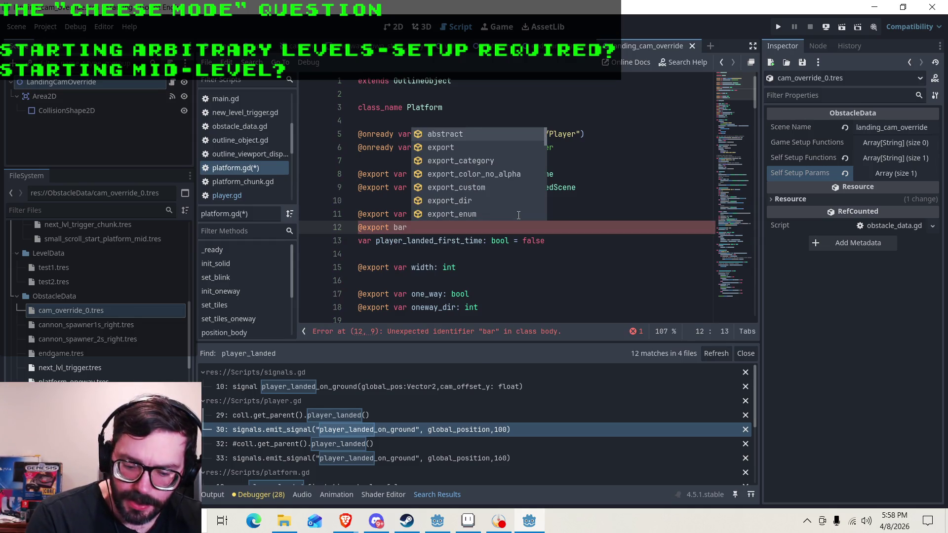
key(BackSpace)
key(BackSpace)
key(BackSpace)
text(var )
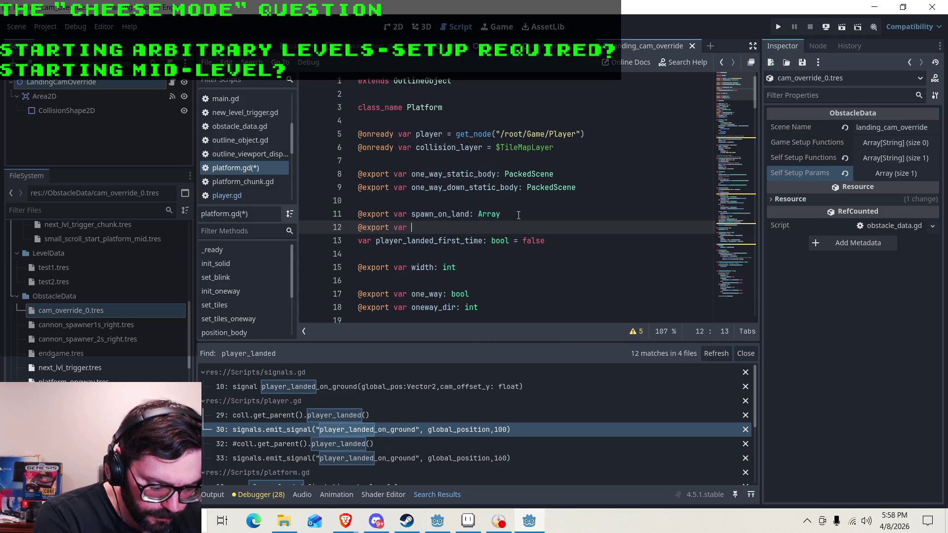
text(cam_y_offset:)
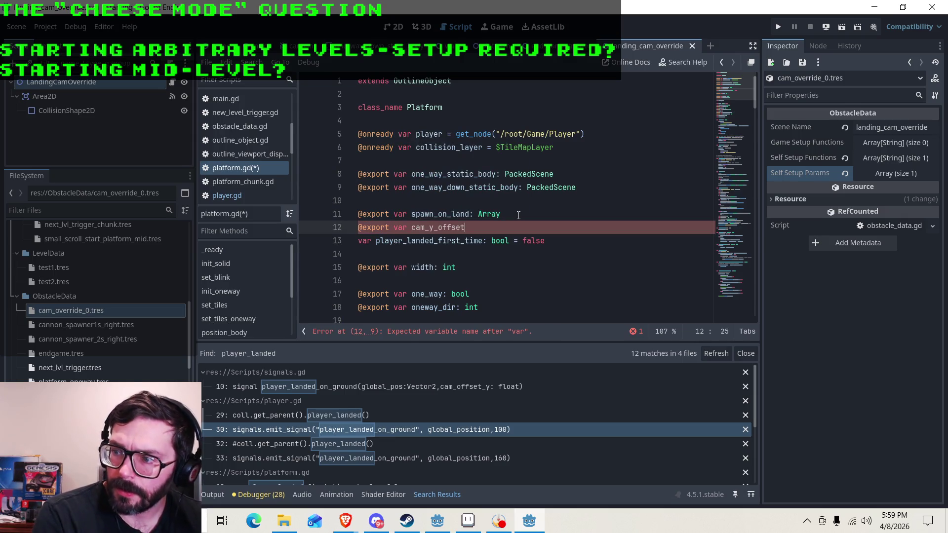
text( float = 1)
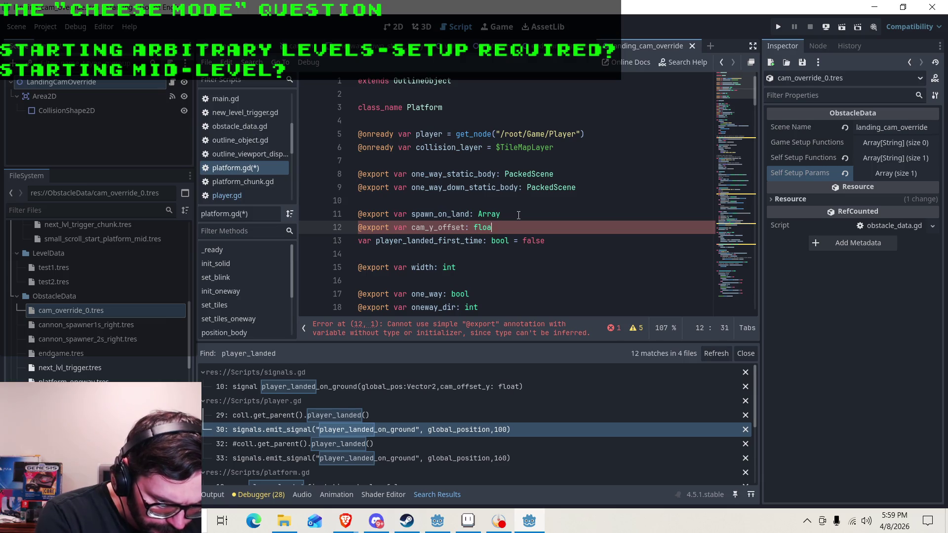
text(00.0)
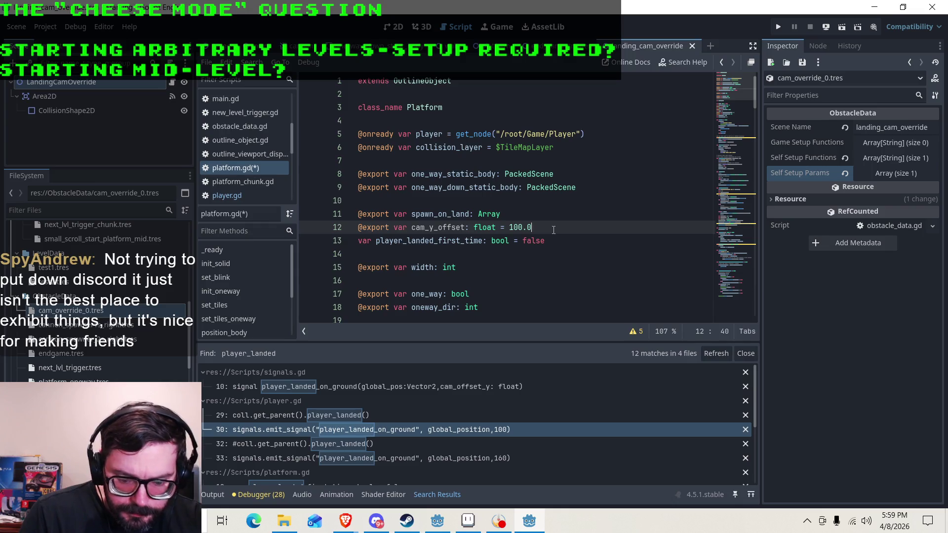
key(ctrl+s)
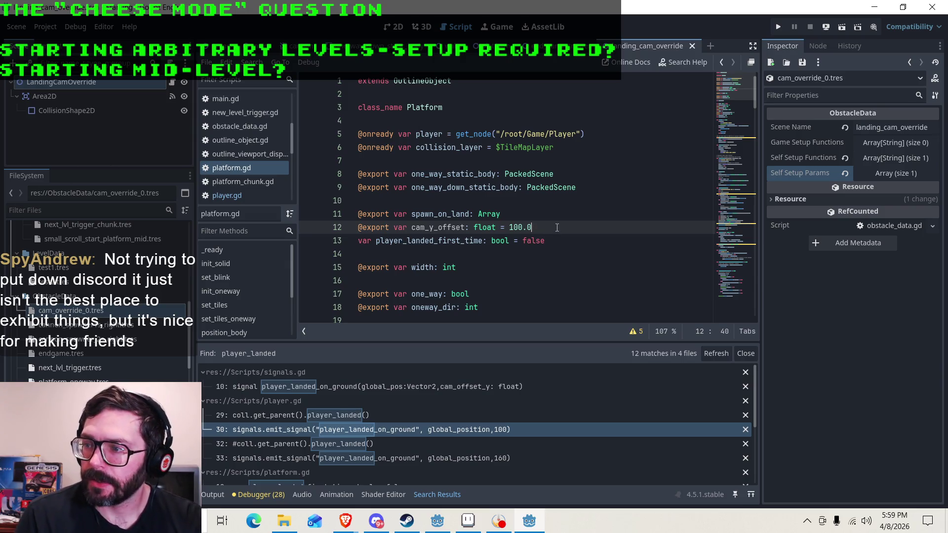
- Move the caret to the end of the new cam_y_offset declaration line
scroll(393, 206, down, 2)
click(437, 148)
scroll(232, 168, down, 2)
click(515, 147)
key(End)
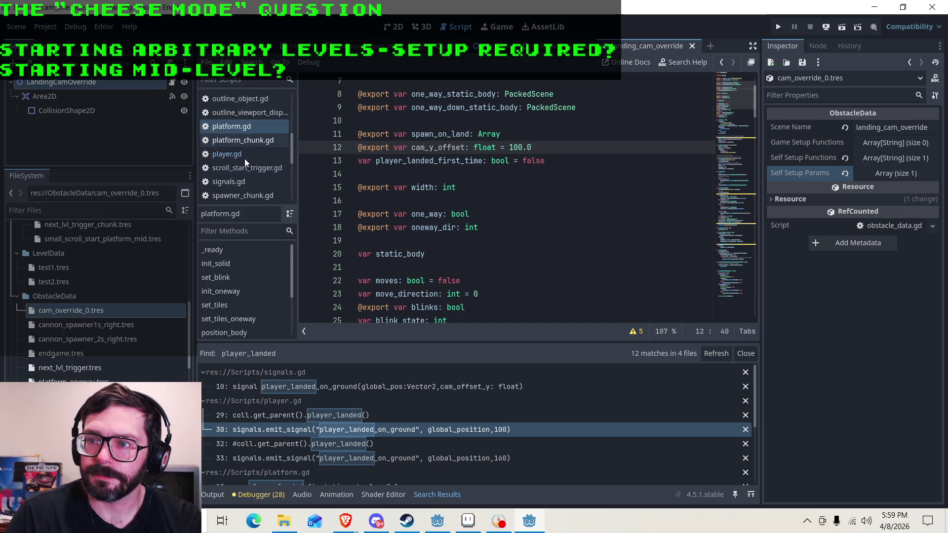
scroll(471, 244, down, 20)
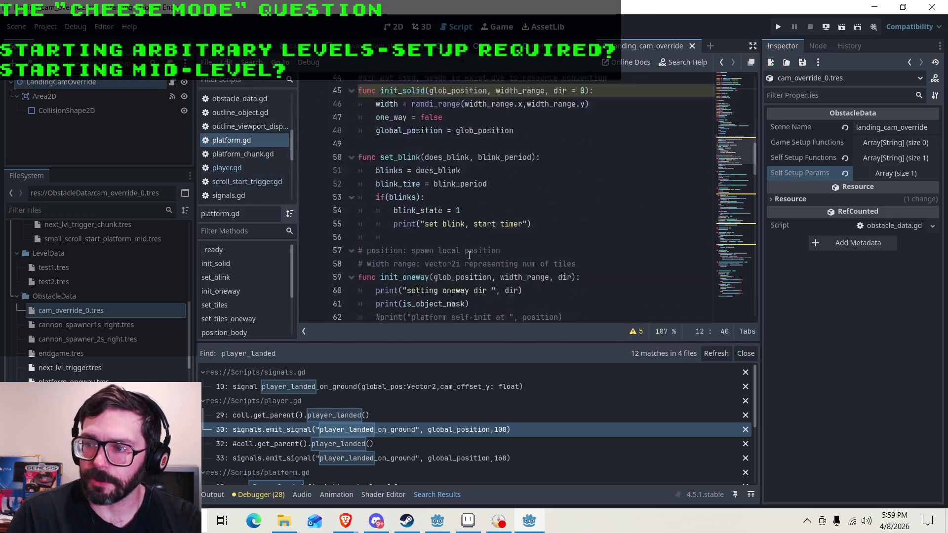
scroll(471, 244, down, 6)
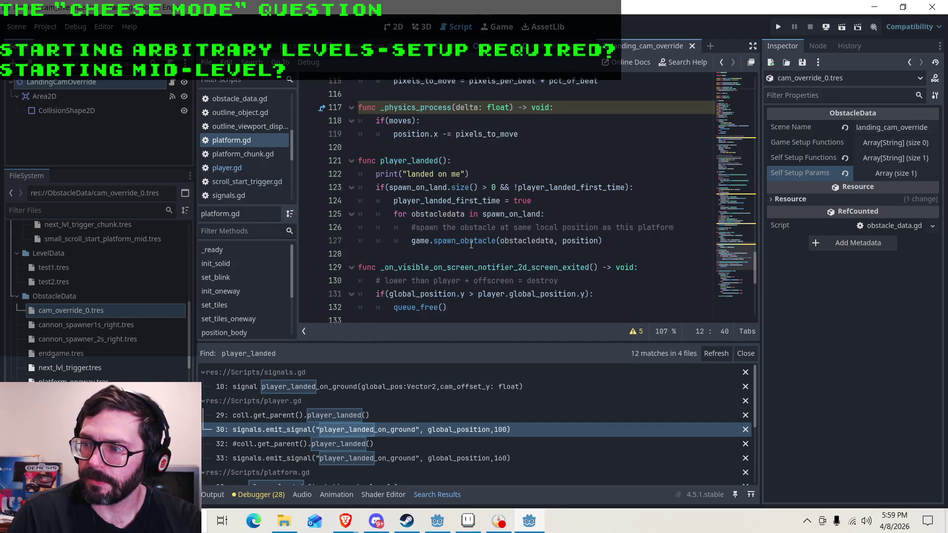
scroll(249, 123, up, 5)
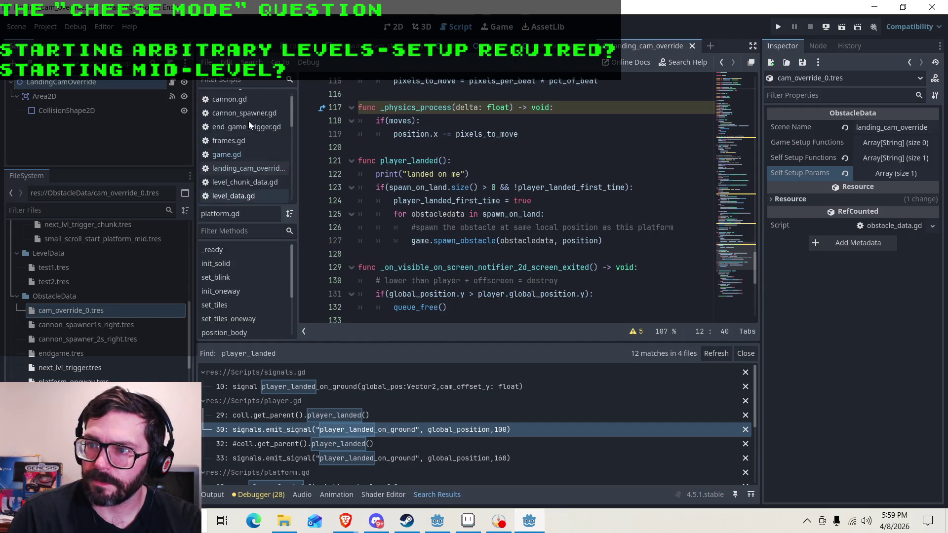
click(234, 154)
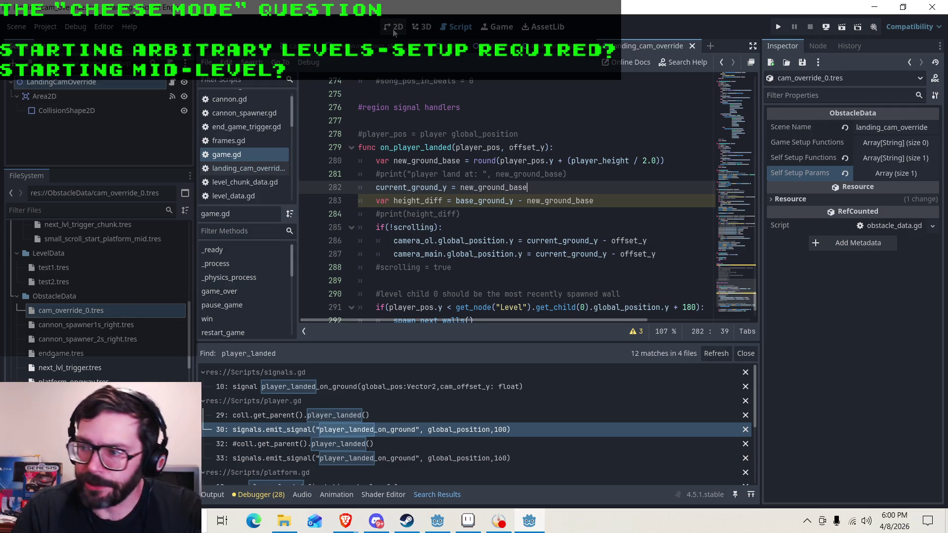
click(394, 31)
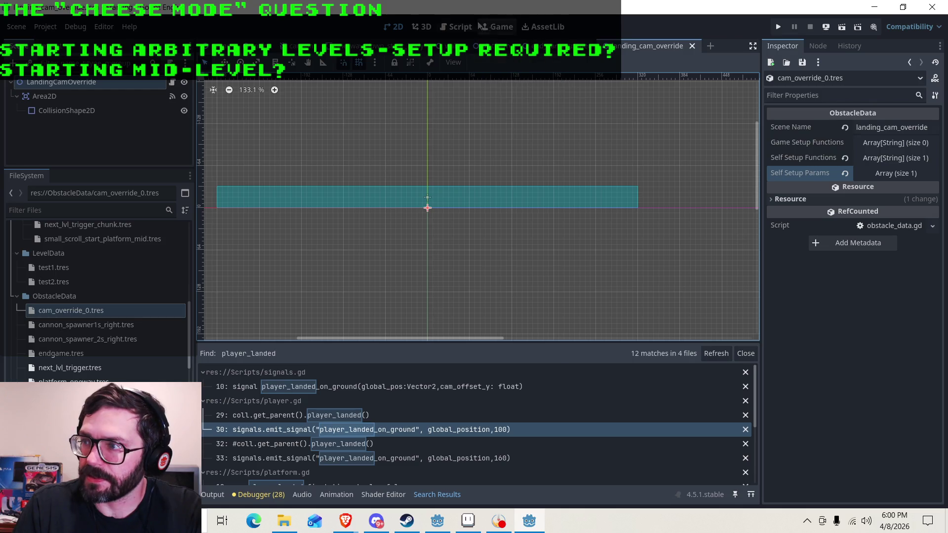
click(443, 29)
scroll(236, 156, down, 5)
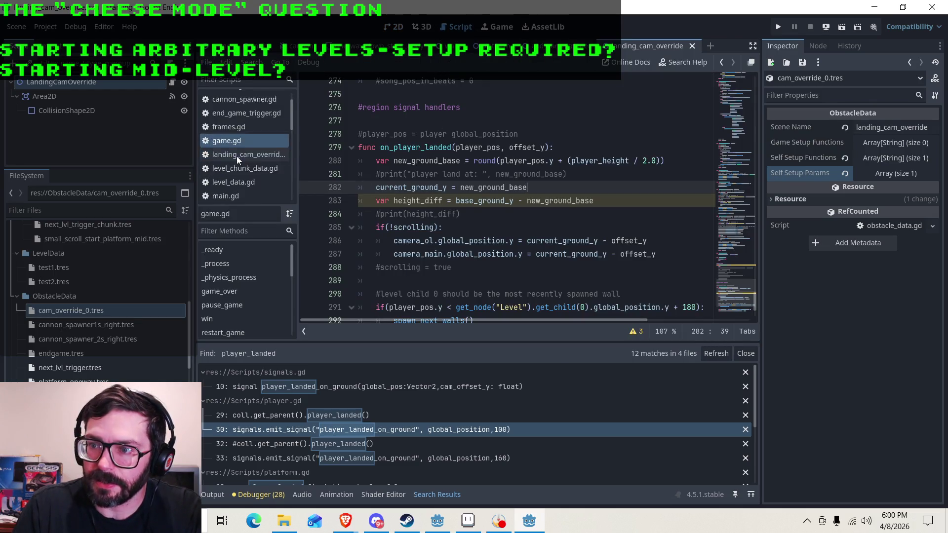
click(234, 169)
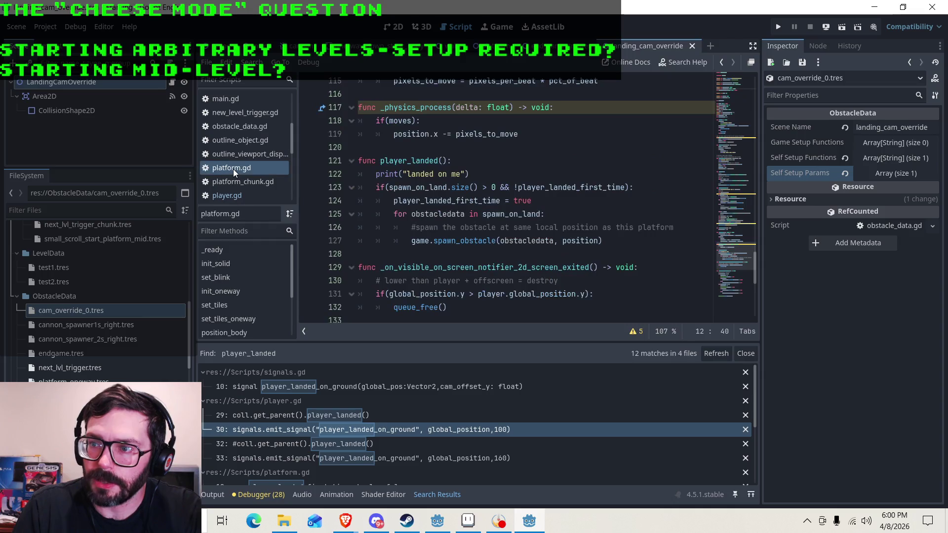
- Inspect the spawn_on_land check, the spawn_obstacle call, and player.gd's player_landed call on line 29
click(430, 174)
click(500, 189)
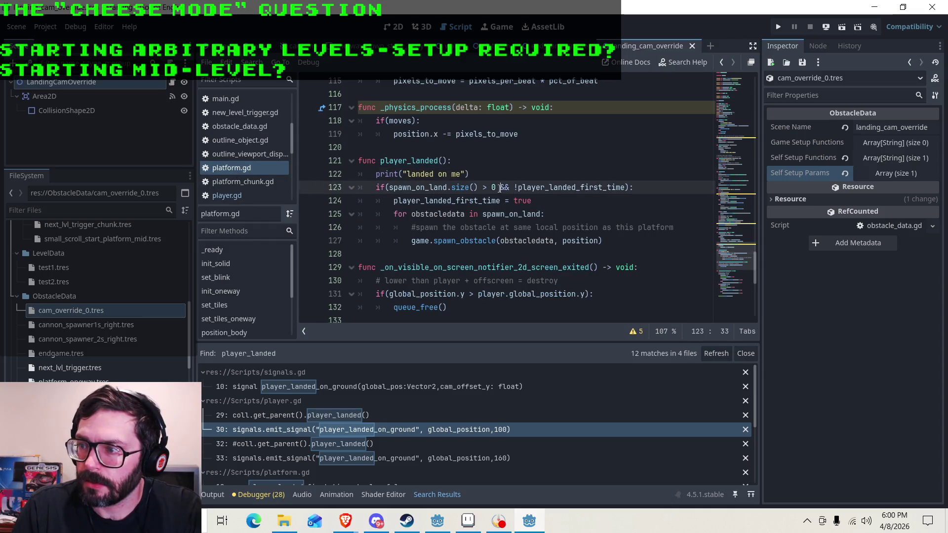
click(523, 233)
click(566, 241)
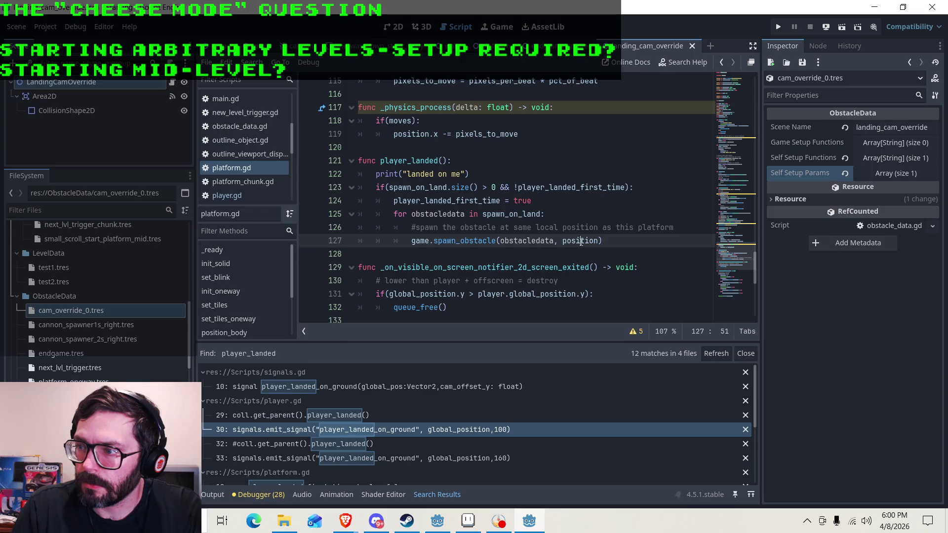
click(355, 430)
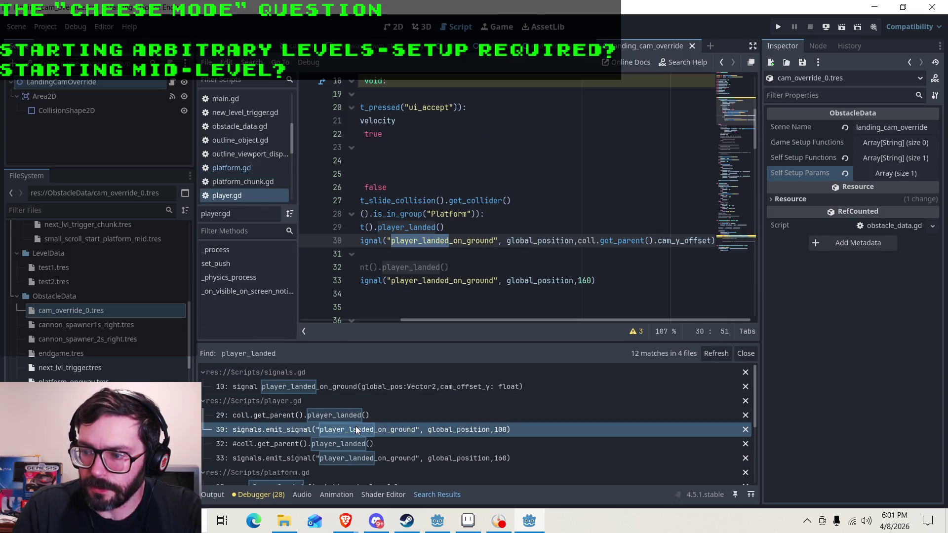
drag(465, 320, 401, 320)
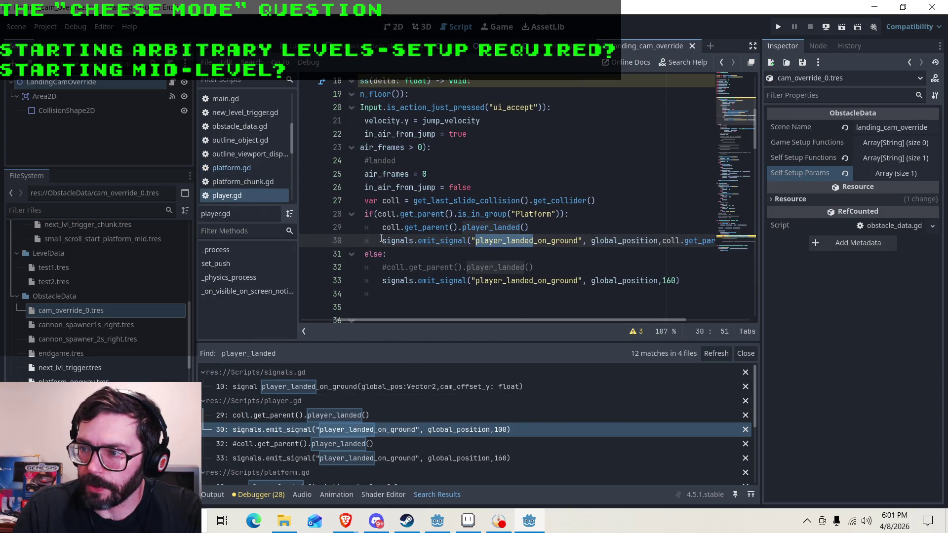
drag(463, 230, 526, 233)
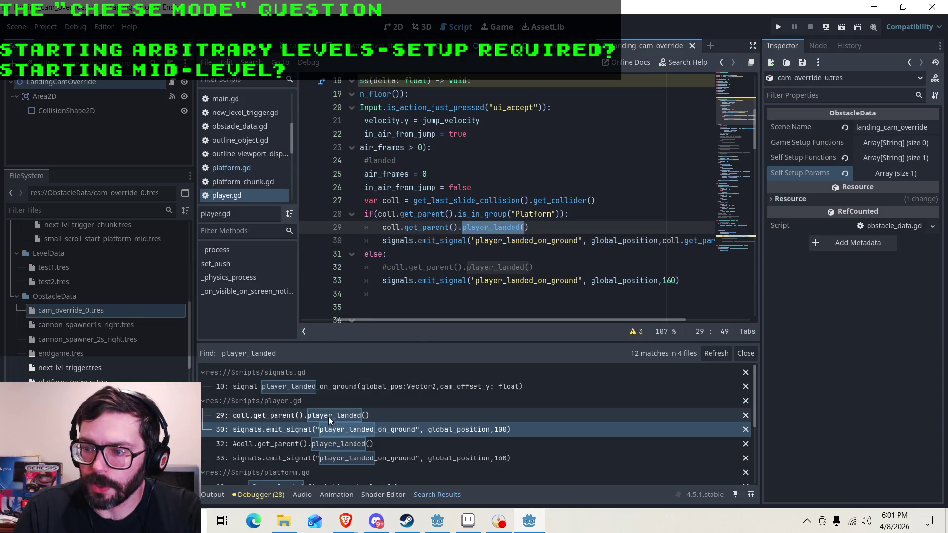
scroll(302, 392, down, 1)
scroll(303, 398, down, 4)
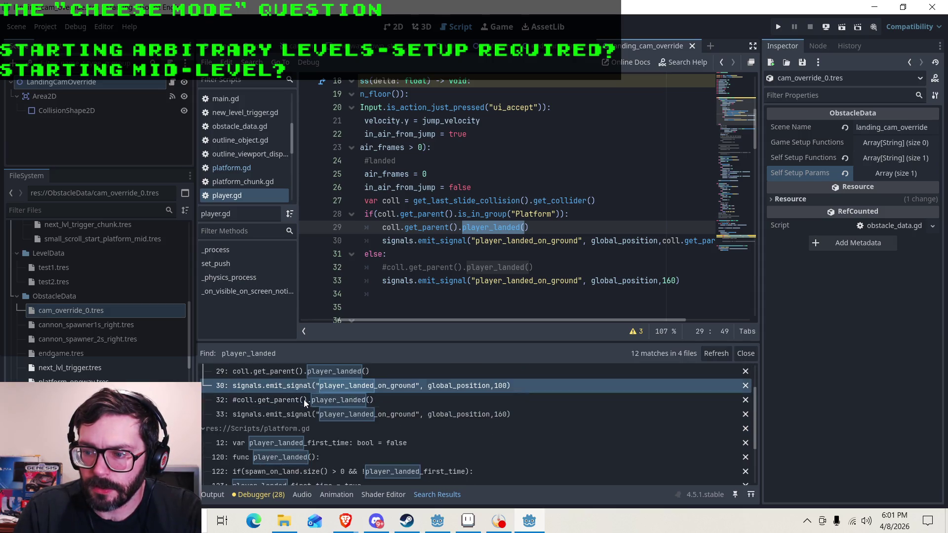
- Review platform.gd's obstacle-spawning loop on lines 125–127, then open landing_cam_override.gd
click(318, 428)
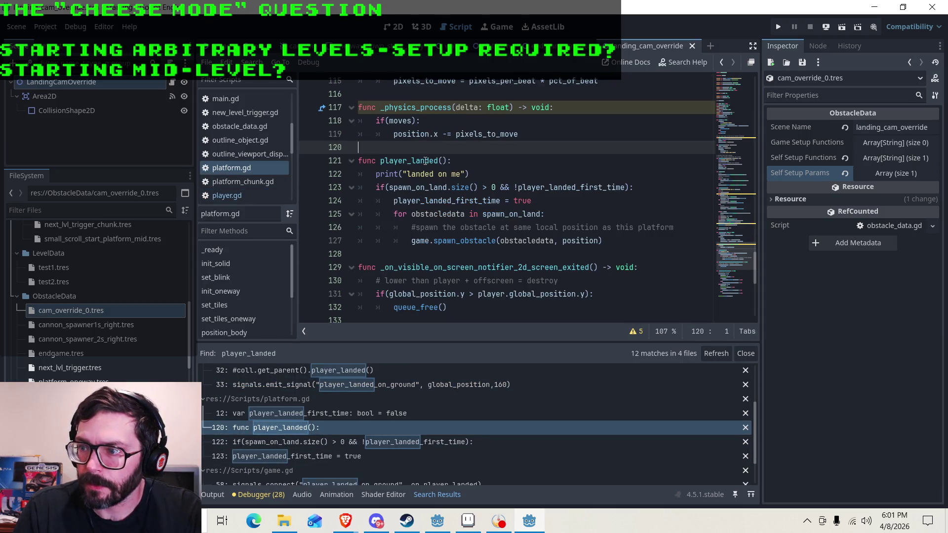
mouse_move(619, 245)
mouse_down()
mouse_move(395, 228)
mouse_move(387, 210)
mouse_up()
click(474, 249)
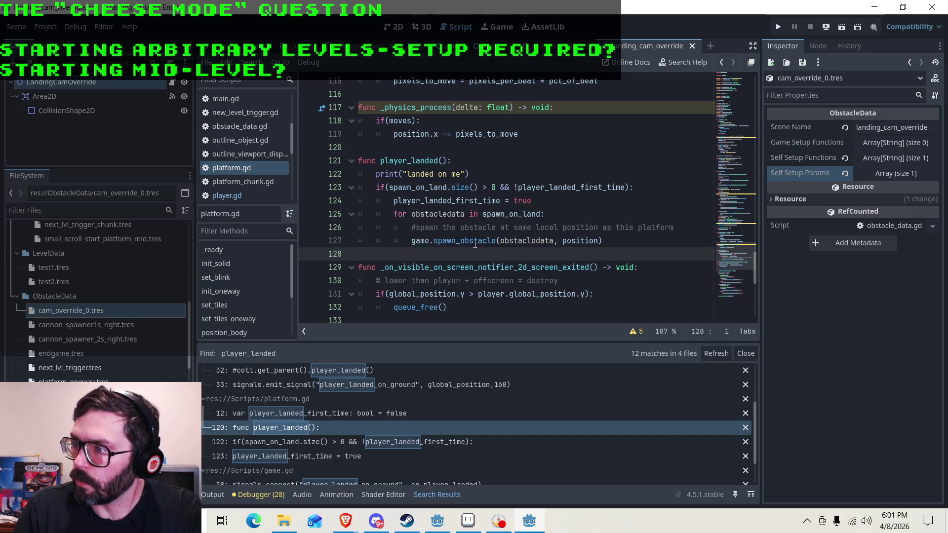
click(474, 245)
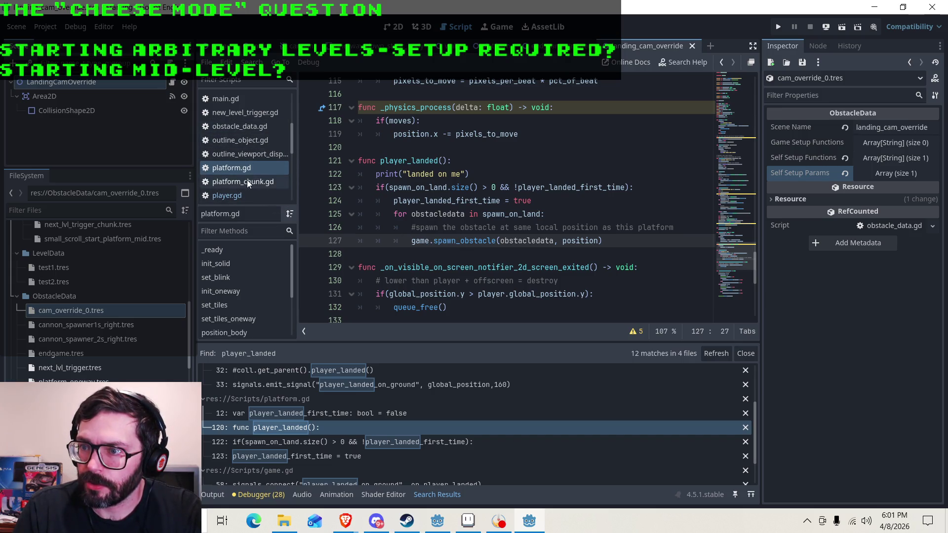
scroll(240, 169, down, 2)
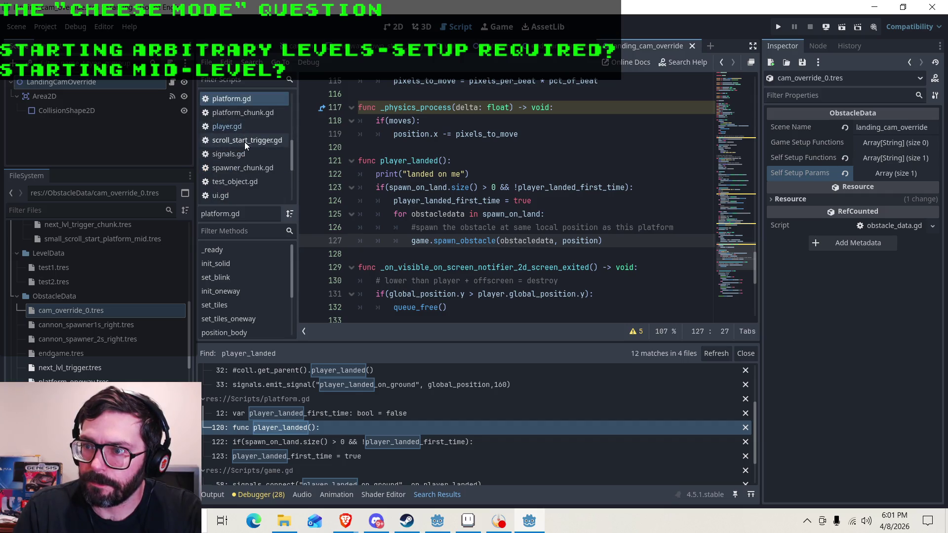
scroll(245, 141, up, 3)
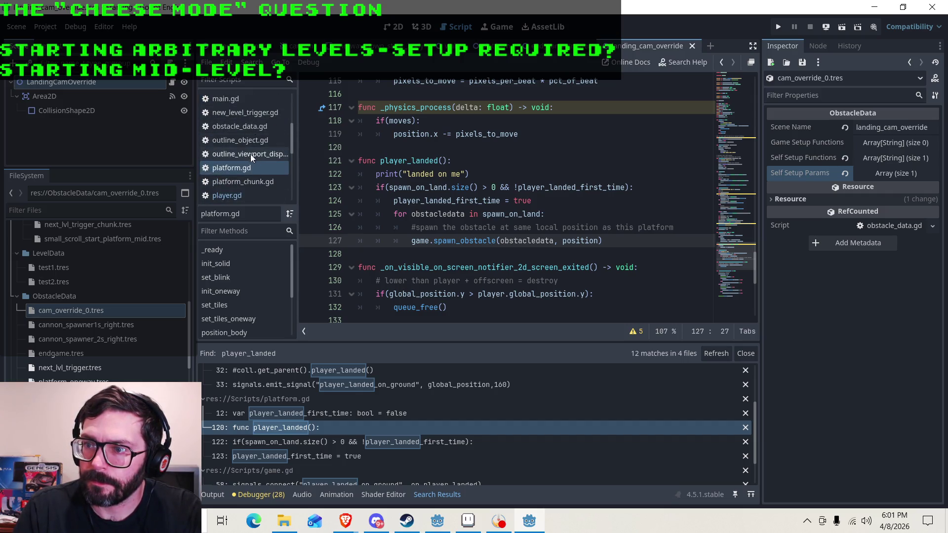
click(244, 114)
scroll(388, 178, down, 2)
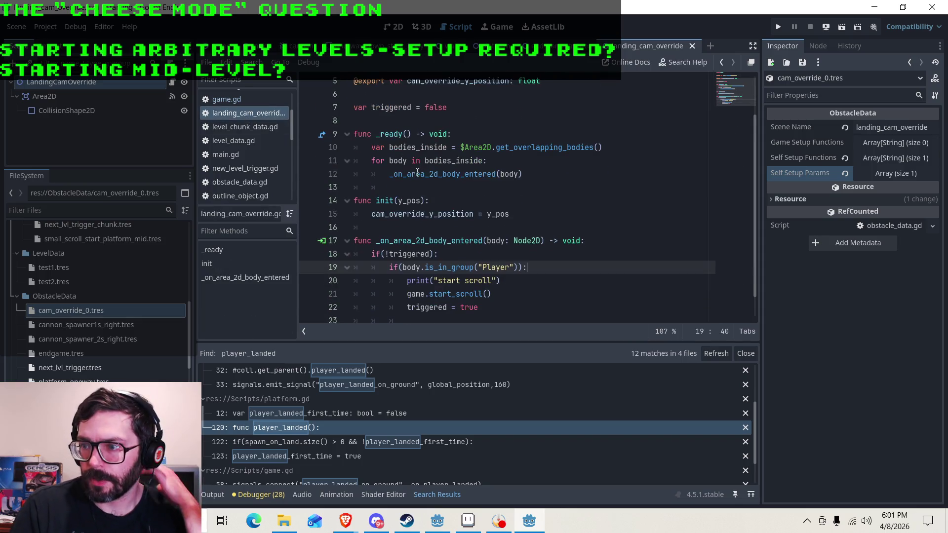
- Review the init function and the body-entered handler in landing_cam_override.gd
mouse_move(387, 243)
mouse_down()
mouse_move(494, 256)
mouse_move(479, 281)
mouse_up()
click(501, 254)
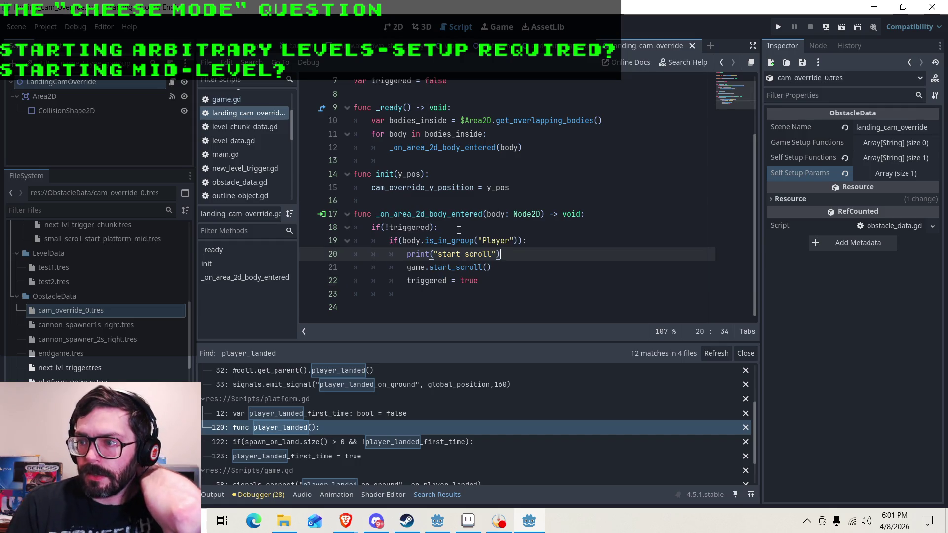
click(422, 186)
click(434, 186)
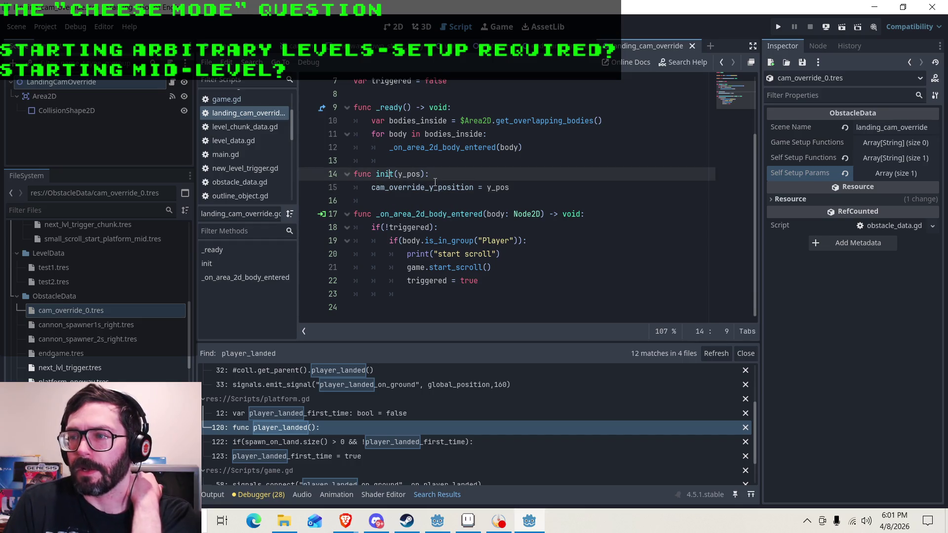
click(389, 175)
click(384, 191)
mouse_move(377, 214)
mouse_down()
mouse_move(407, 214)
mouse_move(553, 273)
mouse_up()
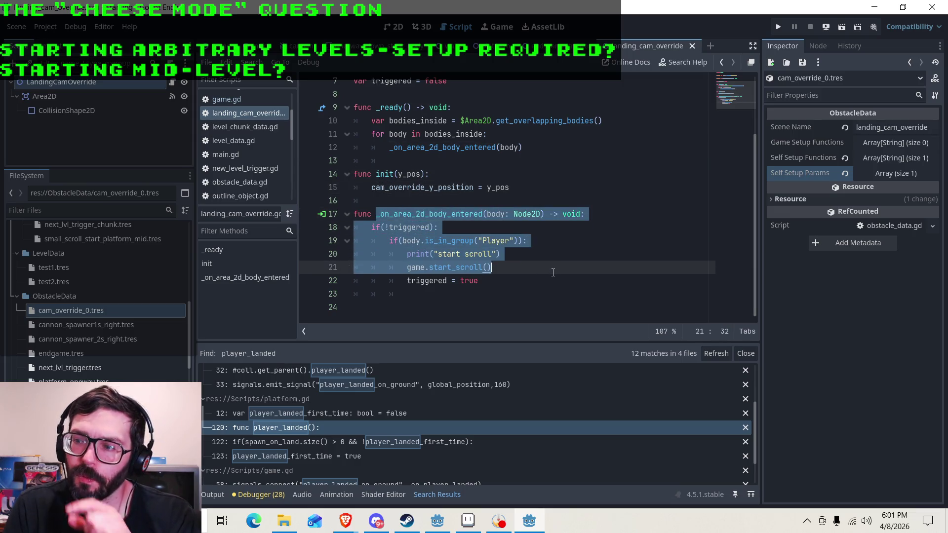
click(552, 272)
- Retitle the entry print, delete game.start_scroll(), and return to the 2D view
drag(492, 253, 436, 253)
text(cam override player entered)
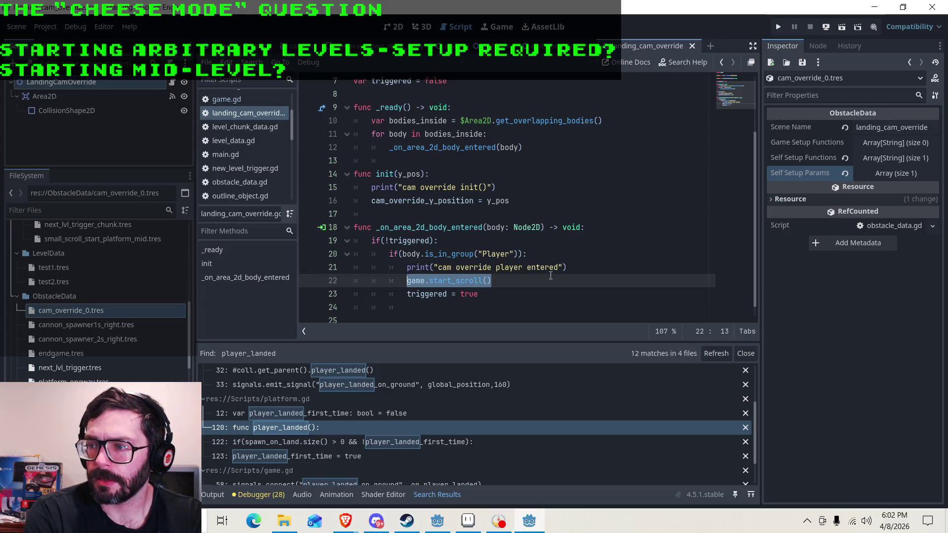
key(BackSpace)
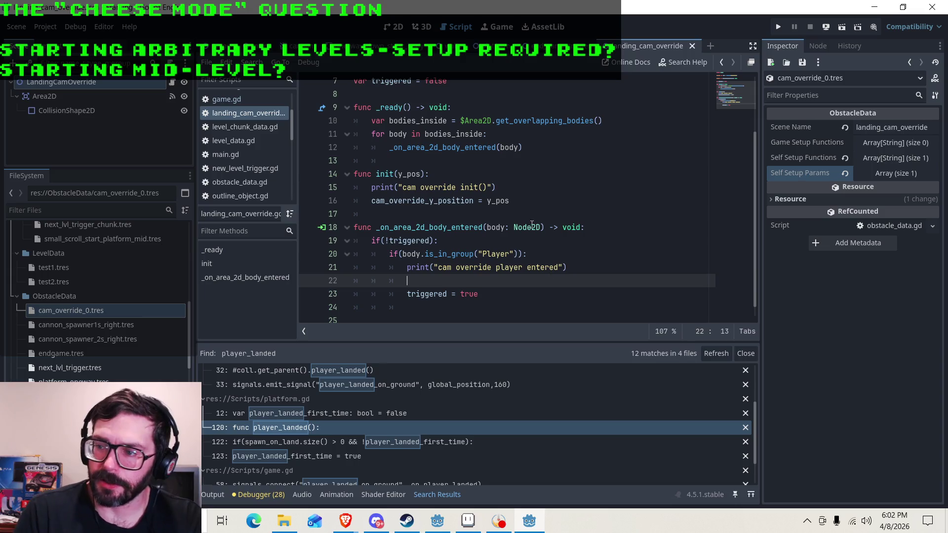
key(Down)
key(End)
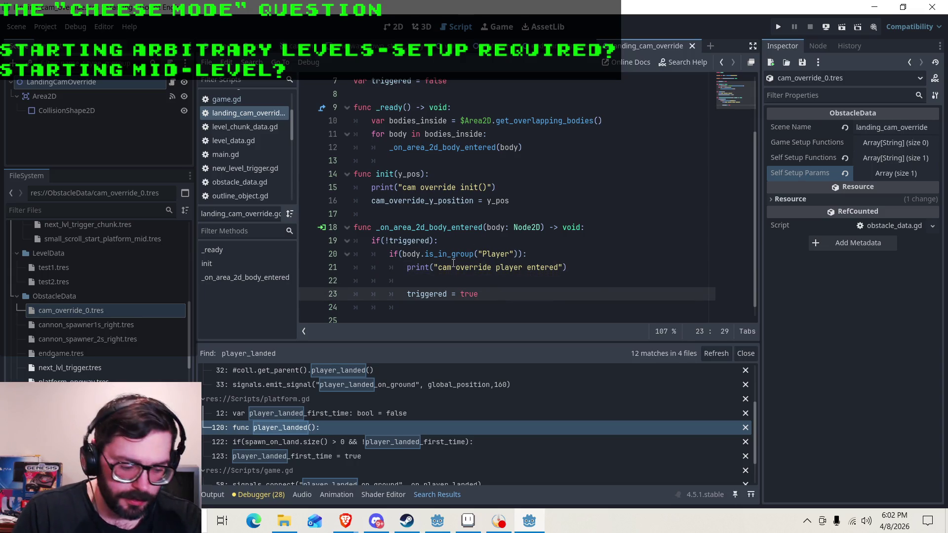
key(Up)
key(Up)
key(Up)
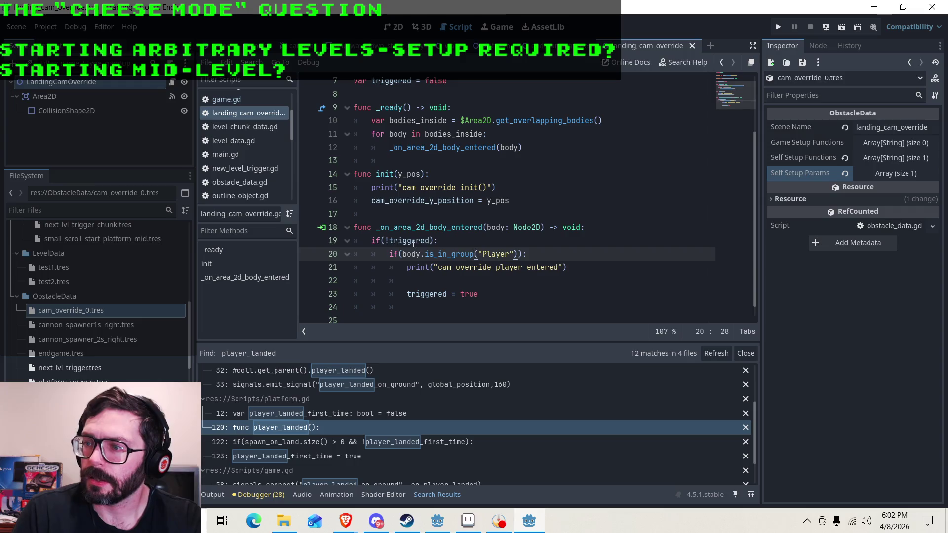
scroll(522, 211, up, 2)
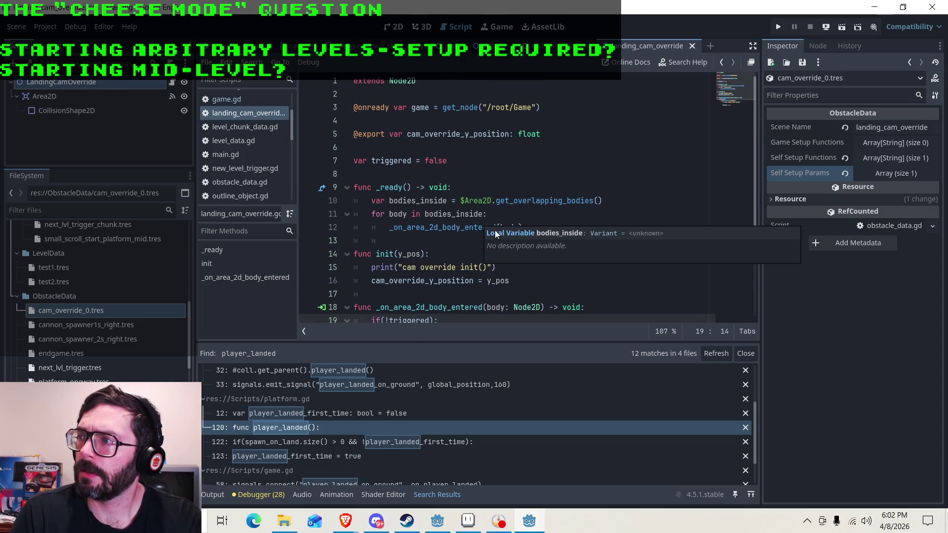
click(393, 28)
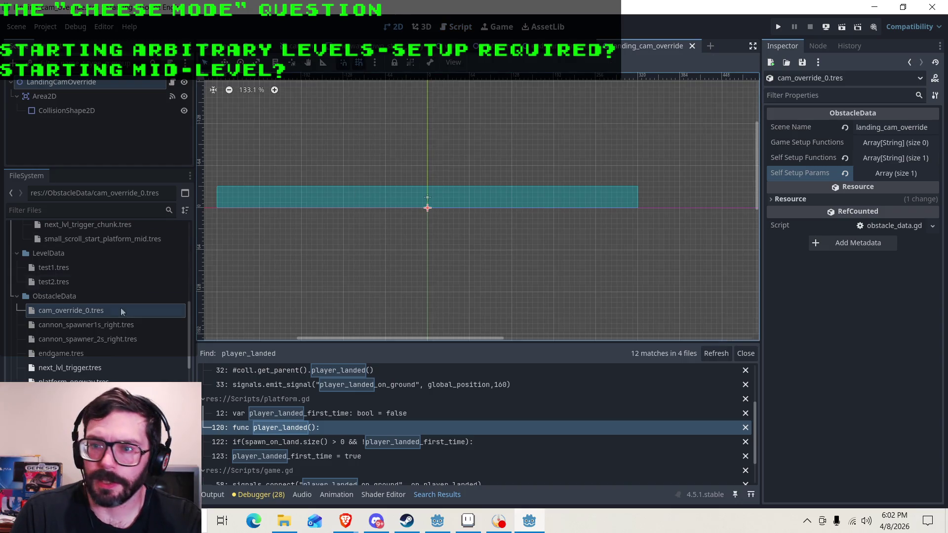
- Open test1.tres in the Inspector, show the Output log, and launch the game
scroll(82, 328, down, 5)
right_click(69, 346)
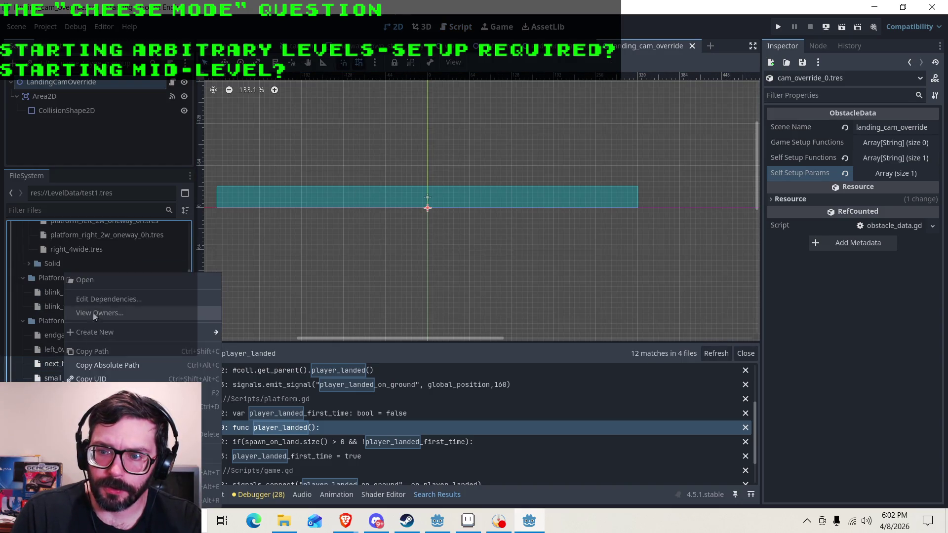
click(107, 281)
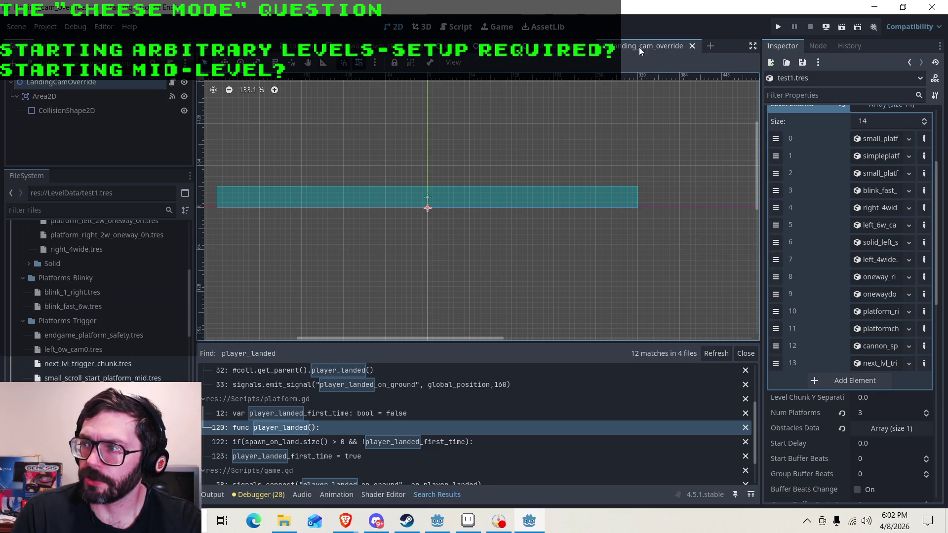
click(214, 494)
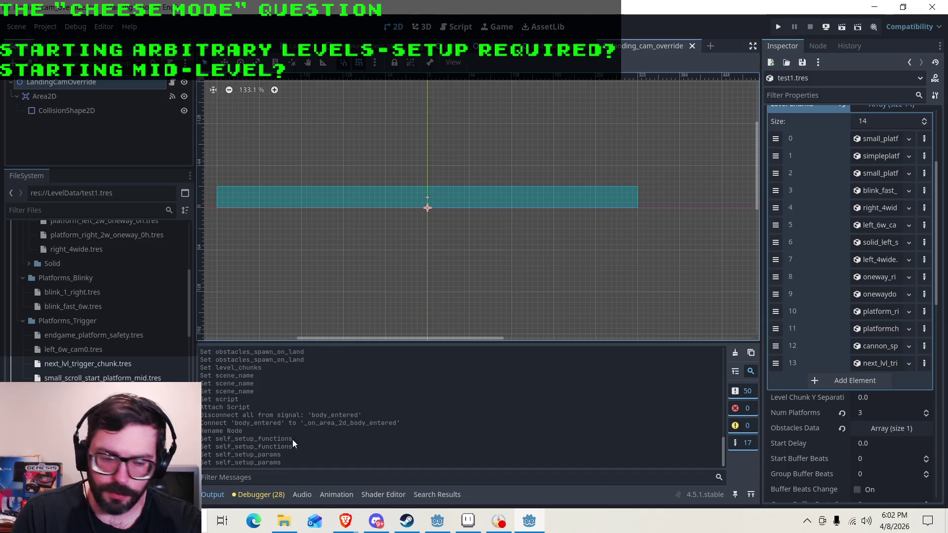
click(778, 26)
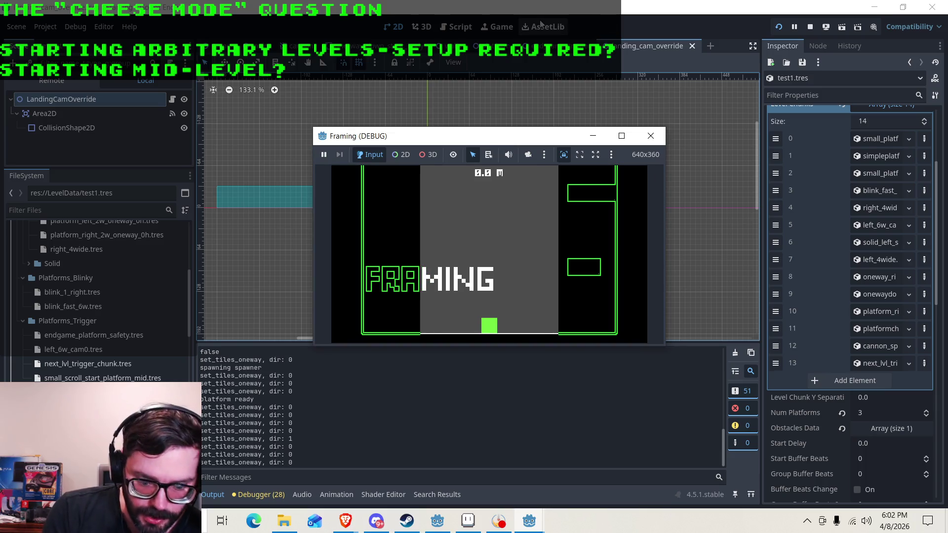
- Play the level, steering left and right and jumping up platforms until the player dies
key(Right)
key(Left)
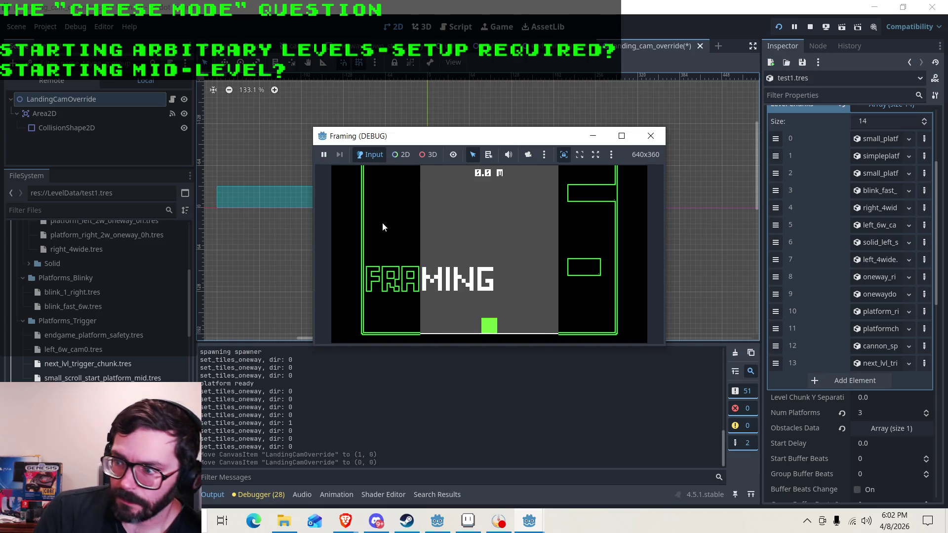
key(Right)
key(Left)
key(Left)
key(Right)
key(space)
key(Right)
key(Left)
key(Right)
key(Left)
key(space)
key(space)
key(Left)
key(space)
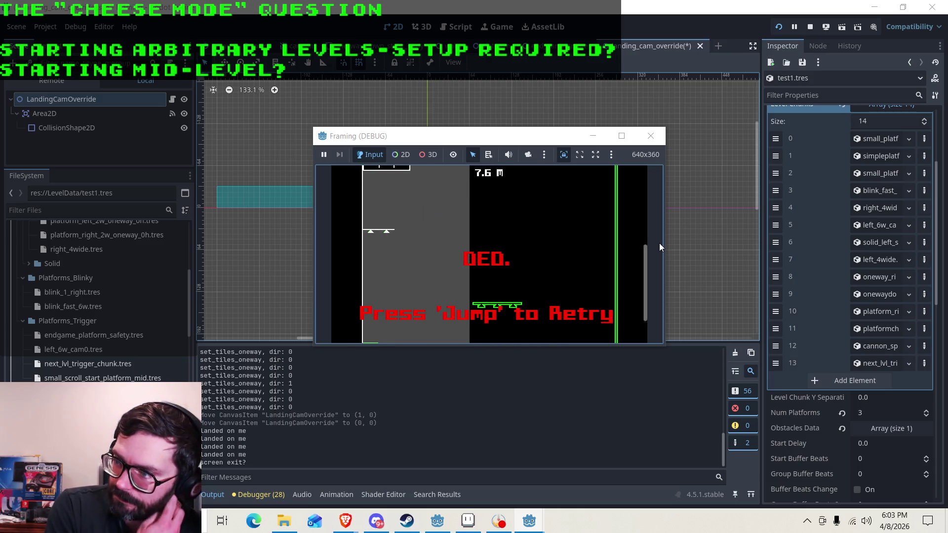
- Retry the run and climb to 14.0 m, landing so the log prints 'landed on me'
key(space)
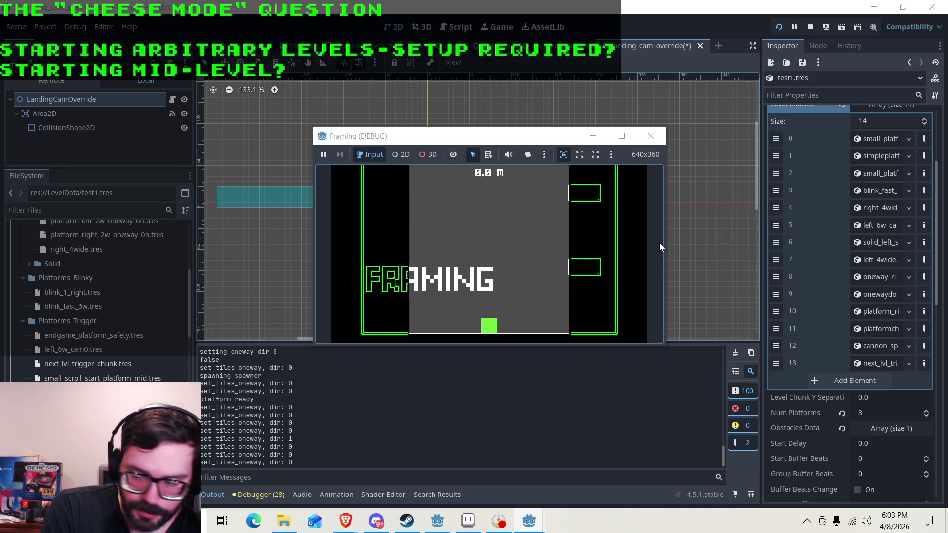
key(Right)
key(Right)
key(Left)
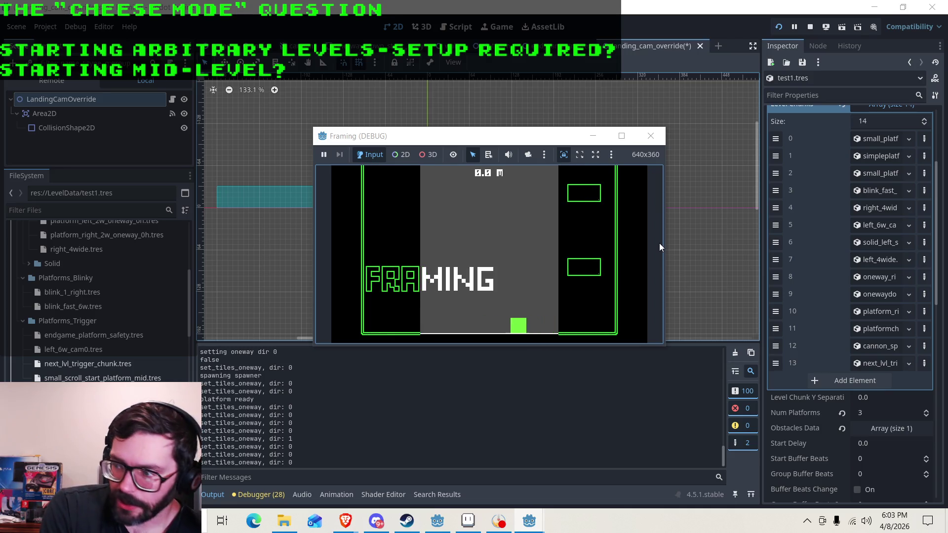
key(Right)
key(space)
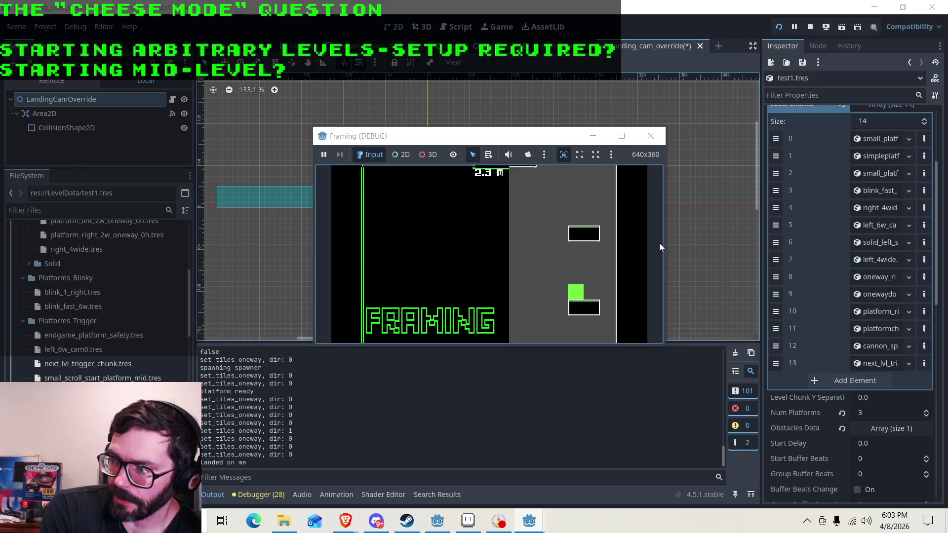
key(Left)
key(space)
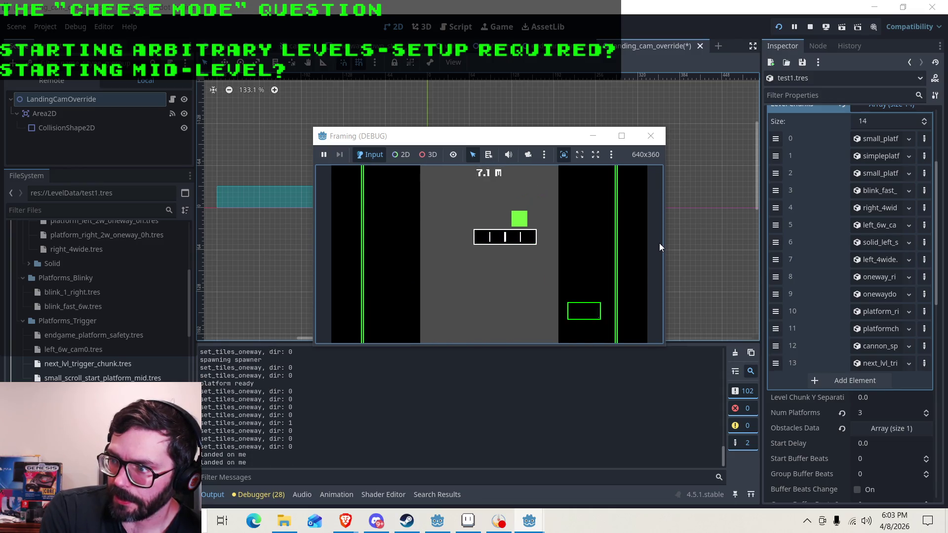
key(Left)
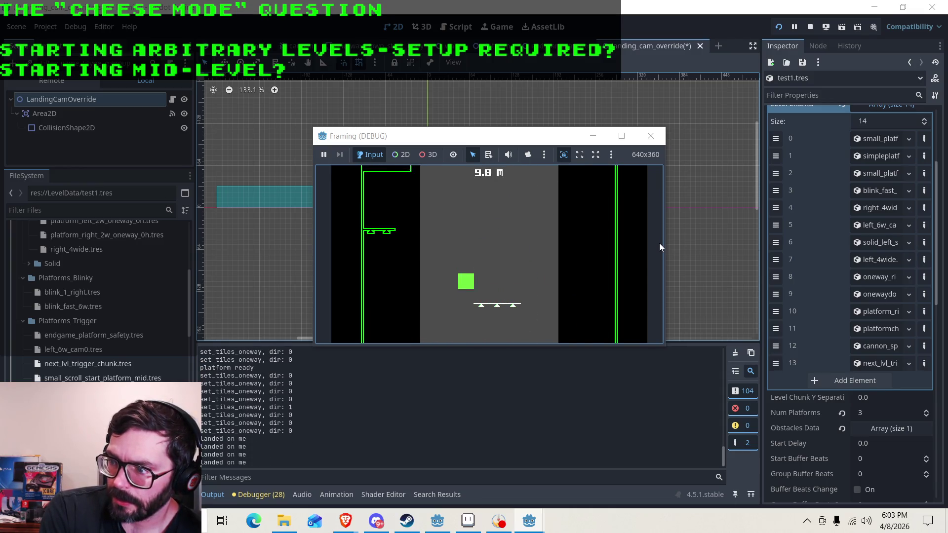
key(space)
key(Right)
key(space)
key(Left)
key(Right)
key(Right)
key(space)
key(Left)
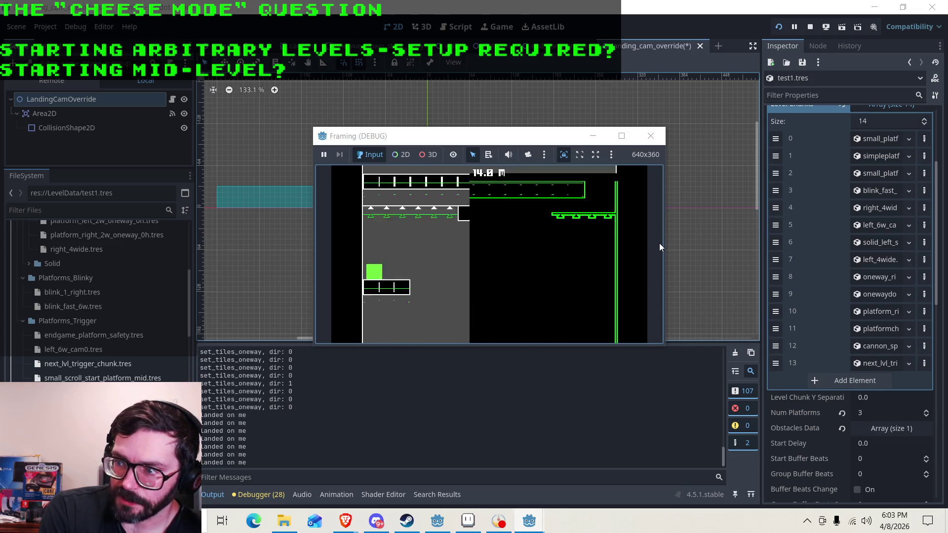
key(Right)
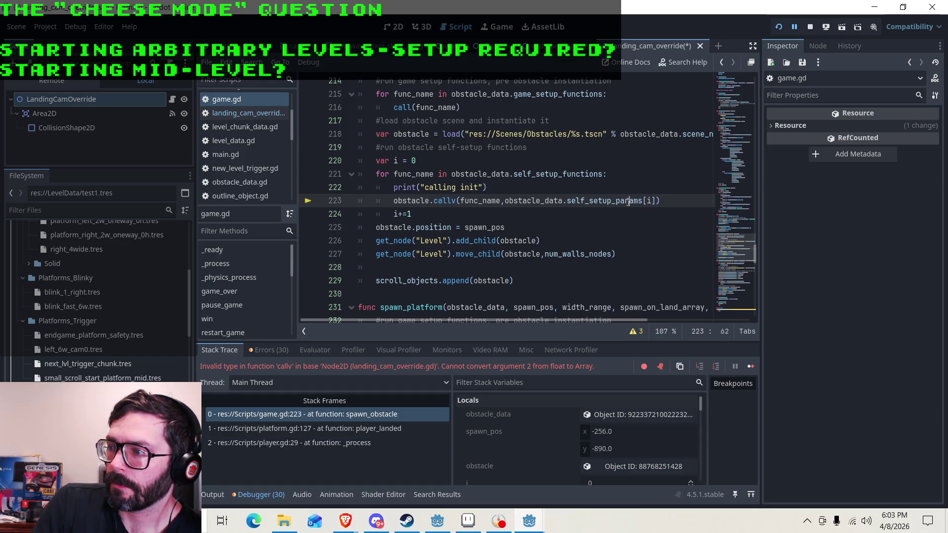
- Check the failing callv line 223 in game.gd and stop the running game
click(442, 218)
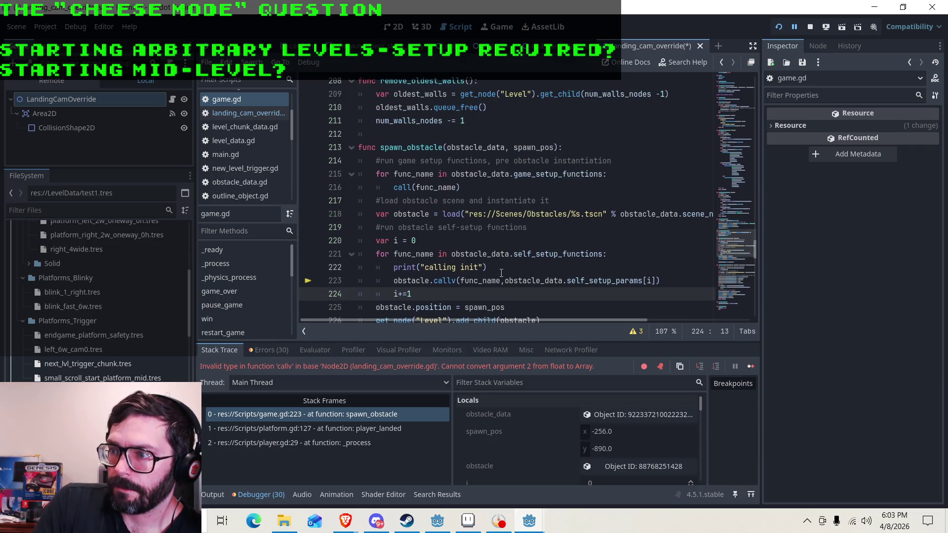
click(651, 200)
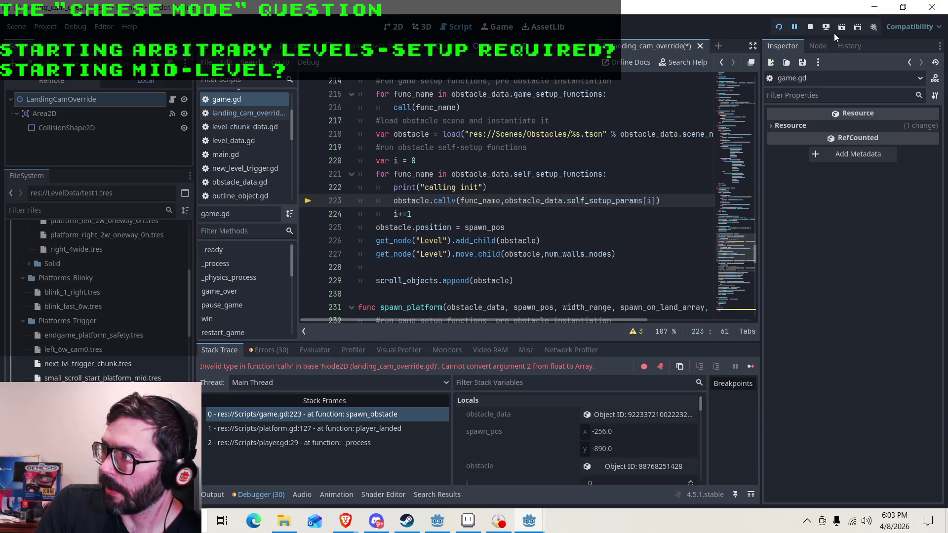
click(812, 29)
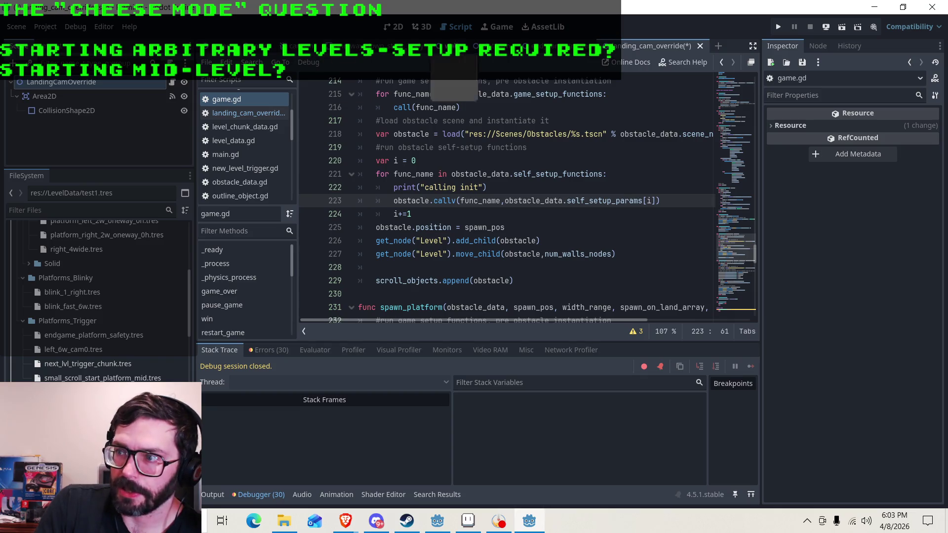
- Select the cam_override_0.tres obstacle data file in the FileSystem
scroll(67, 353, up, 1)
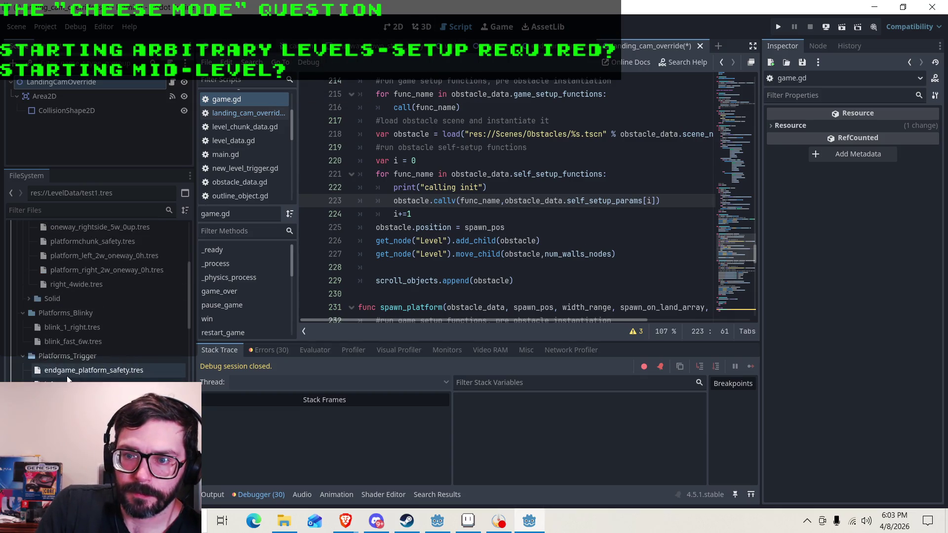
scroll(67, 354, down, 1)
click(67, 363)
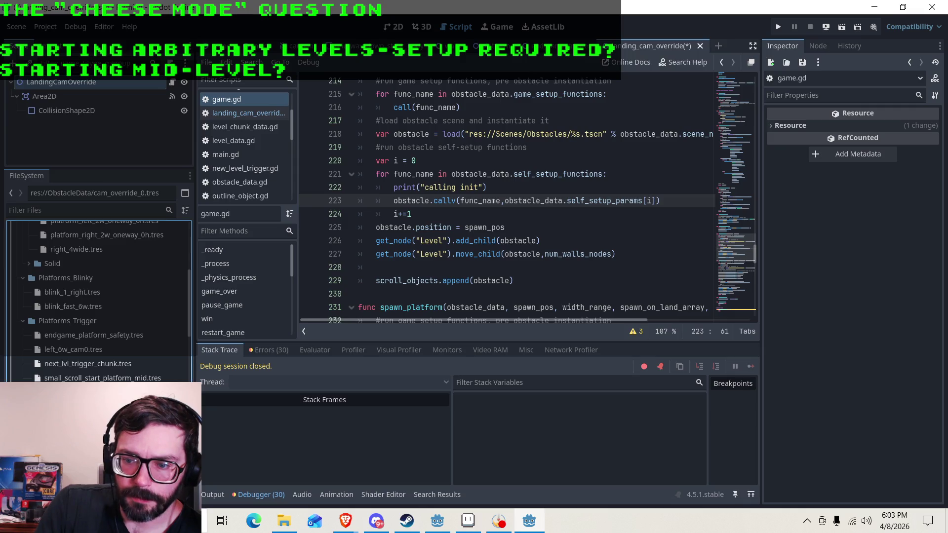
- Open cam_override_0.tres and expand its Self Setup Params and Self Setup Functions arrays
right_click(75, 272)
click(99, 279)
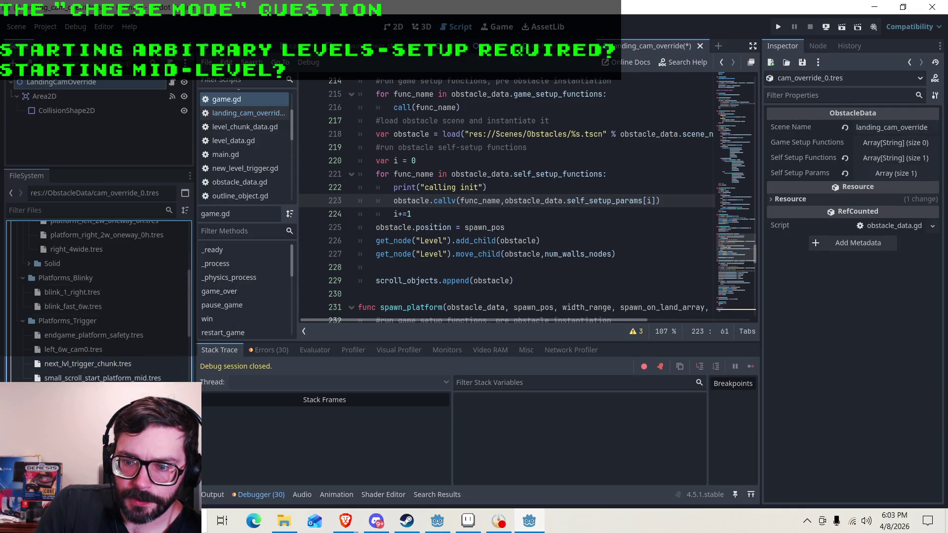
click(895, 173)
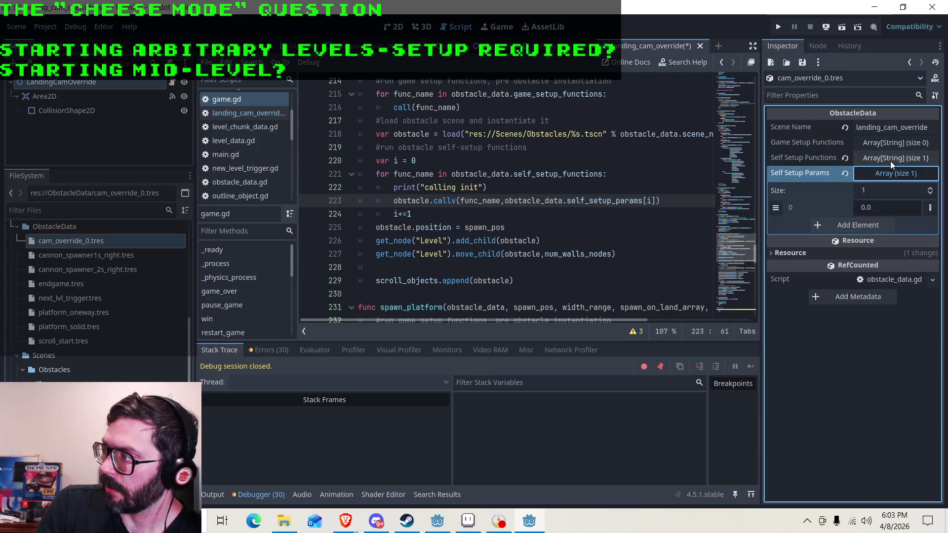
click(891, 160)
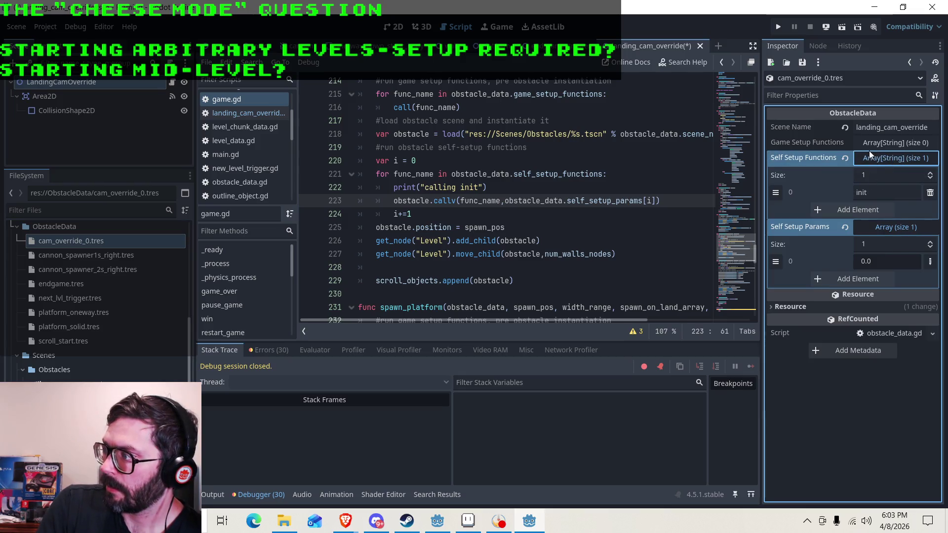
- Review the callv call on line 223, then open the online Godot documentation
mouse_move(653, 200)
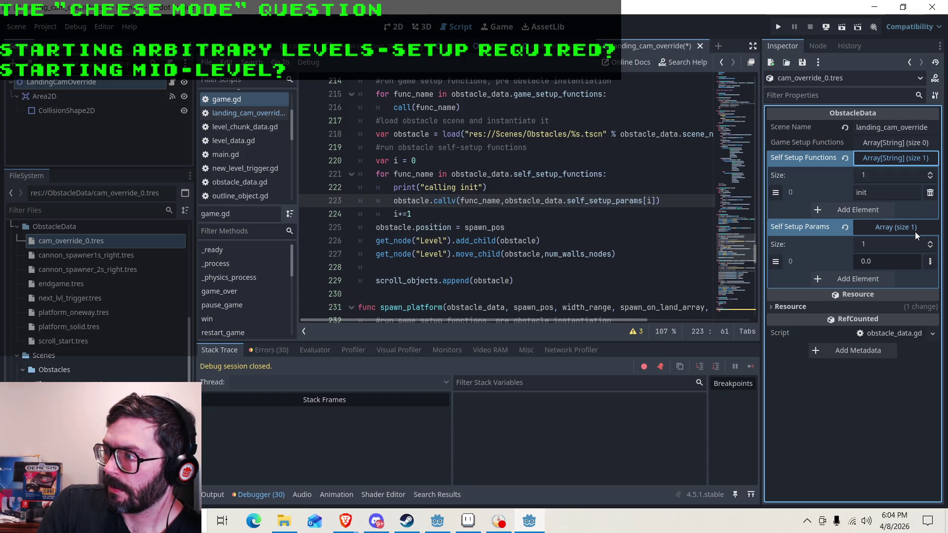
mouse_move(786, 229)
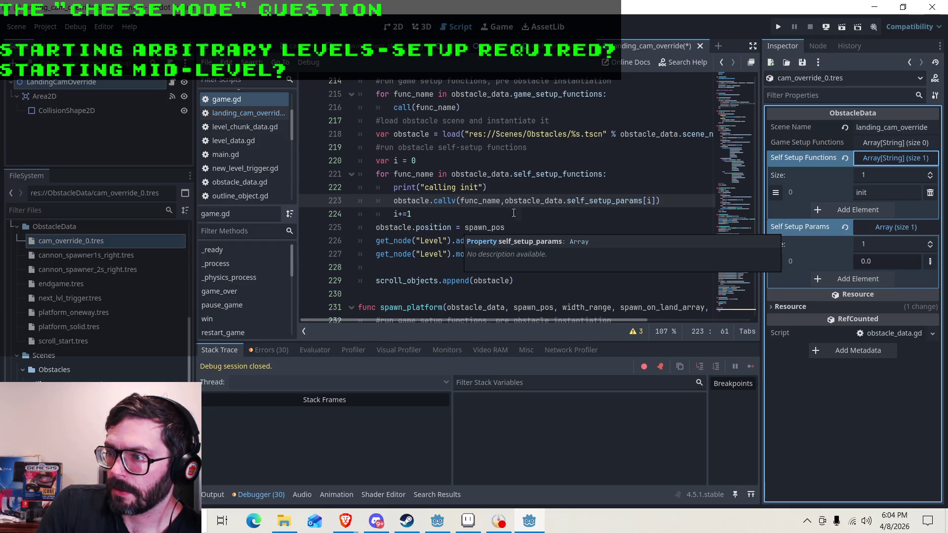
click(444, 205)
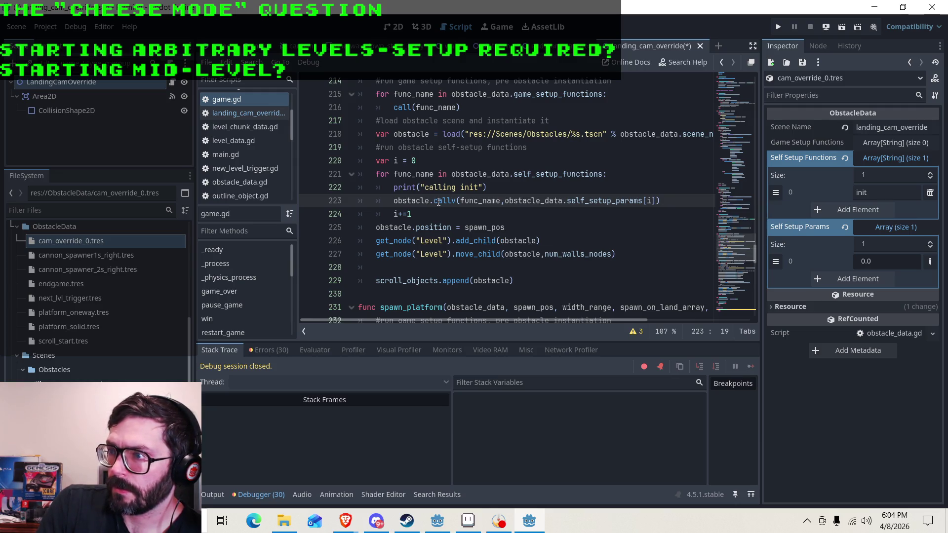
click(630, 62)
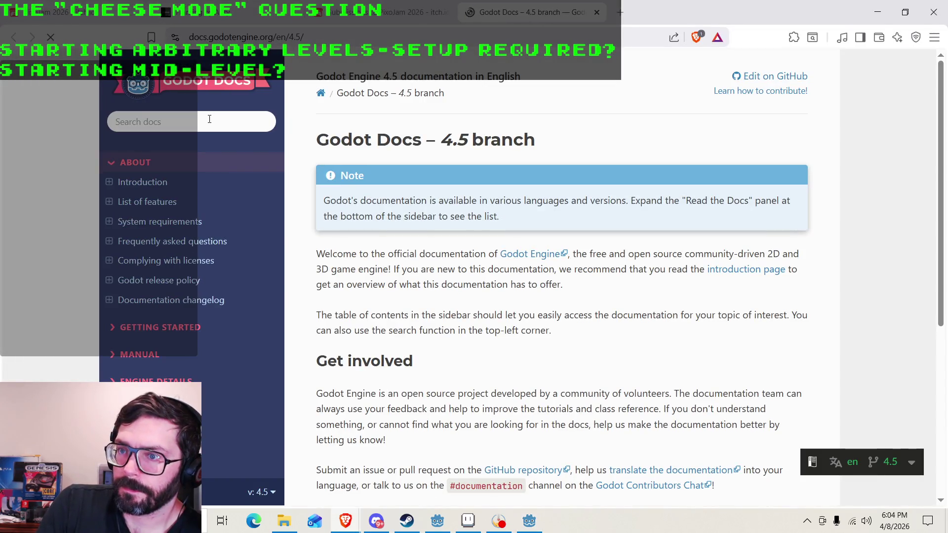
- Search the docs for 'node' and open the Node class reference page
click(209, 119)
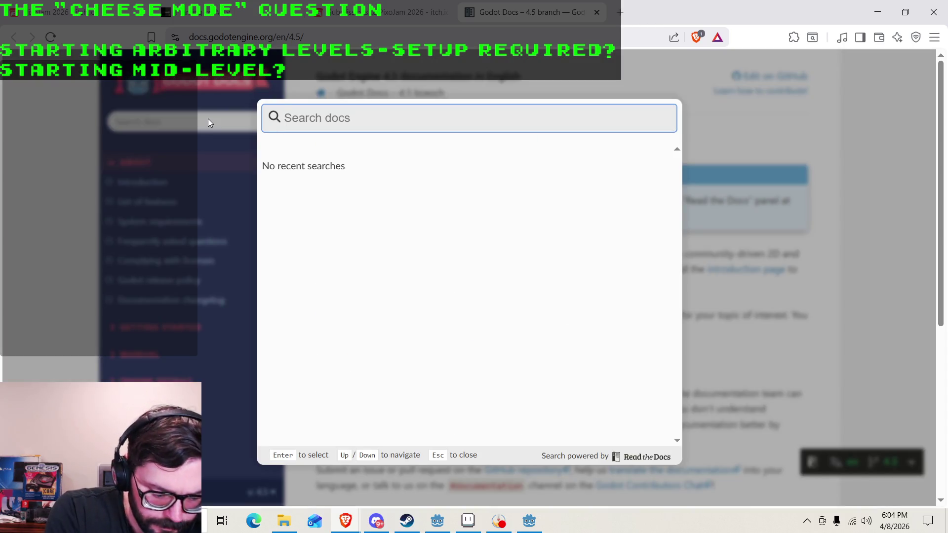
text(node)
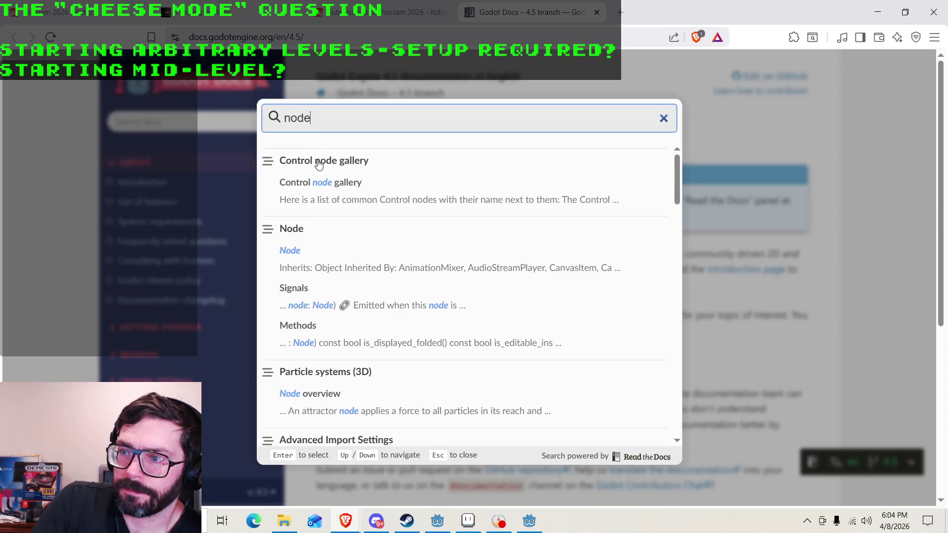
click(296, 249)
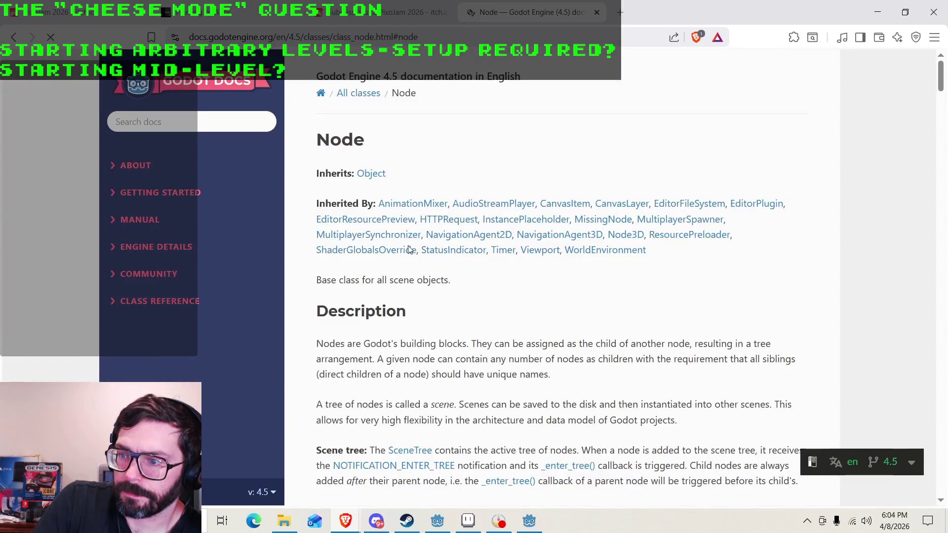
scroll(404, 234, down, 20)
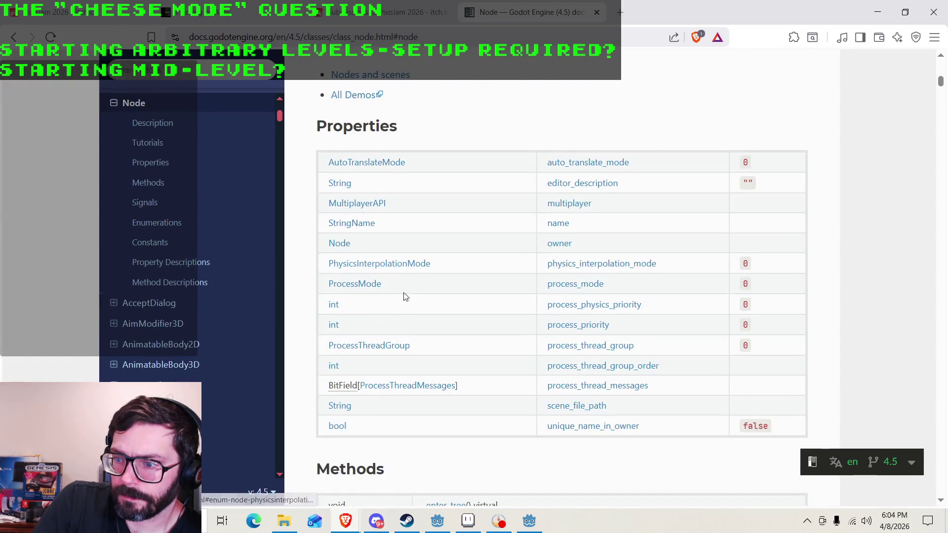
scroll(404, 291, down, 7)
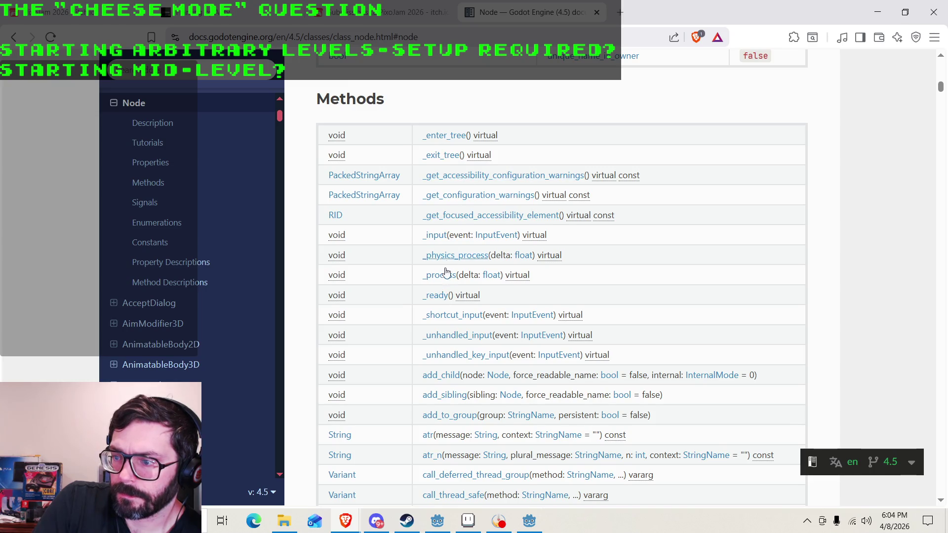
scroll(447, 265, down, 6)
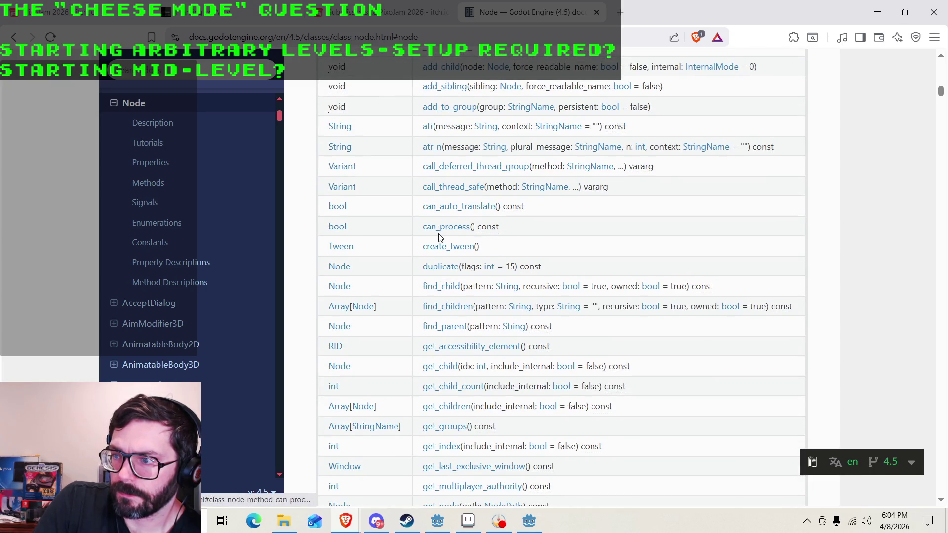
scroll(434, 199, up, 1)
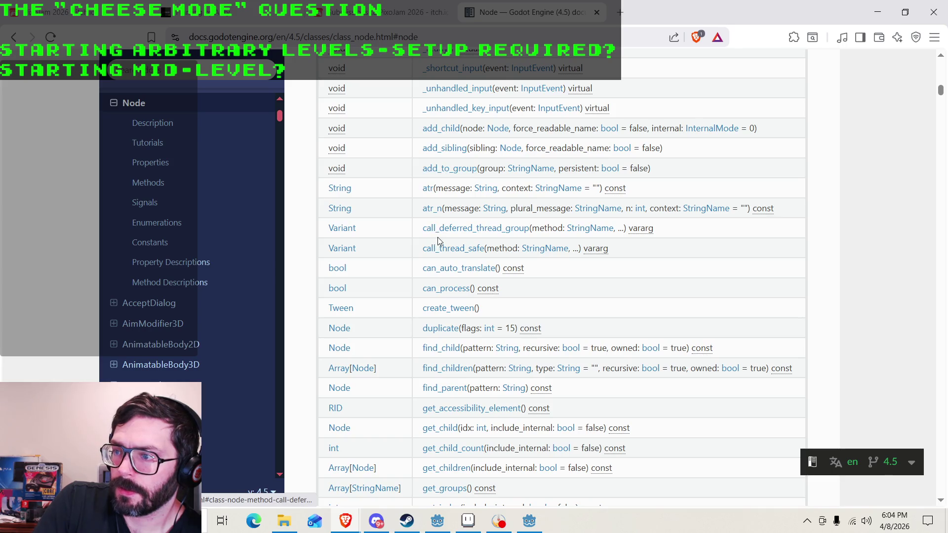
scroll(436, 247, up, 4)
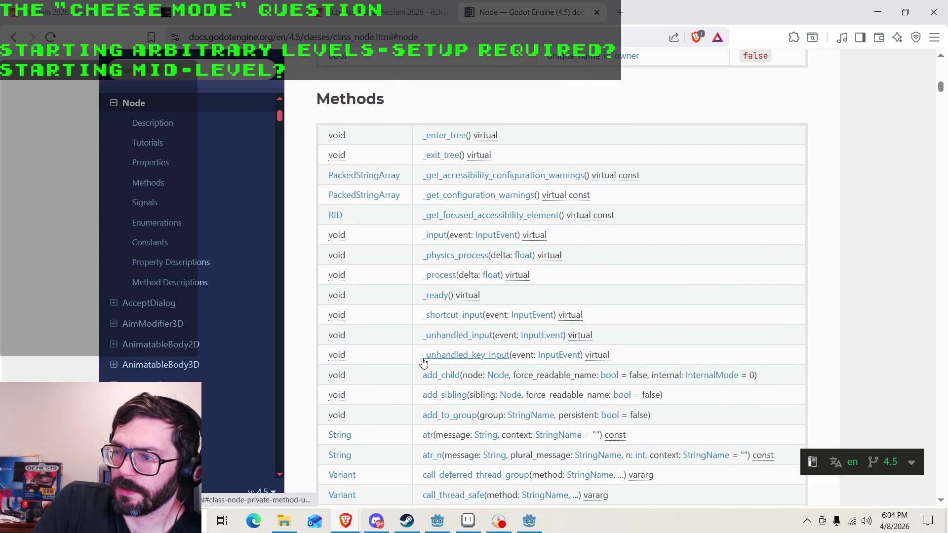
scroll(424, 363, up, 15)
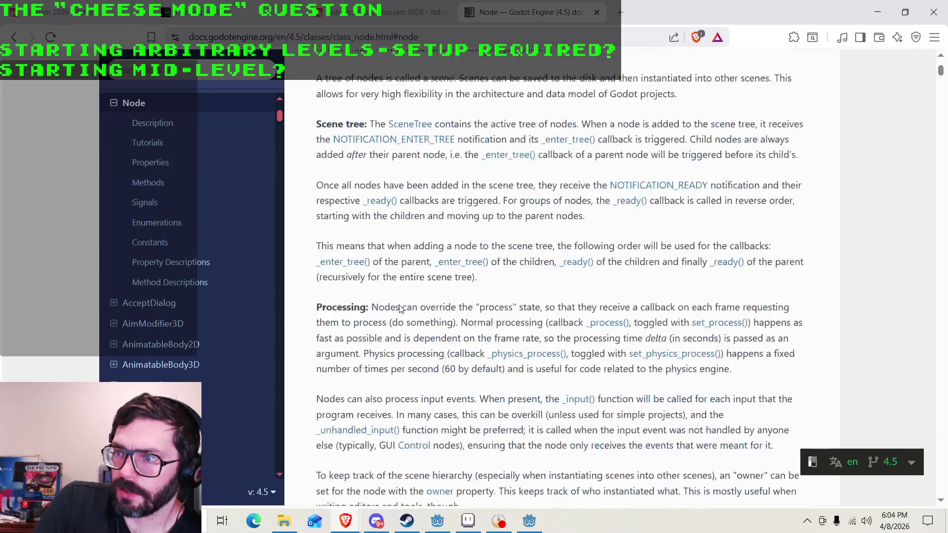
scroll(401, 307, up, 5)
- Read the Object class's callv entry and its arg_array parameter, then return to the editor
click(365, 172)
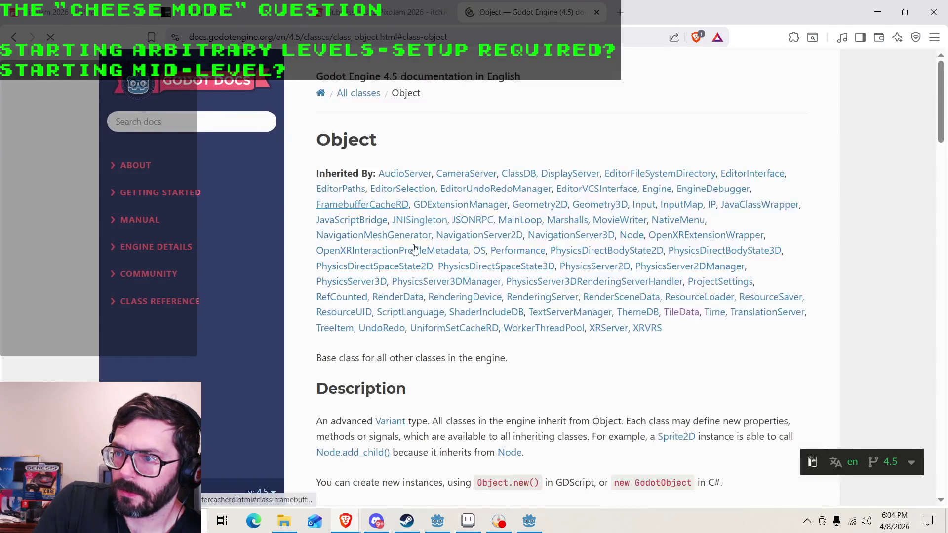
scroll(429, 310, down, 15)
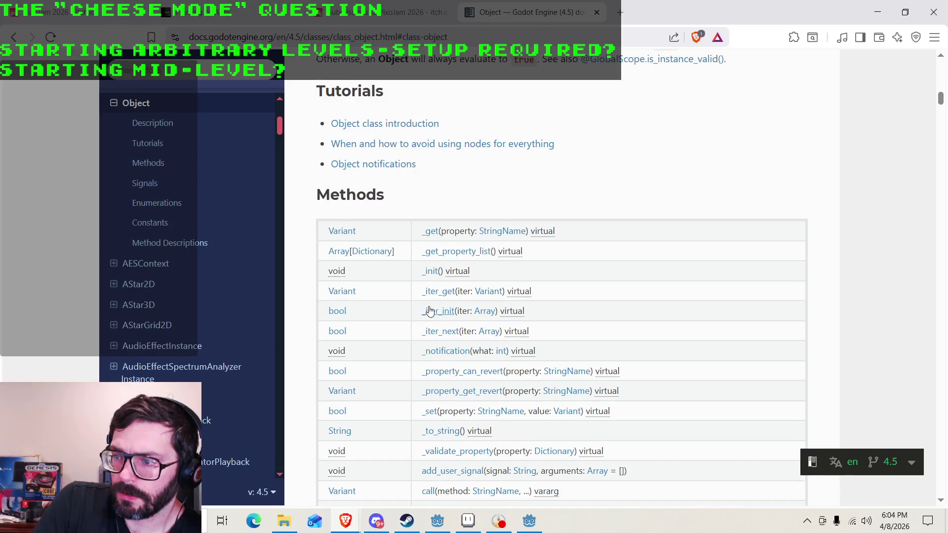
scroll(430, 311, down, 4)
click(432, 348)
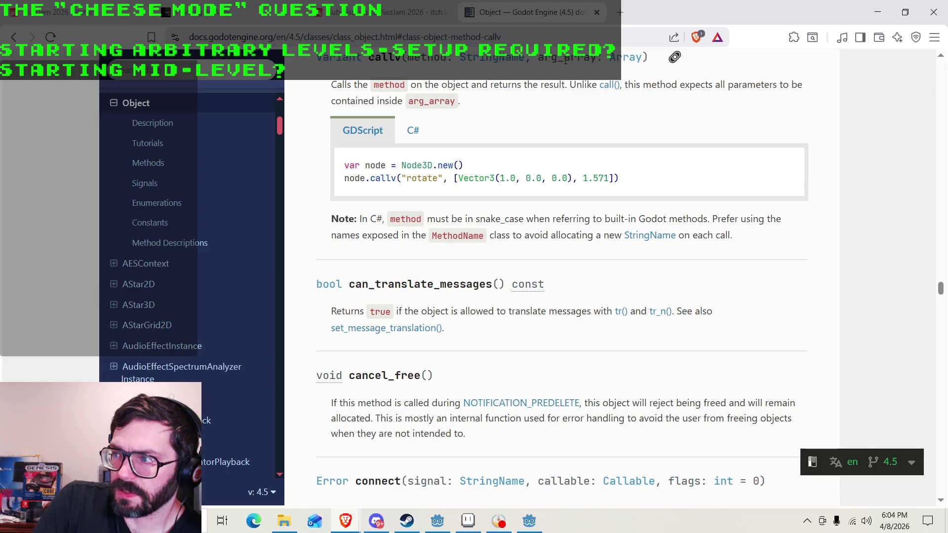
drag(565, 59, 644, 59)
click(619, 108)
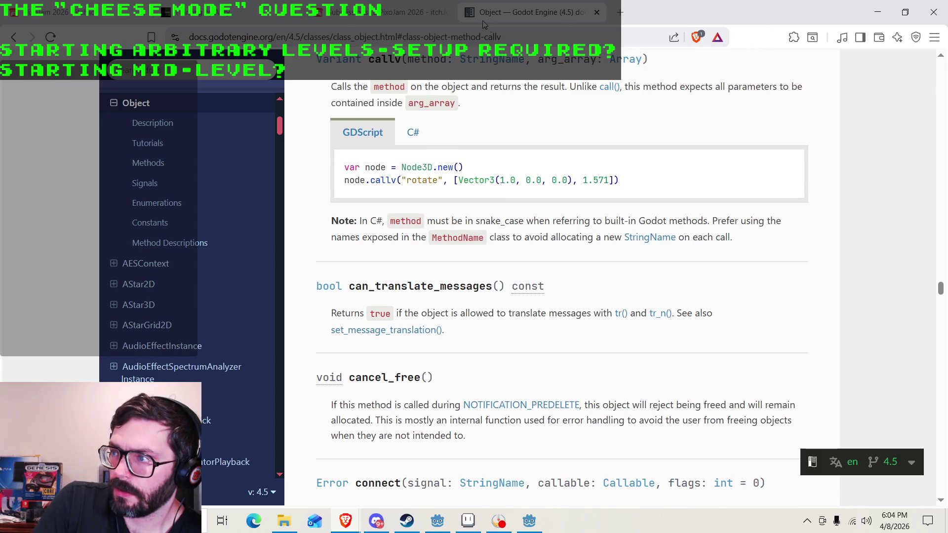
click(877, 10)
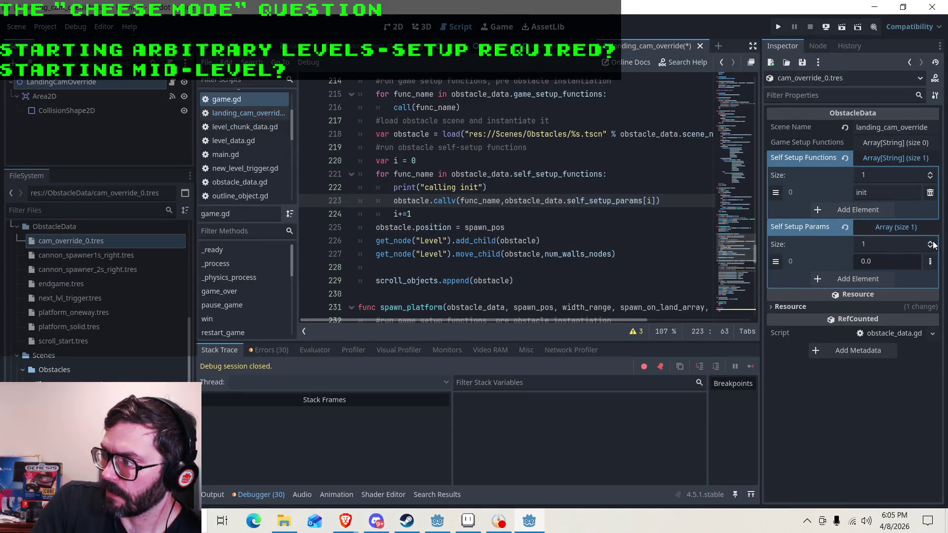
- Make Self Setup Params element 0 a one-element Array holding float 0.0 and save cam_override_0.tres
click(930, 260)
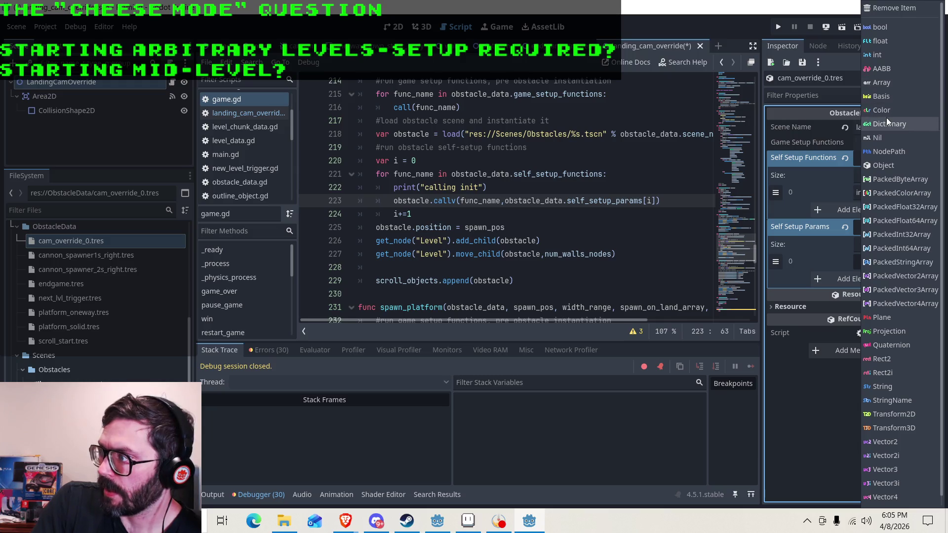
click(881, 82)
click(884, 262)
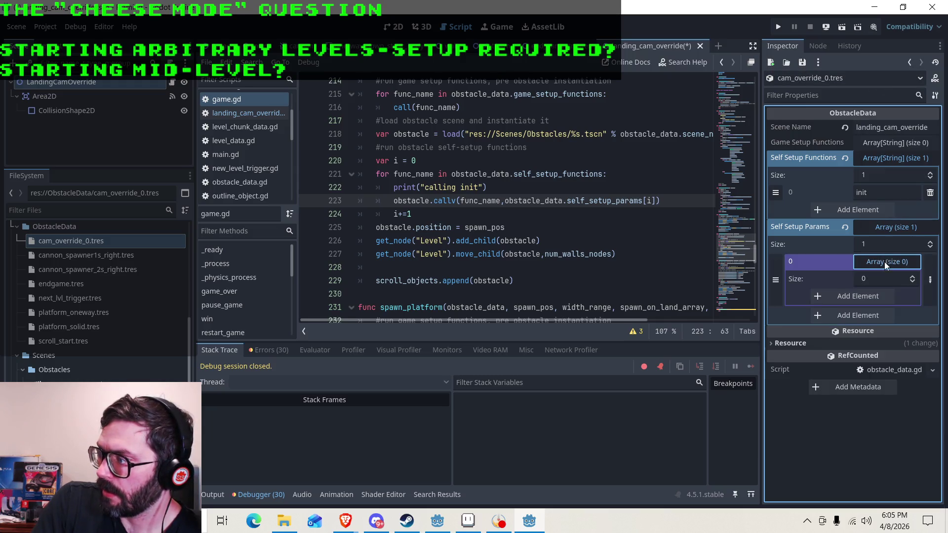
click(912, 277)
click(913, 295)
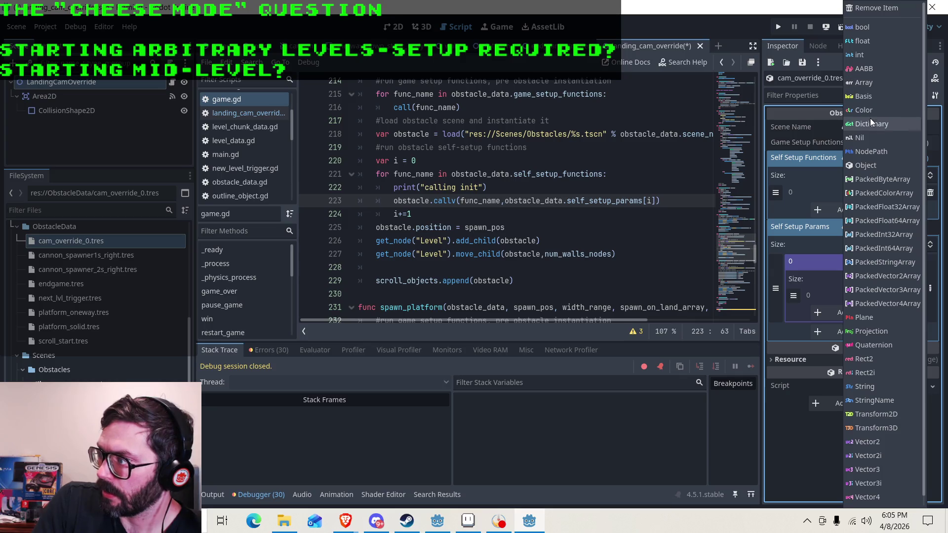
click(868, 41)
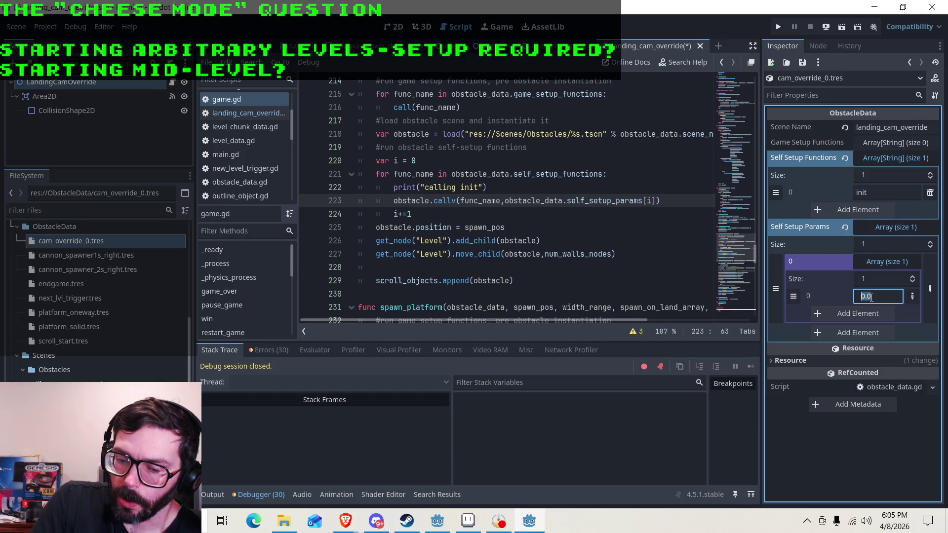
click(881, 296)
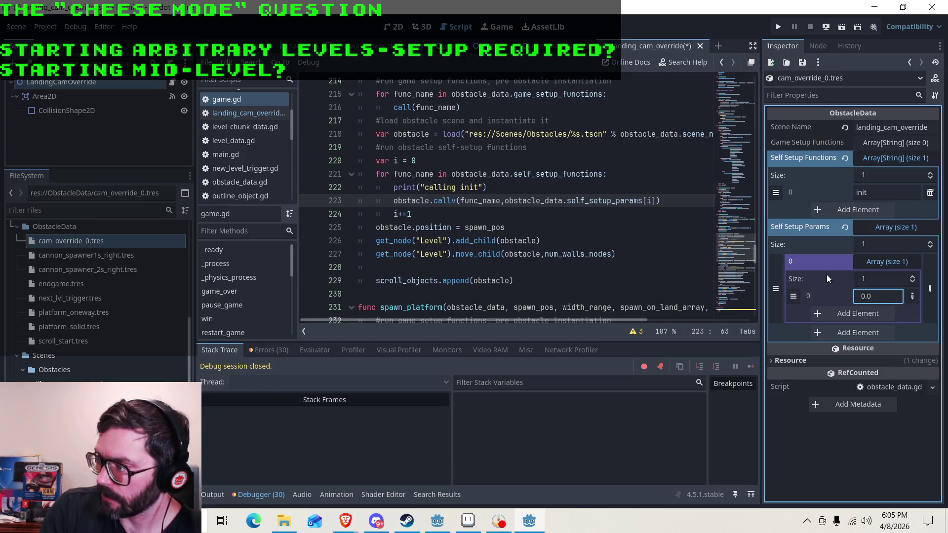
key(ctrl+s)
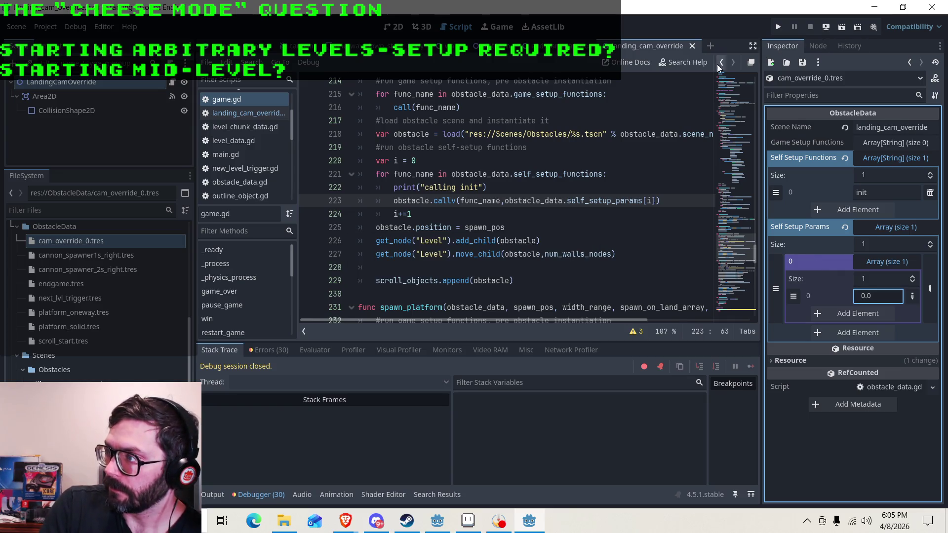
click(893, 157)
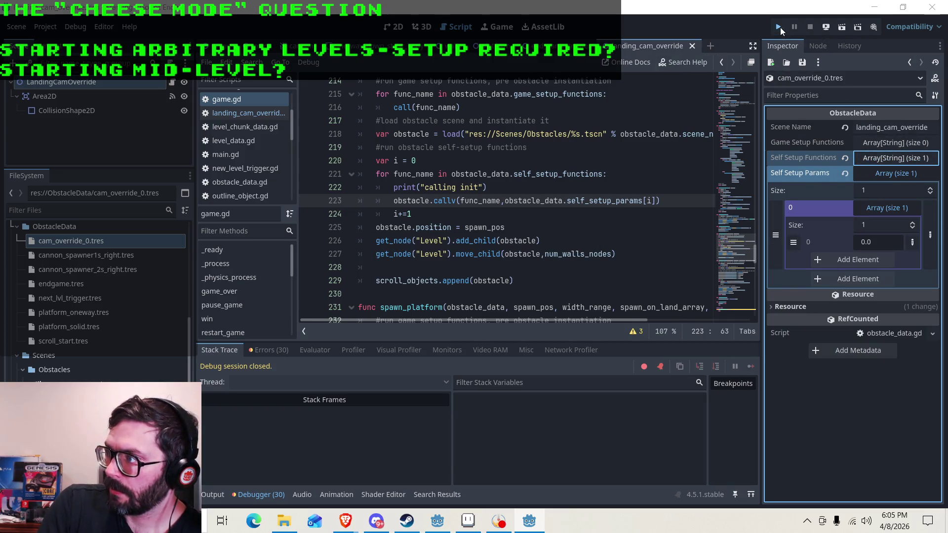
- Play-test until 'cam override init()' and 'cam override player entered' are logged, then stop the game
click(779, 28)
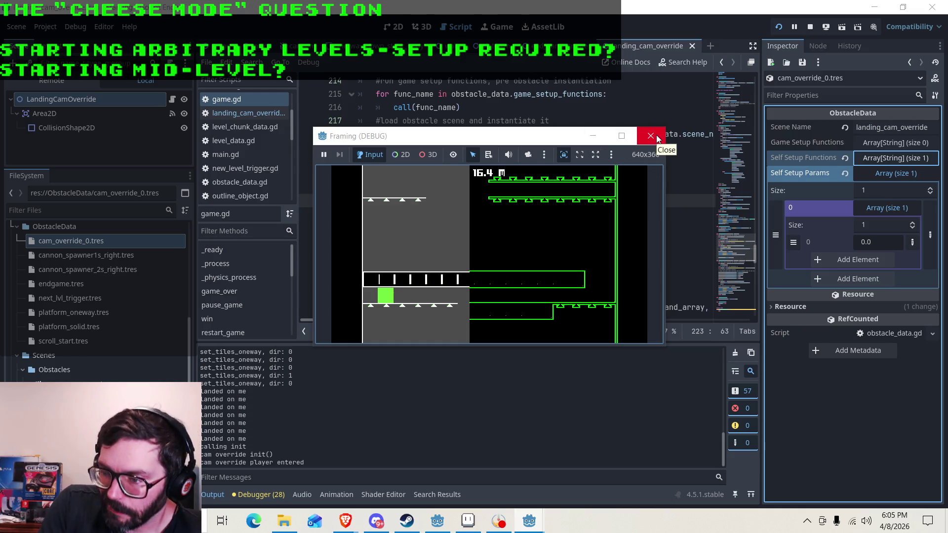
click(654, 136)
click(427, 219)
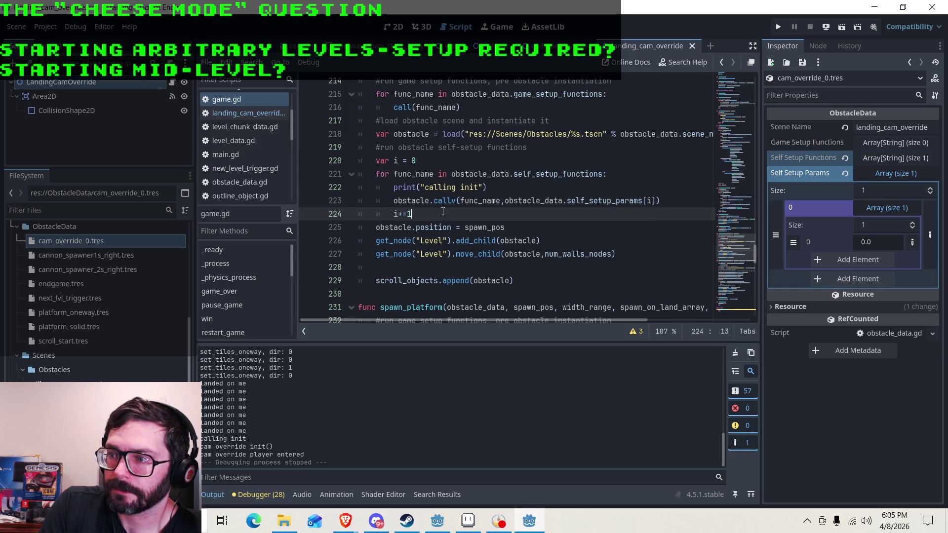
scroll(257, 174, down, 3)
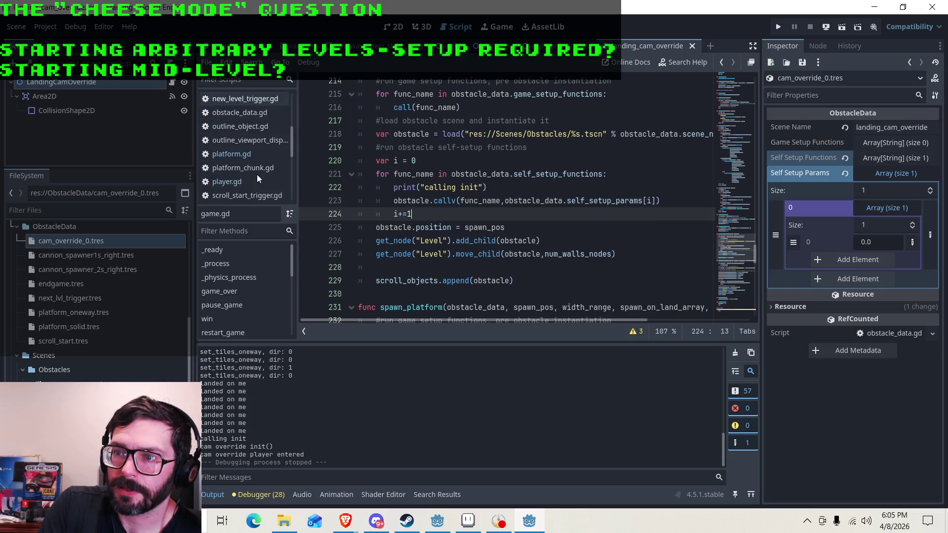
click(239, 155)
scroll(463, 156, up, 15)
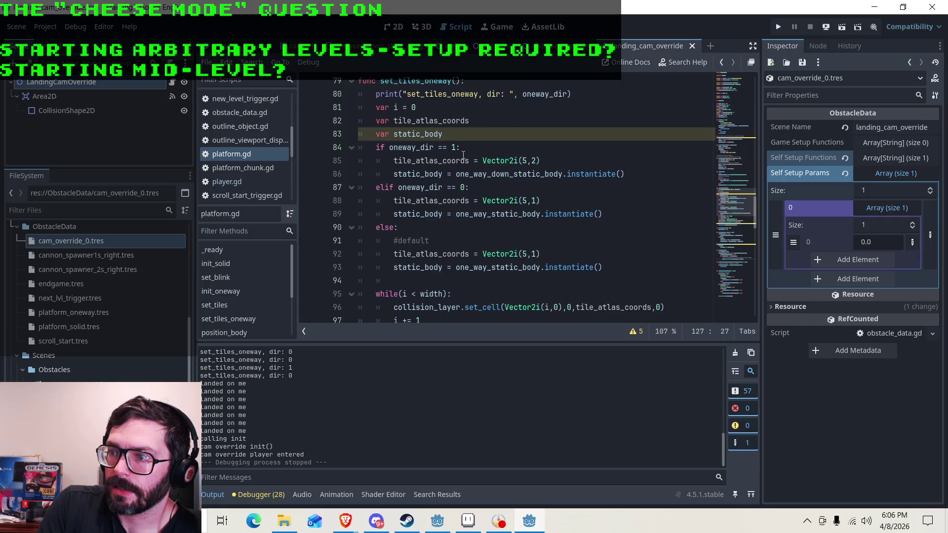
scroll(463, 156, up, 15)
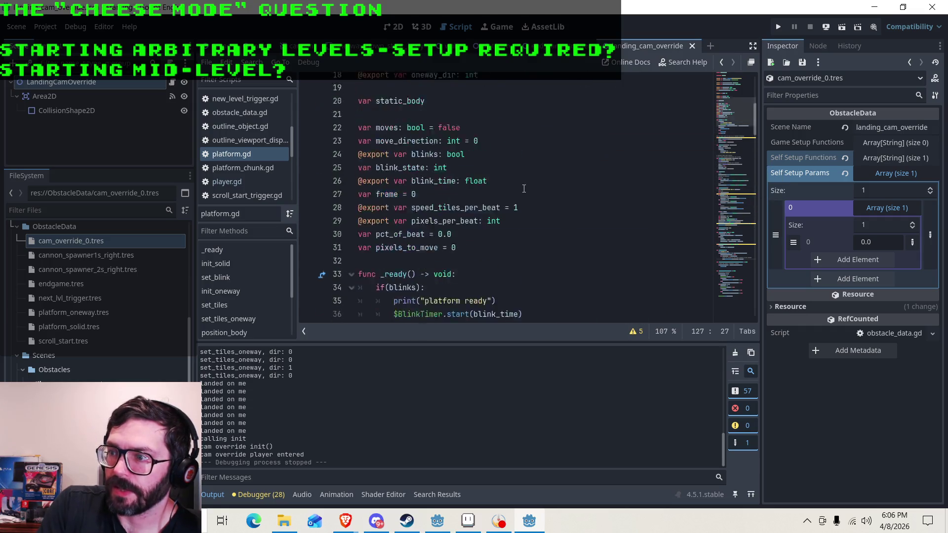
scroll(479, 166, up, 3)
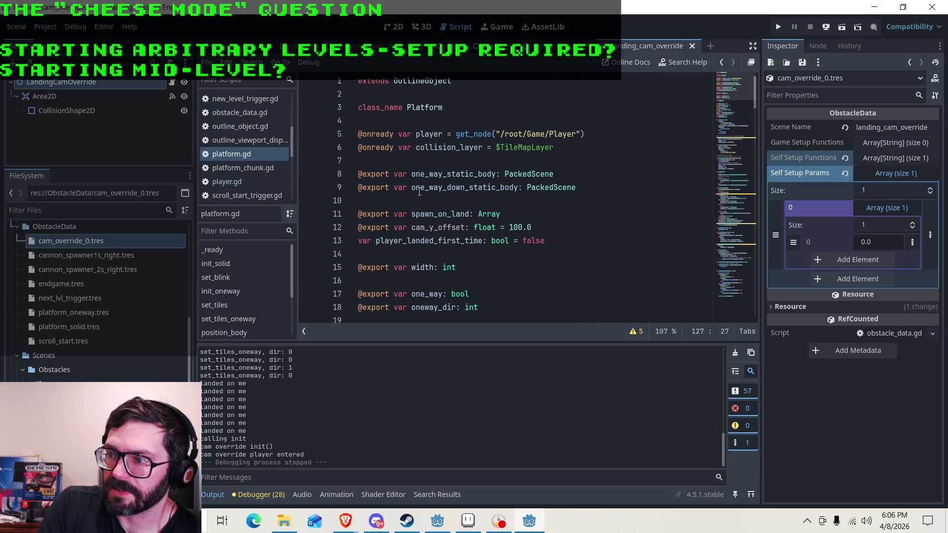
click(553, 231)
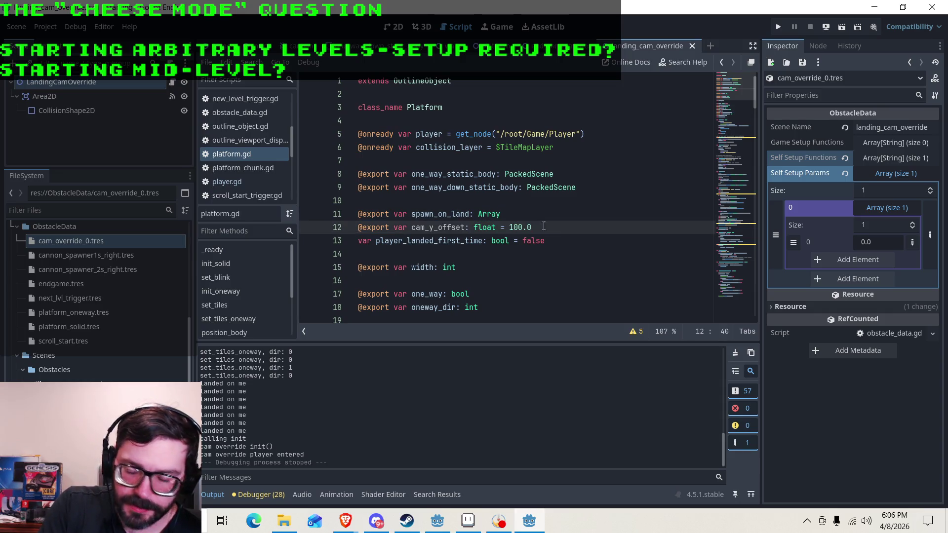
click(447, 227)
scroll(447, 227, down, 4)
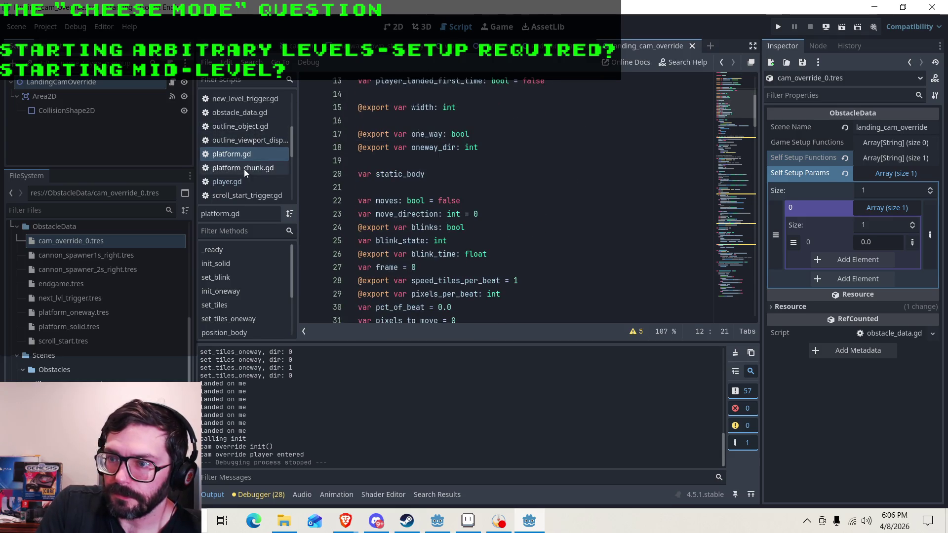
scroll(247, 154, up, 3)
click(247, 127)
scroll(462, 170, down, 10)
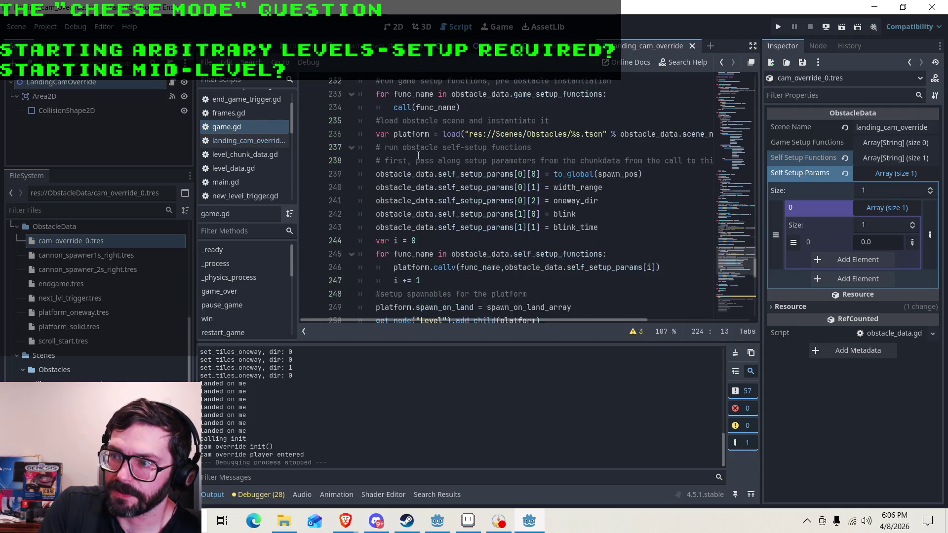
- Inspect the offset_y calculation in game.gd's on_player_landed function
scroll(416, 151, down, 11)
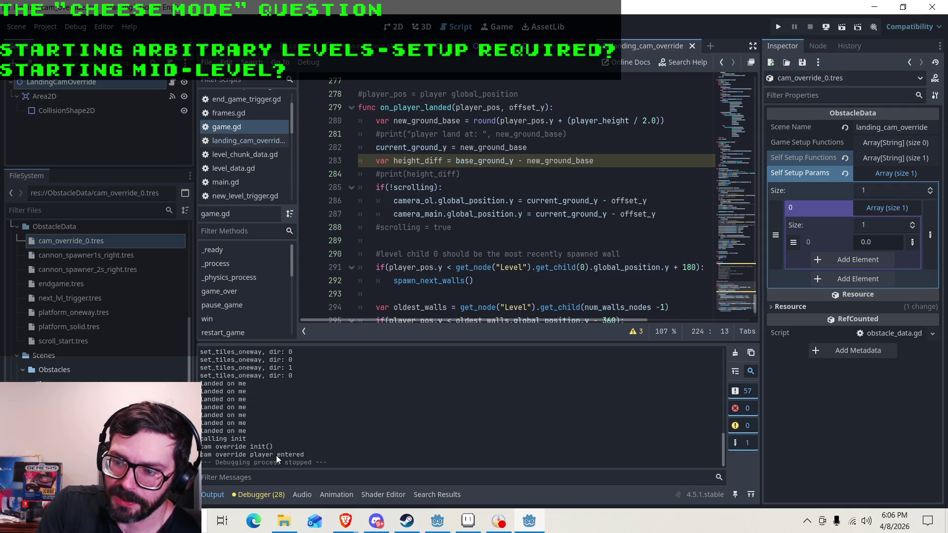
mouse_move(380, 107)
mouse_down()
mouse_move(541, 202)
mouse_move(466, 240)
mouse_up()
click(465, 240)
key(Up)
key(Up)
key(Up)
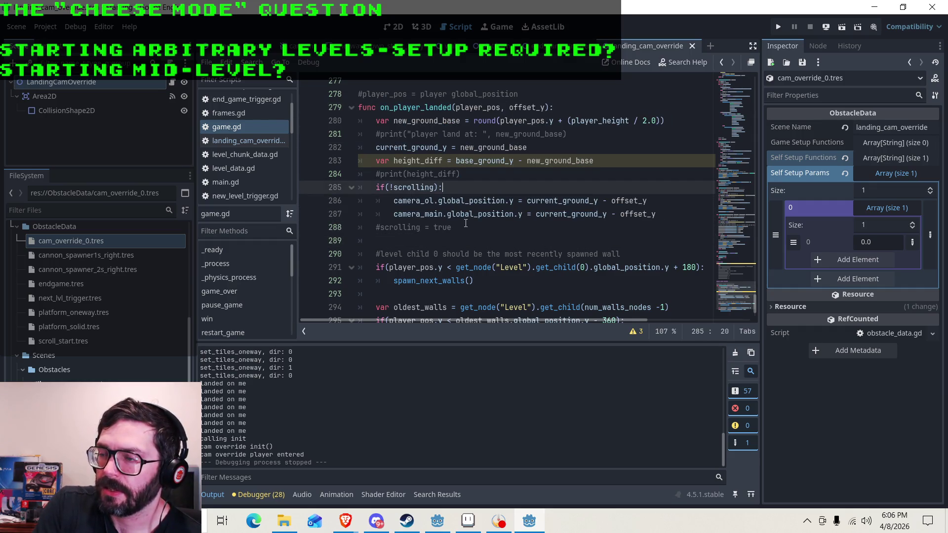
click(464, 214)
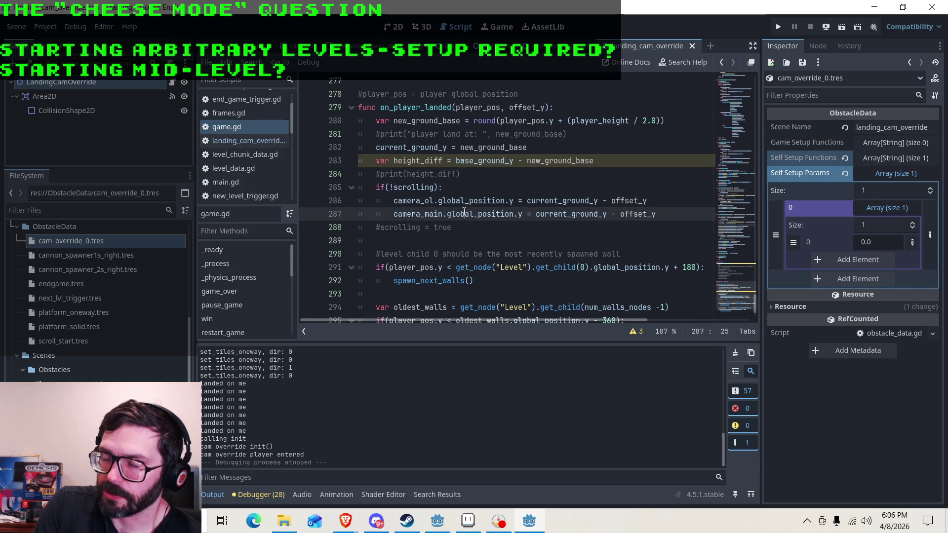
click(407, 107)
click(518, 201)
drag(670, 203, 613, 201)
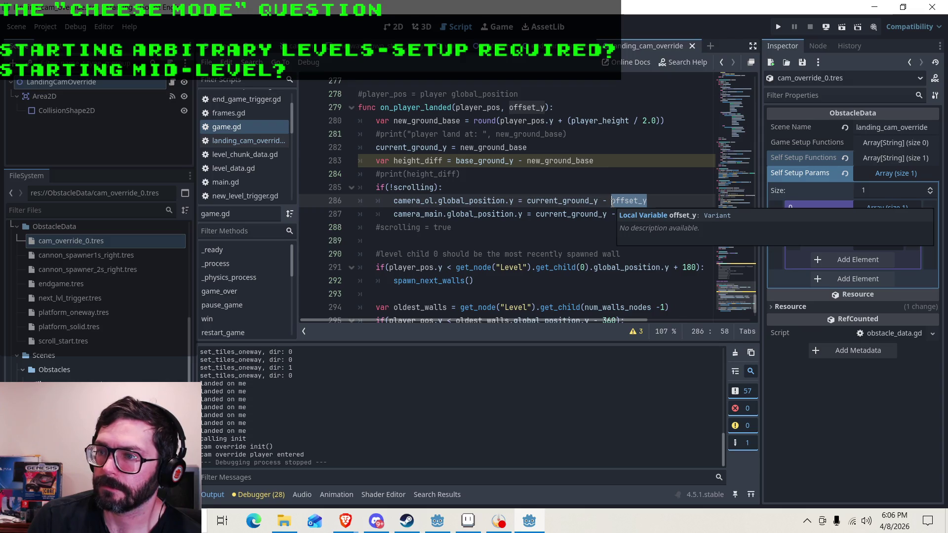
click(564, 201)
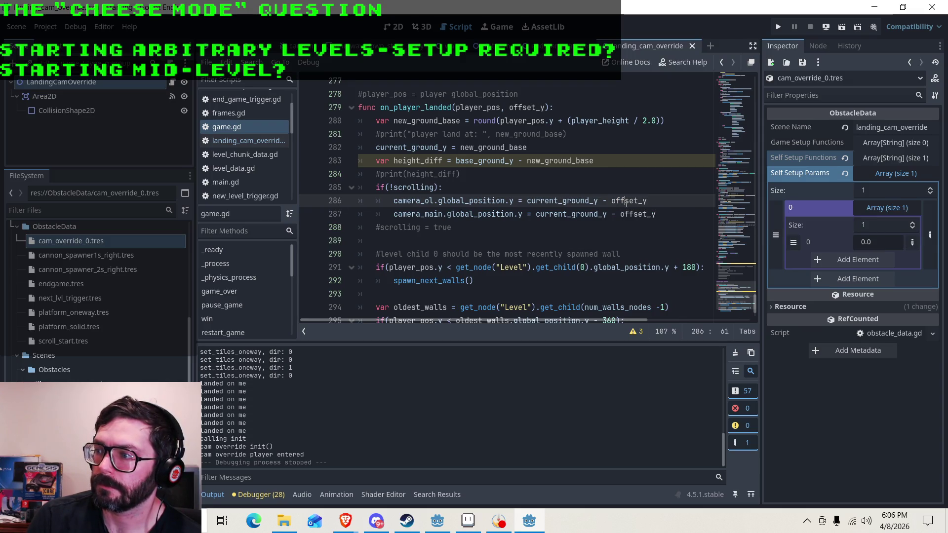
- Open landing_cam_override.gd from the Scripts list
scroll(247, 169, up, 3)
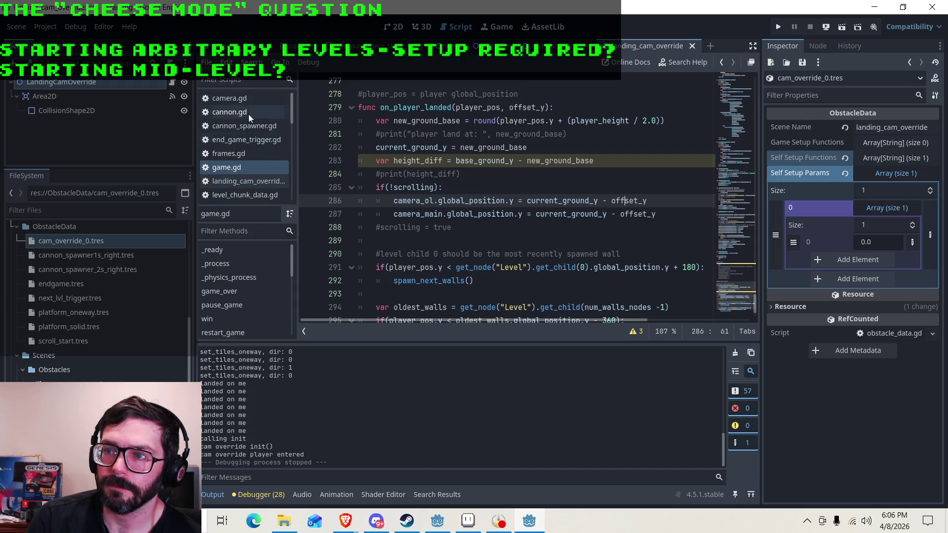
scroll(248, 140, down, 1)
click(241, 168)
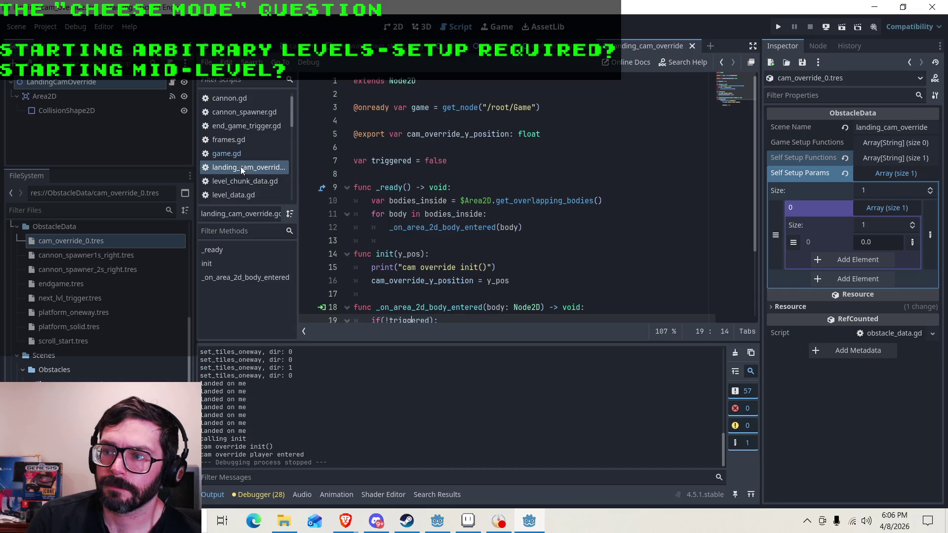
- Review cam_override_y_position, the is_in_group check and the body-entered handler in landing_cam_override.gd
scroll(478, 255, down, 1)
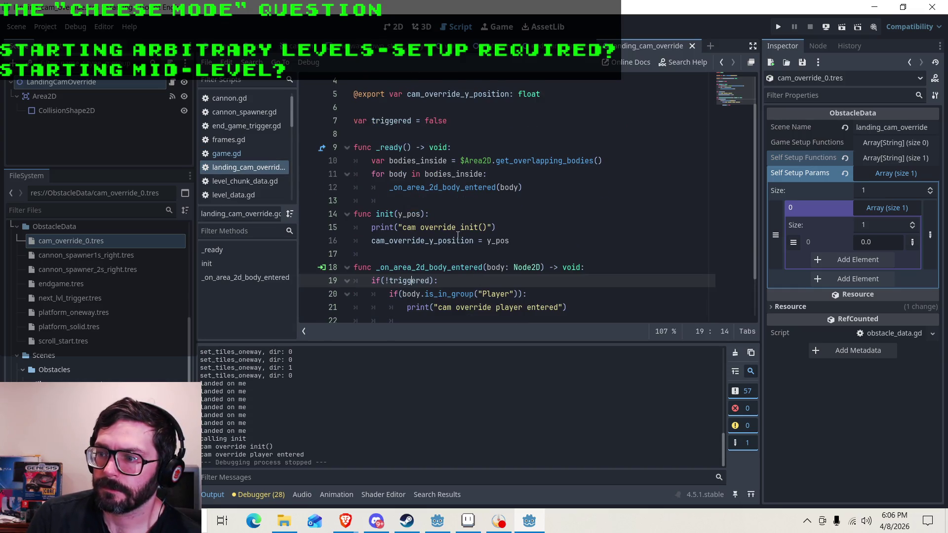
click(457, 237)
scroll(406, 251, down, 2)
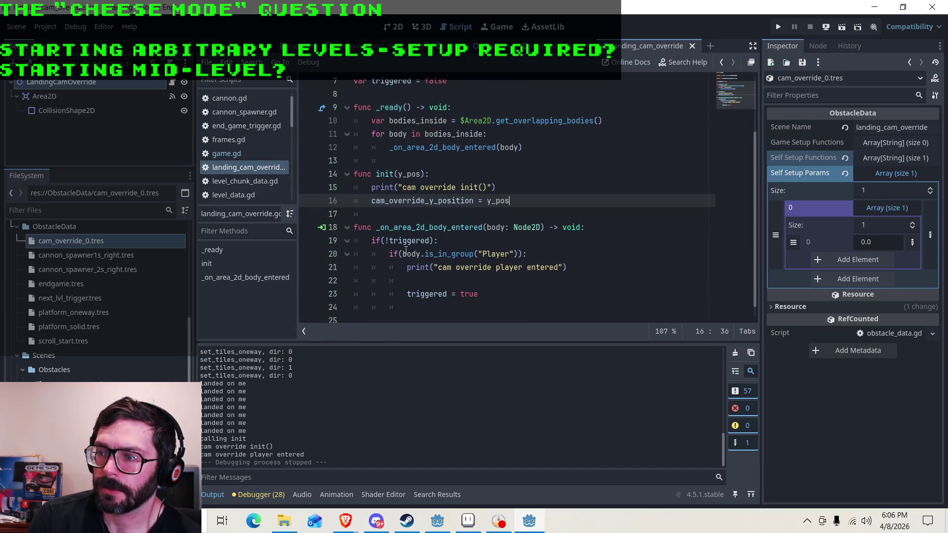
click(435, 266)
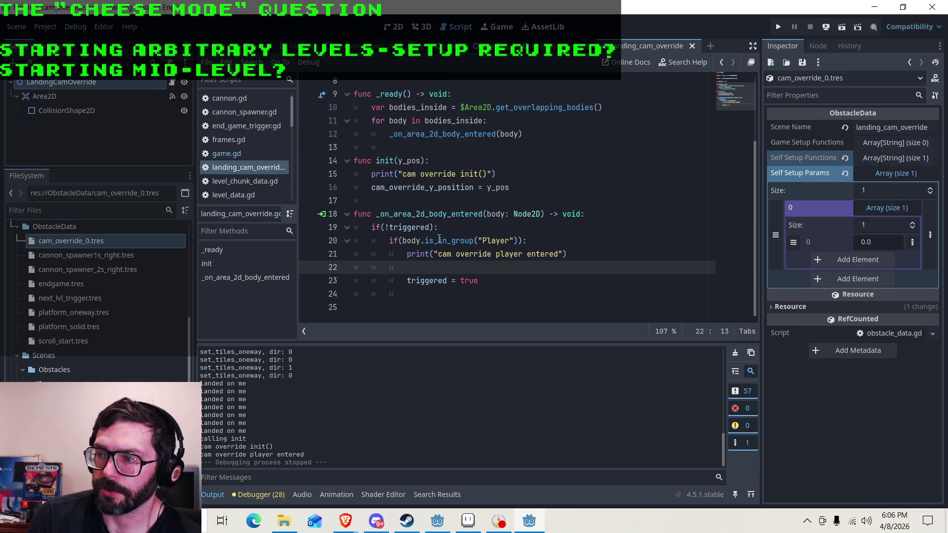
click(439, 240)
scroll(444, 227, up, 3)
scroll(467, 241, down, 3)
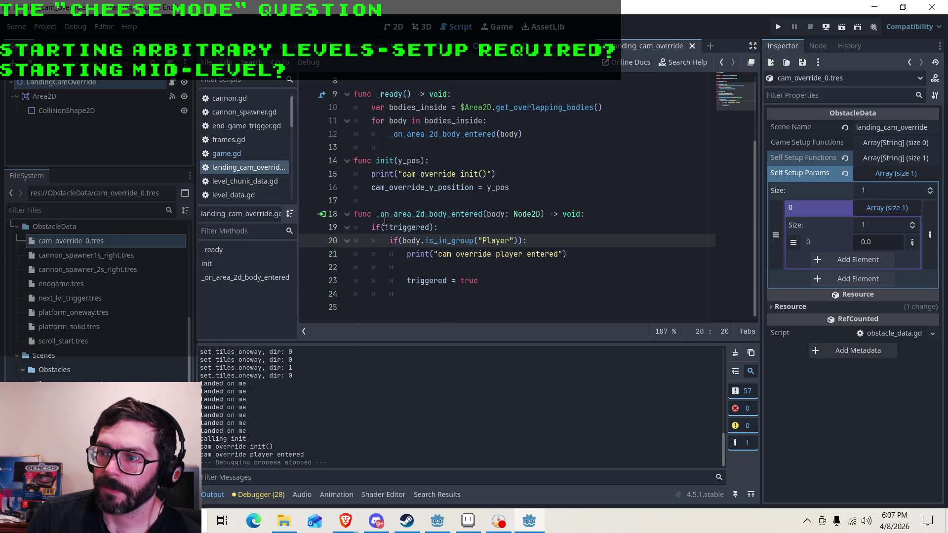
drag(390, 215, 467, 216)
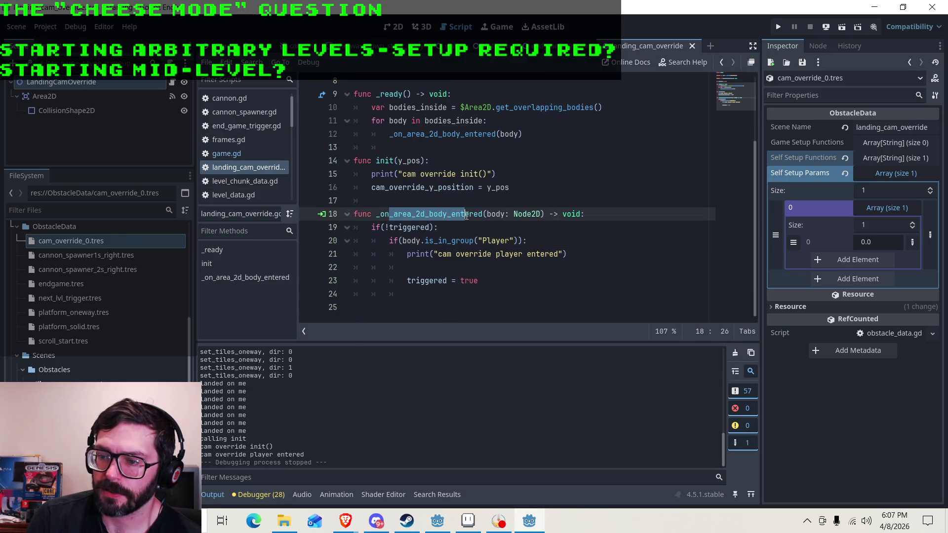
click(467, 216)
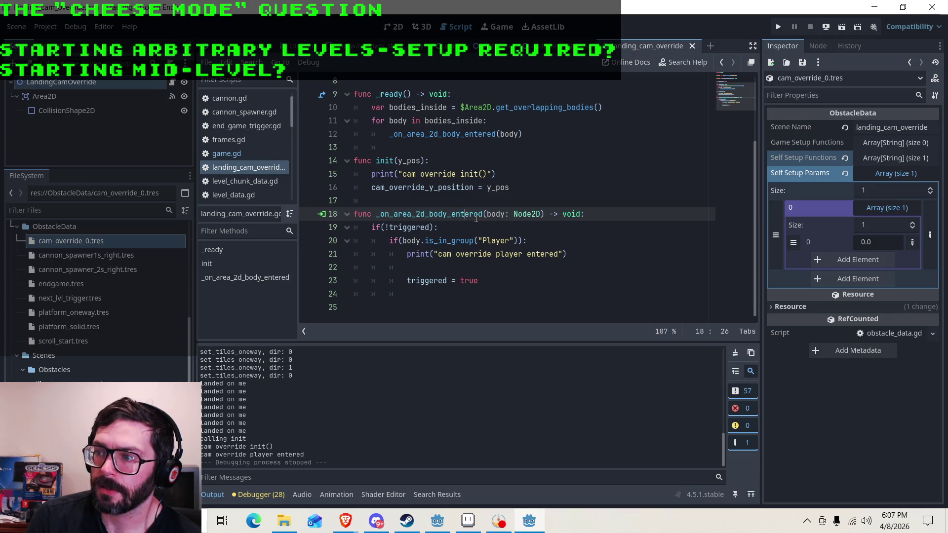
click(507, 187)
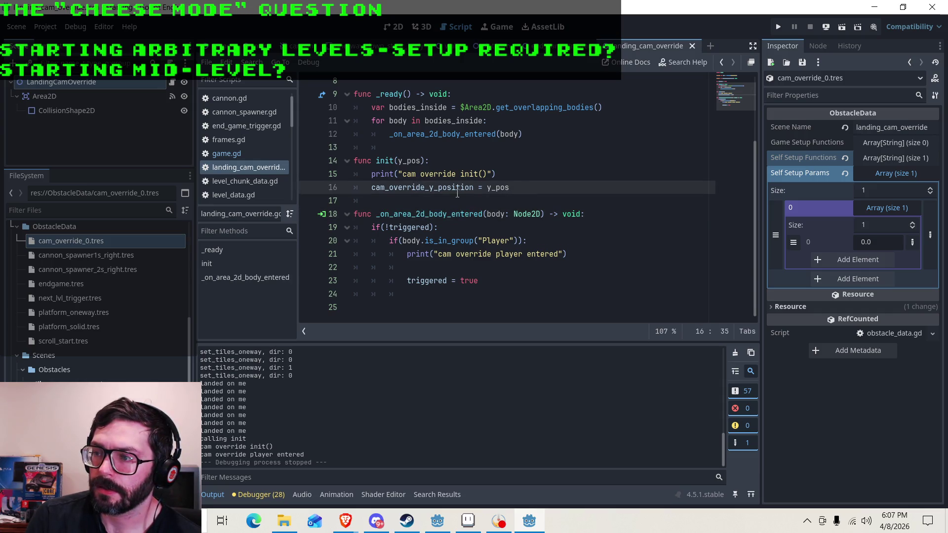
scroll(507, 188, up, 3)
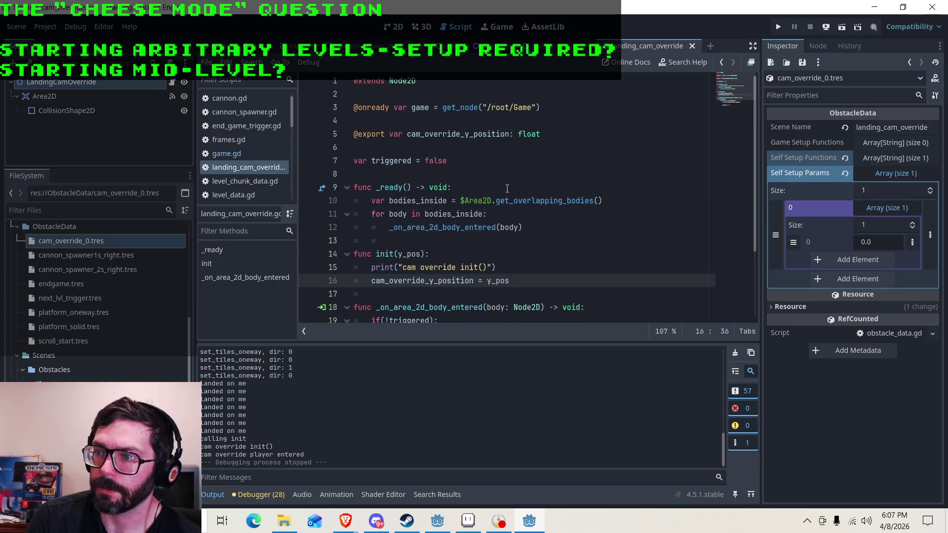
scroll(507, 188, down, 2)
click(439, 200)
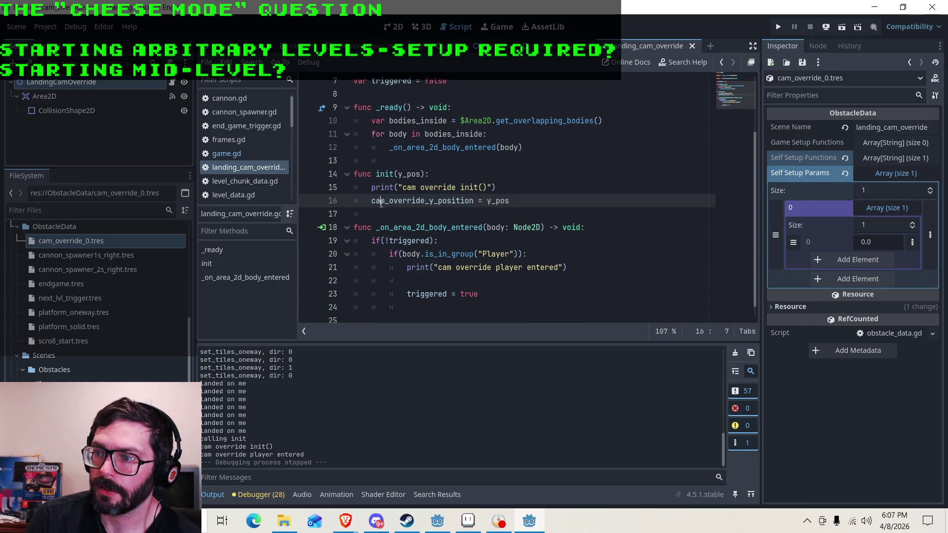
click(455, 201)
- Compare the exported cam_override_y_position declaration with its line 16 assignment, then open platform.gd
scroll(421, 105, up, 2)
click(434, 136)
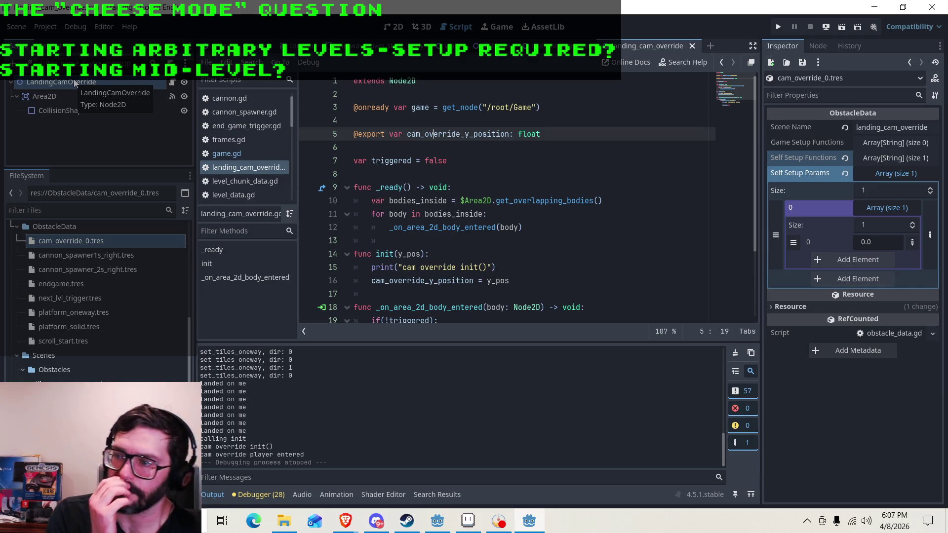
click(398, 294)
click(398, 281)
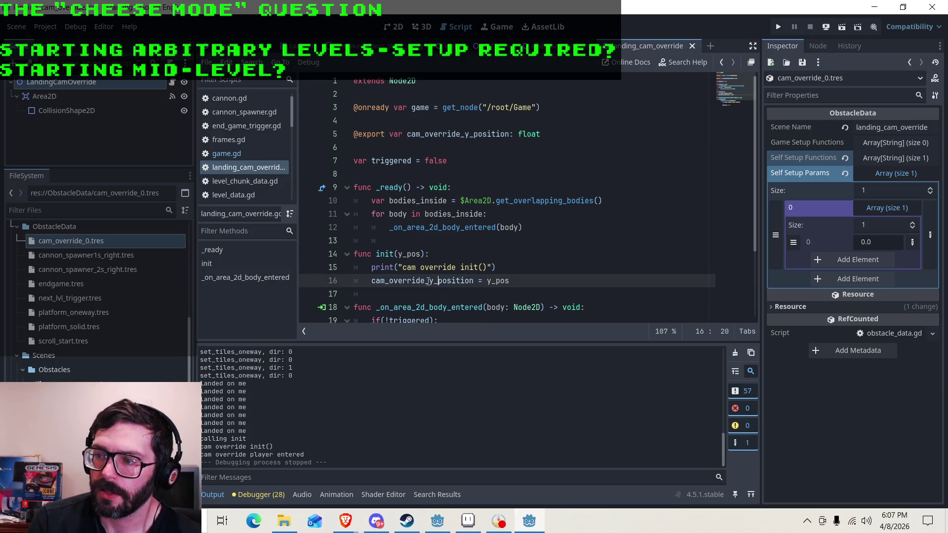
drag(514, 281, 363, 284)
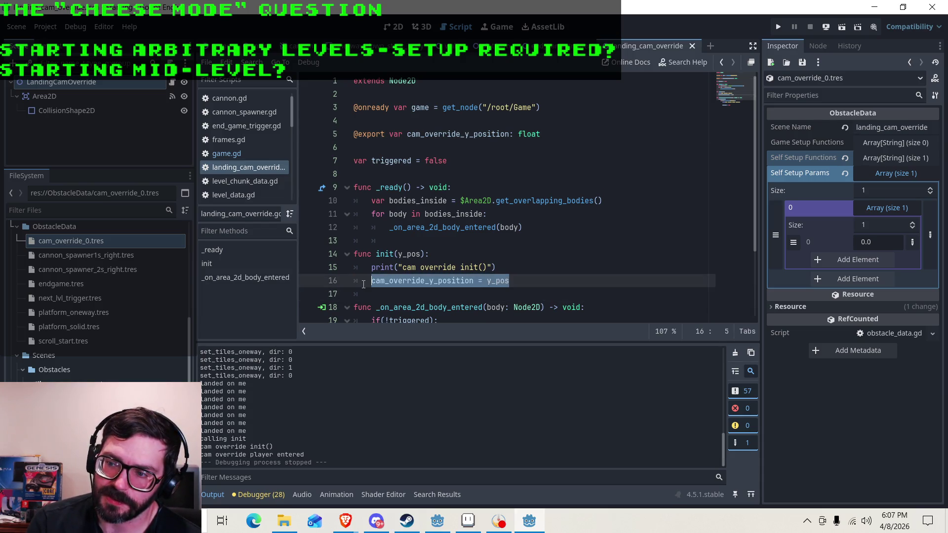
click(528, 254)
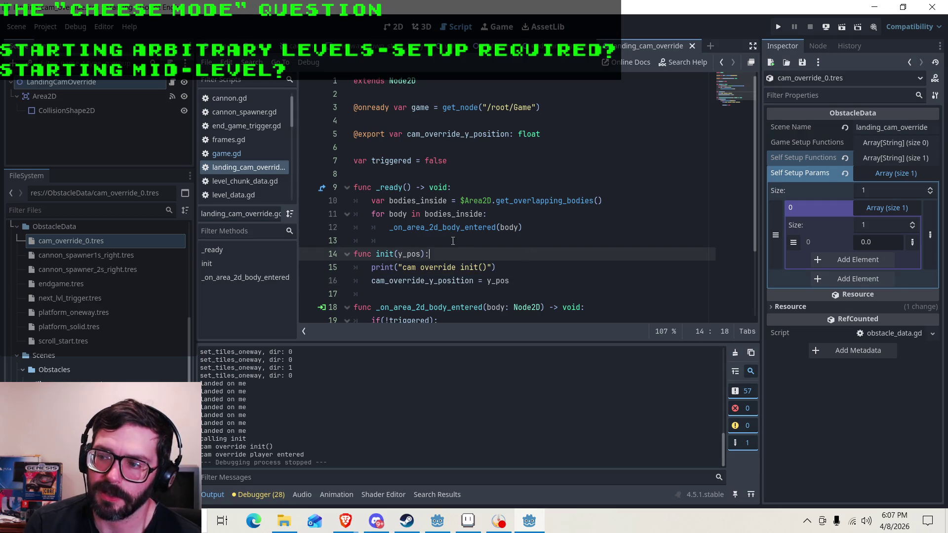
scroll(502, 187, down, 1)
scroll(245, 129, down, 5)
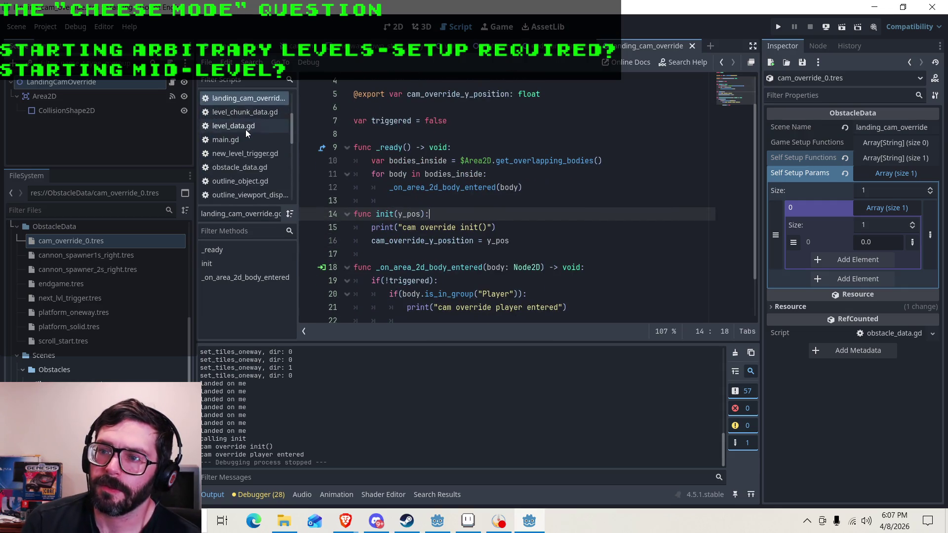
scroll(239, 137, up, 2)
scroll(239, 138, down, 2)
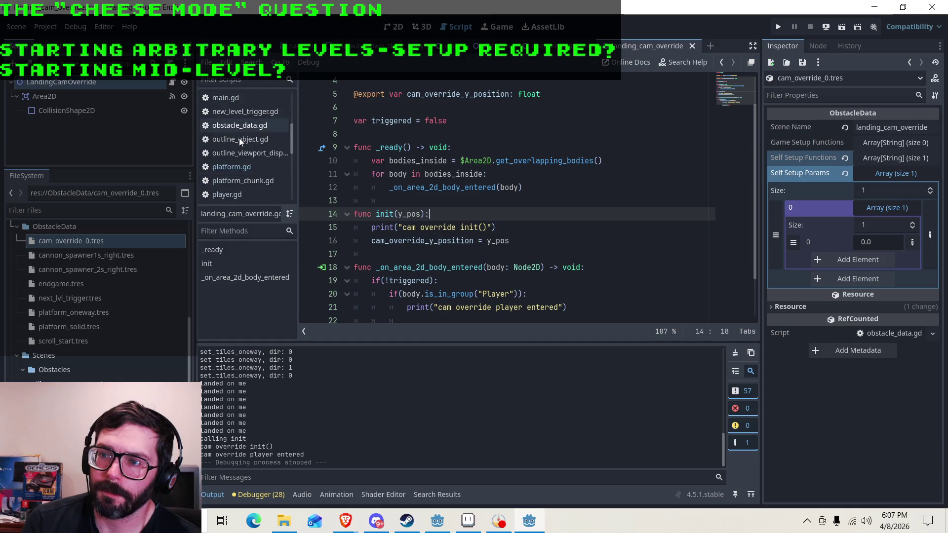
click(246, 167)
scroll(540, 196, down, 1)
- Examine platform.gd's spawn-on-land check and spawn_obstacle call in player_landed, then return to game.gd
scroll(540, 196, down, 20)
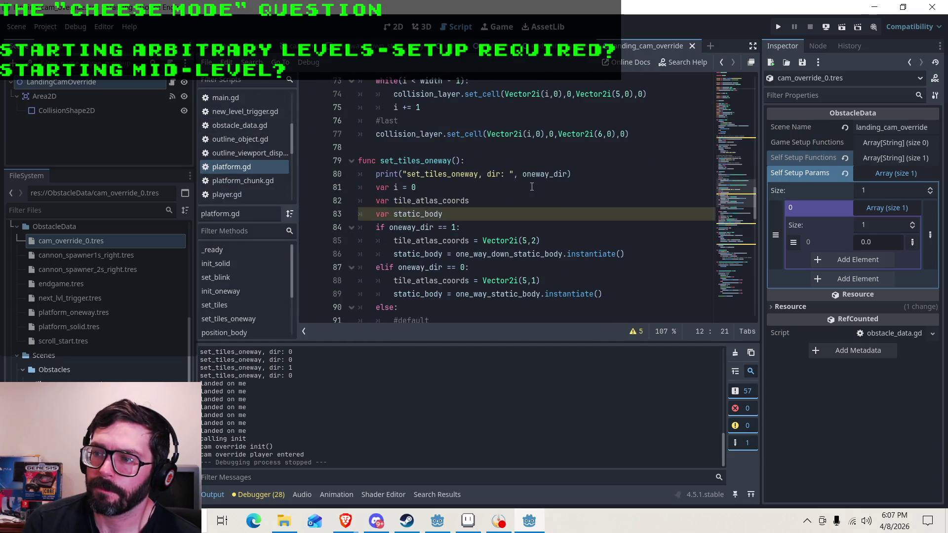
scroll(397, 164, down, 7)
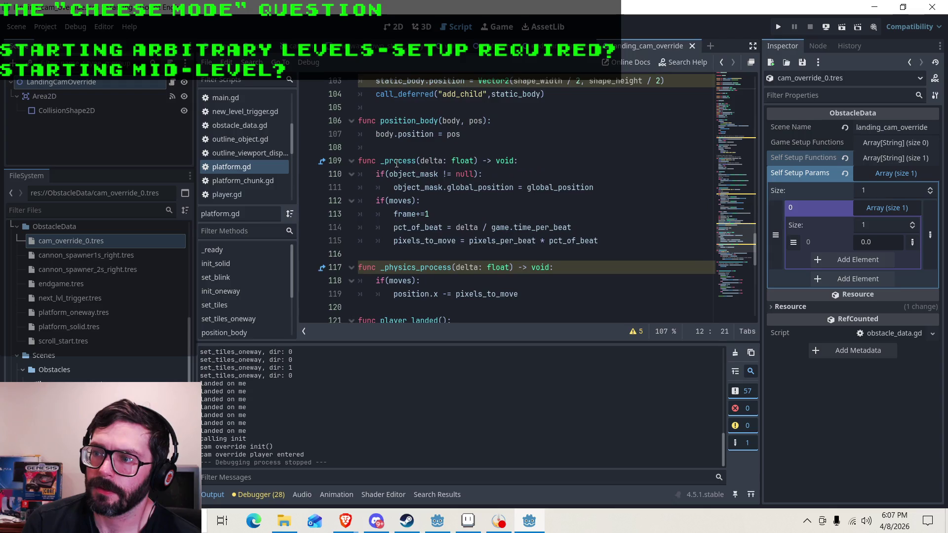
scroll(384, 134, down, 1)
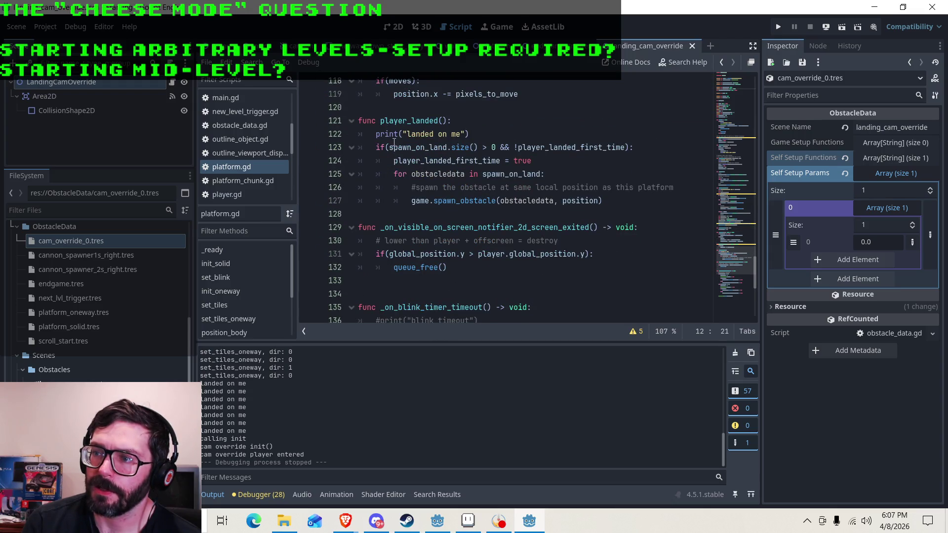
mouse_move(378, 147)
mouse_down()
mouse_move(533, 160)
mouse_move(560, 173)
mouse_up()
click(560, 174)
click(464, 201)
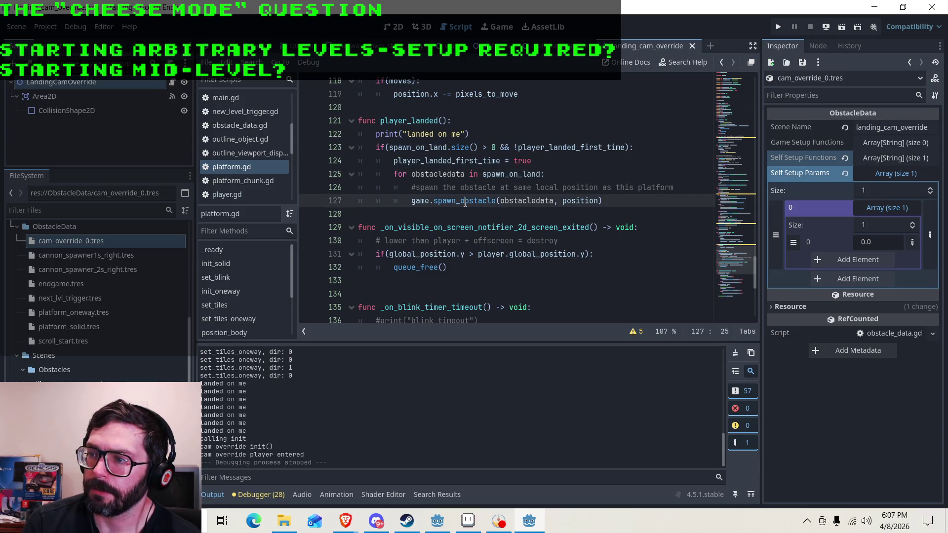
scroll(232, 153, up, 3)
click(228, 127)
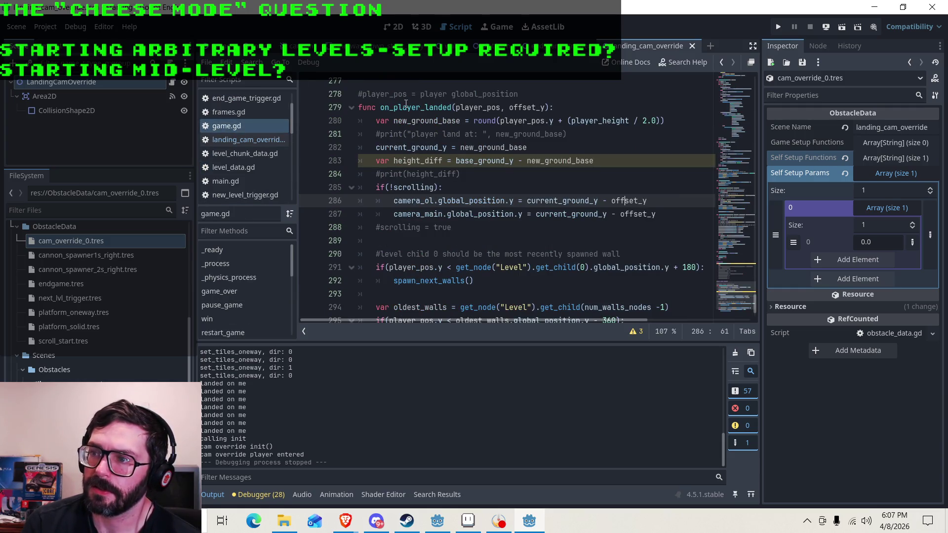
scroll(403, 118, down, 2)
scroll(410, 287, up, 19)
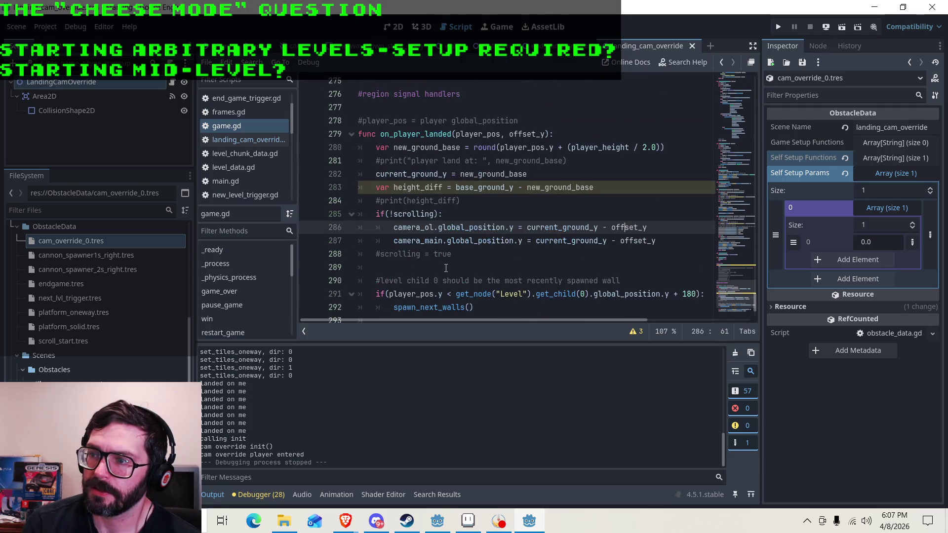
scroll(446, 267, up, 8)
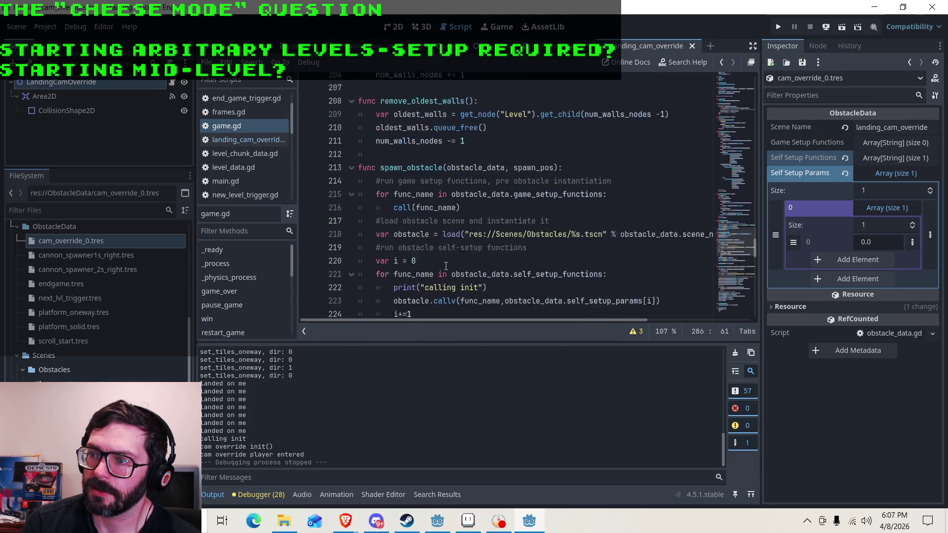
scroll(419, 232, up, 6)
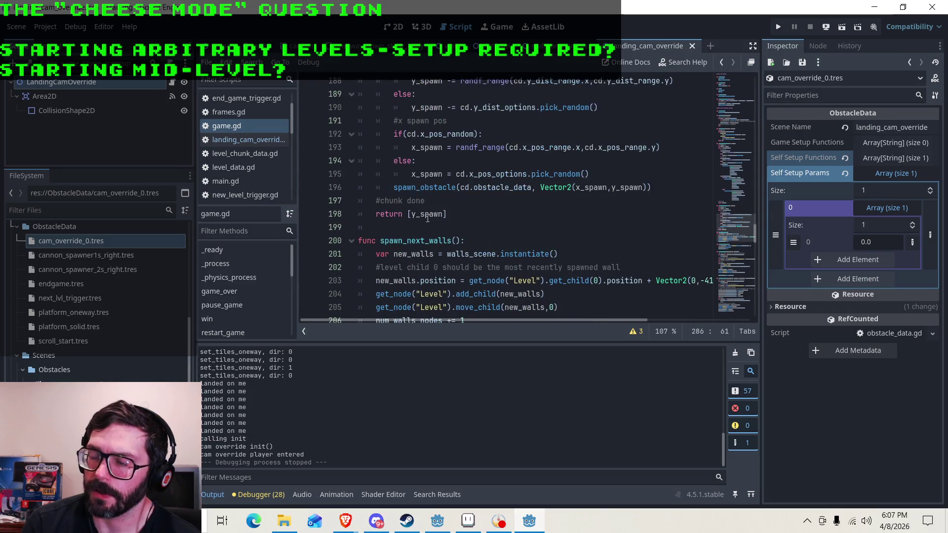
scroll(433, 224, up, 4)
scroll(426, 223, up, 8)
scroll(426, 223, down, 10)
scroll(426, 223, down, 12)
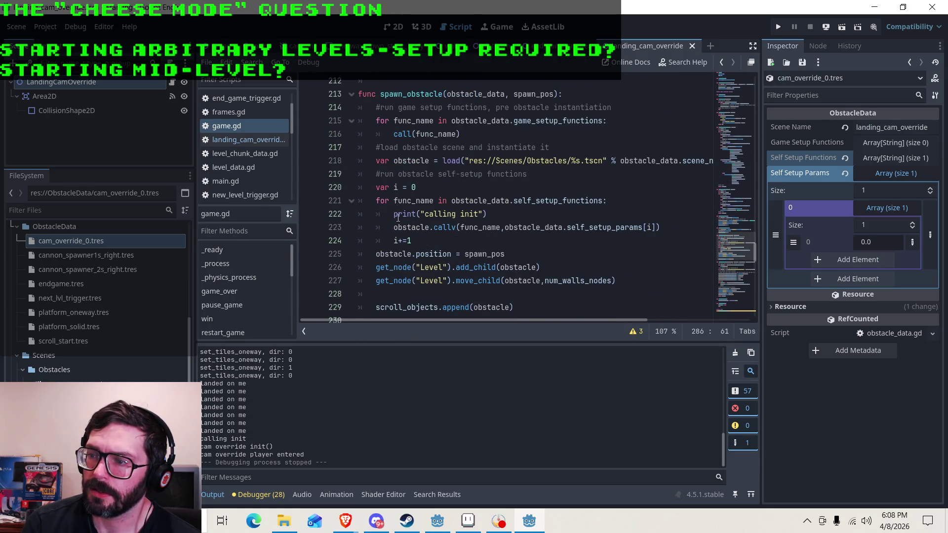
scroll(448, 227, down, 1)
drag(550, 226, 373, 235)
mouse_move(489, 228)
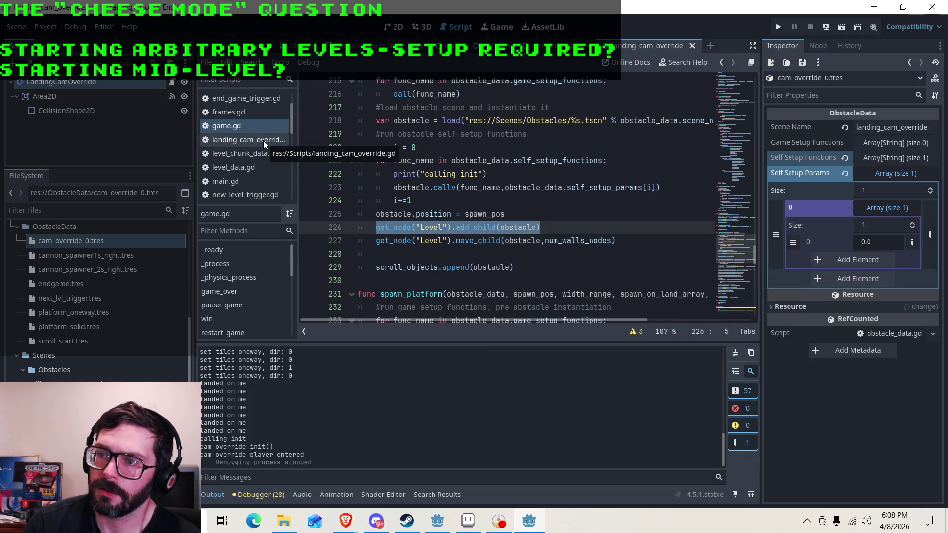
mouse_move(491, 183)
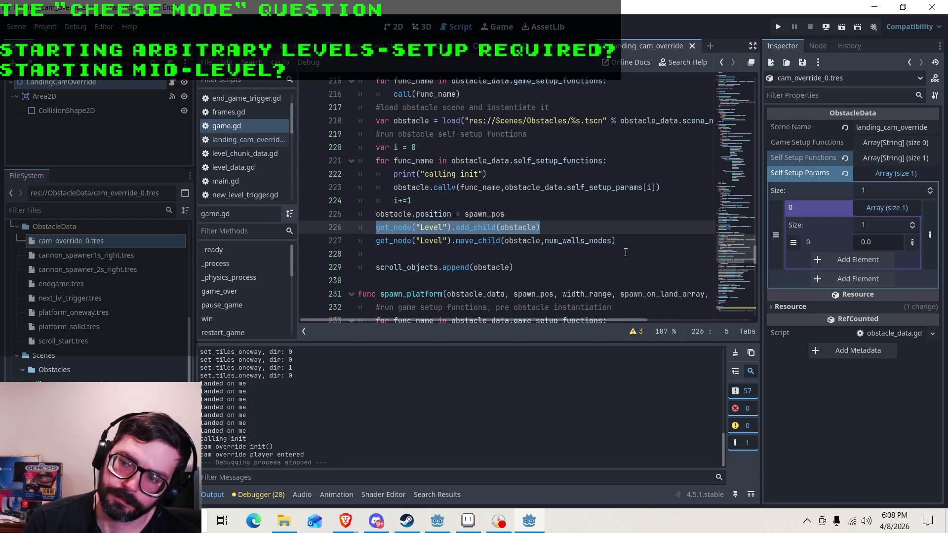
click(568, 268)
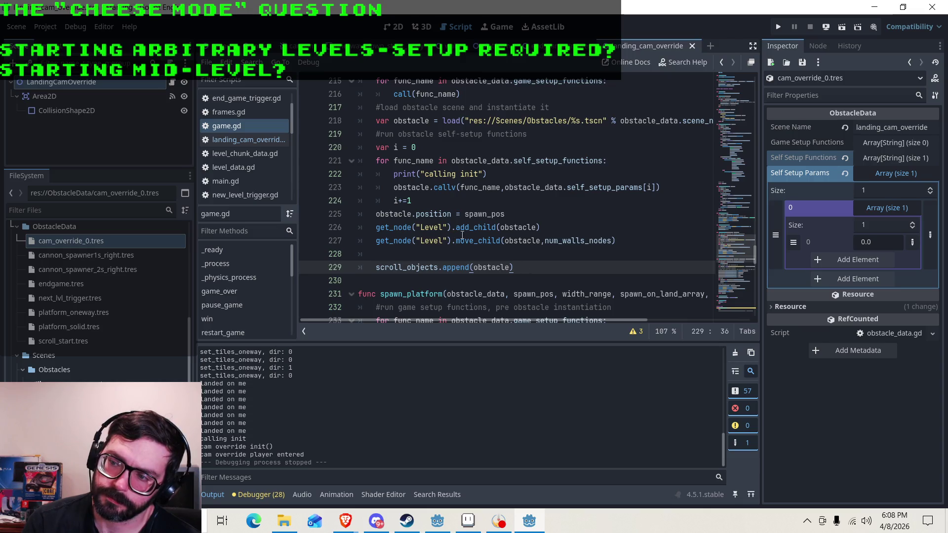
click(566, 227)
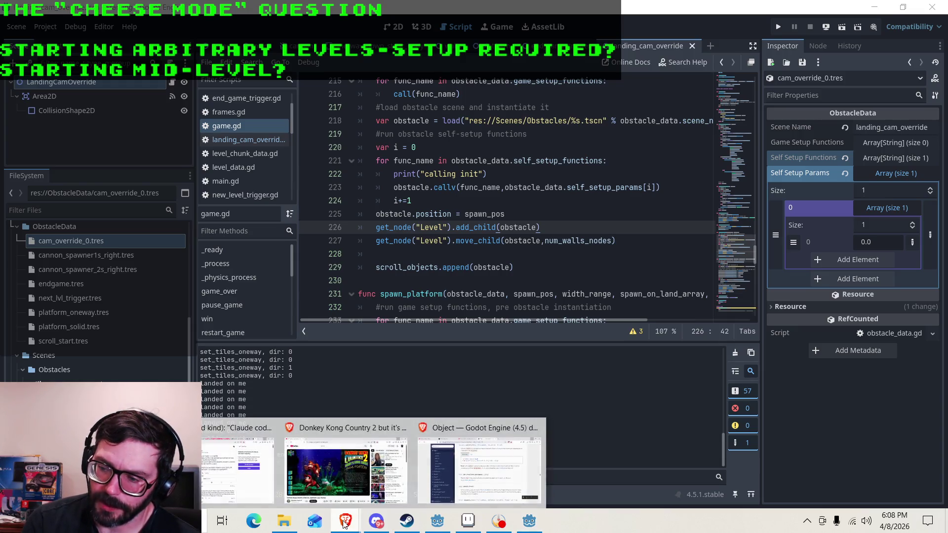
click(375, 464)
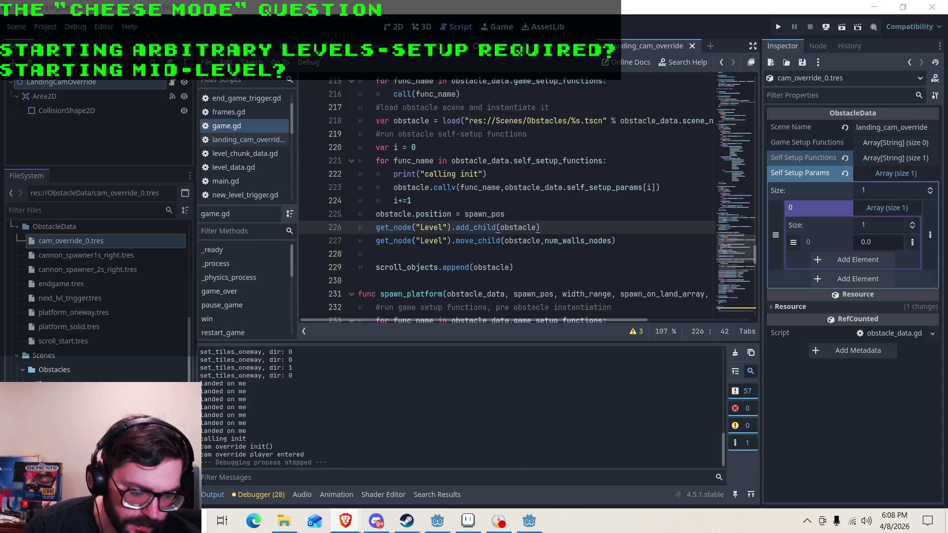
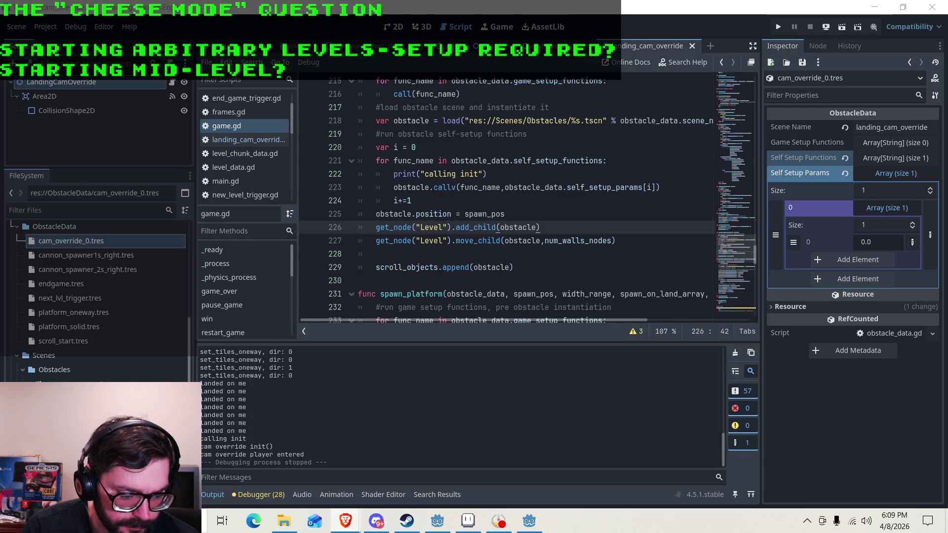
- Bring the Godot editor into focus and look over the end of game.gd
key(alt+Tab)
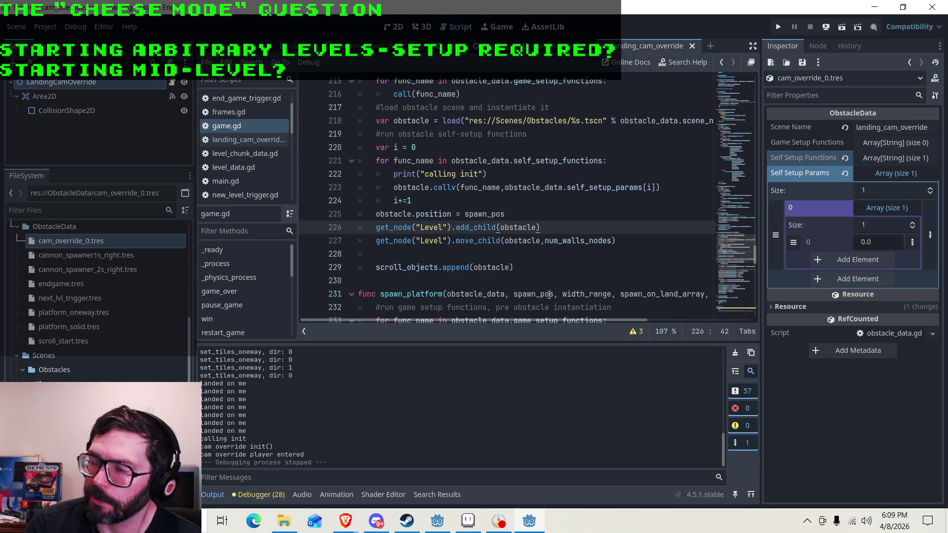
click(633, 238)
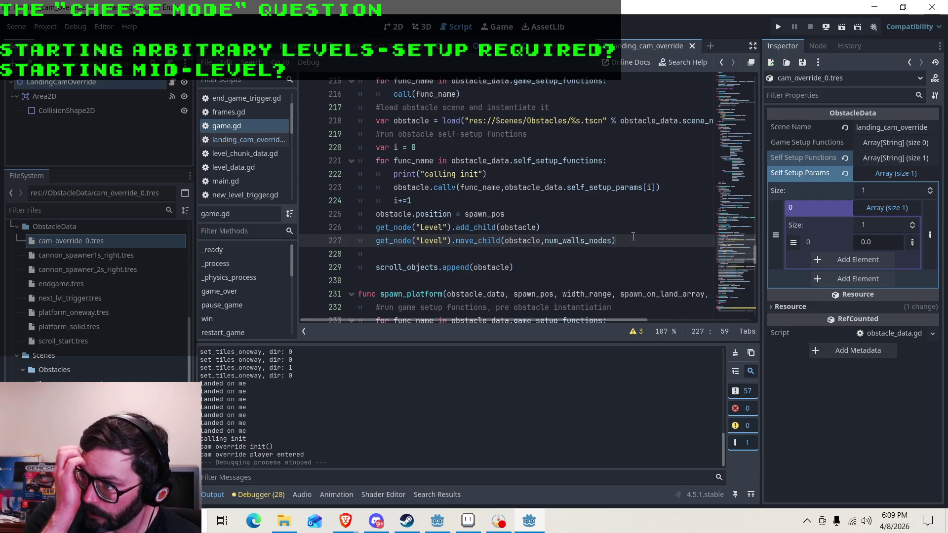
scroll(633, 237, up, 3)
scroll(633, 237, down, 1)
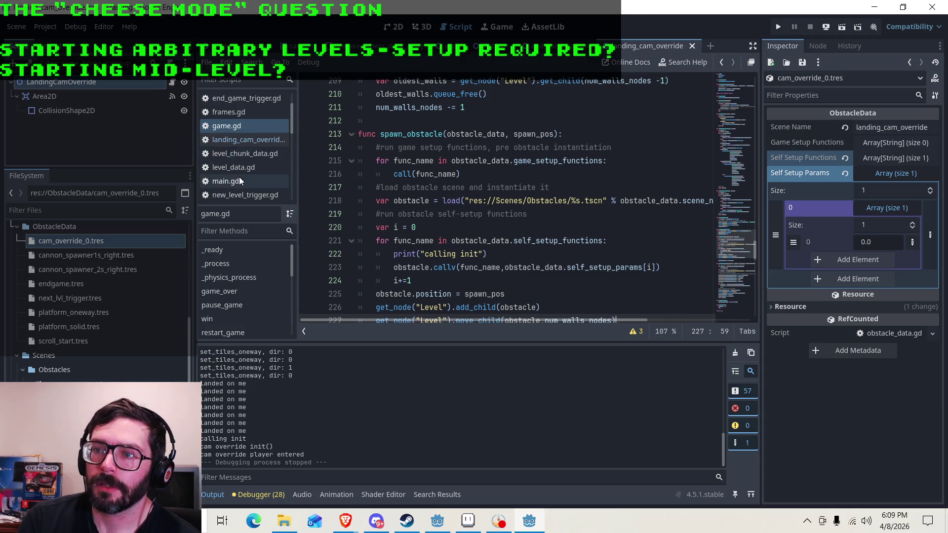
scroll(354, 161, up, 4)
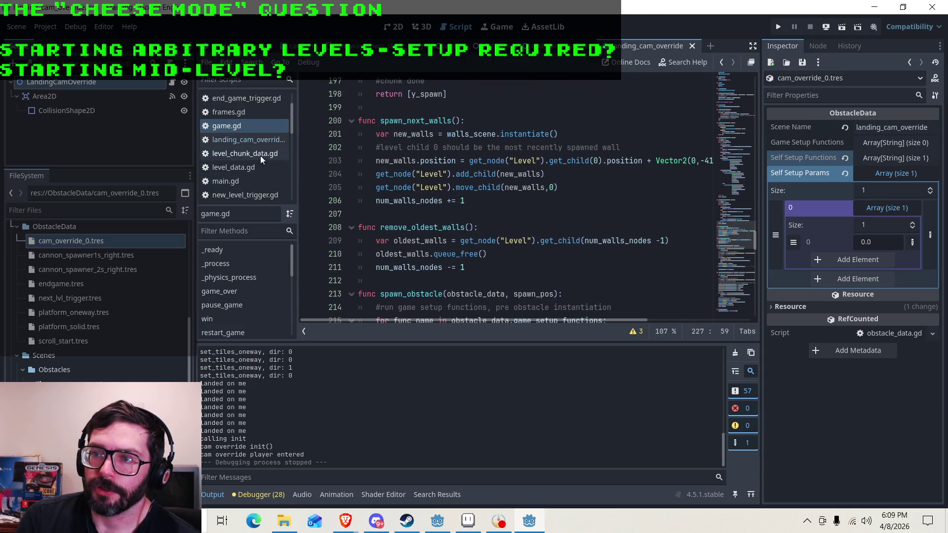
scroll(231, 168, down, 2)
scroll(231, 168, down, 1)
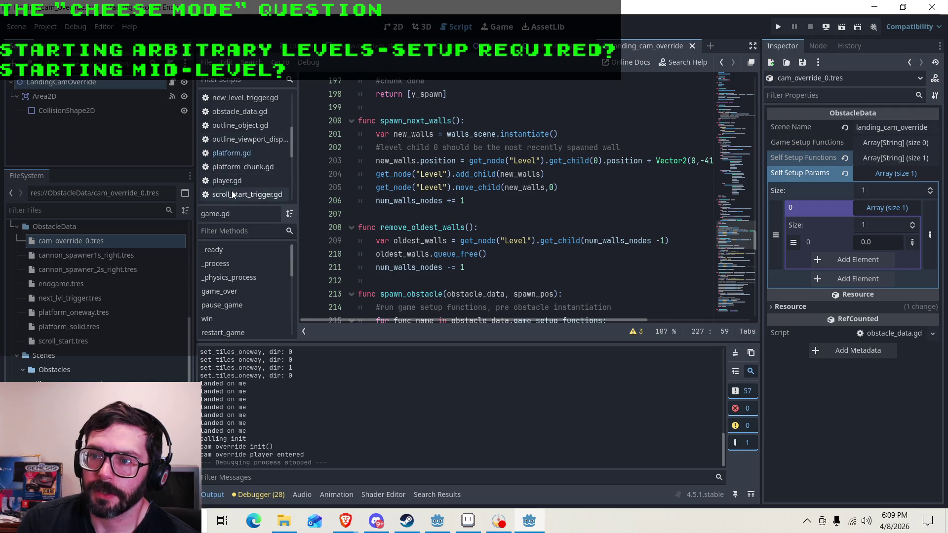
- Open platform.gd and scroll from its spawn_obstacle call back up to the variable declarations
click(245, 154)
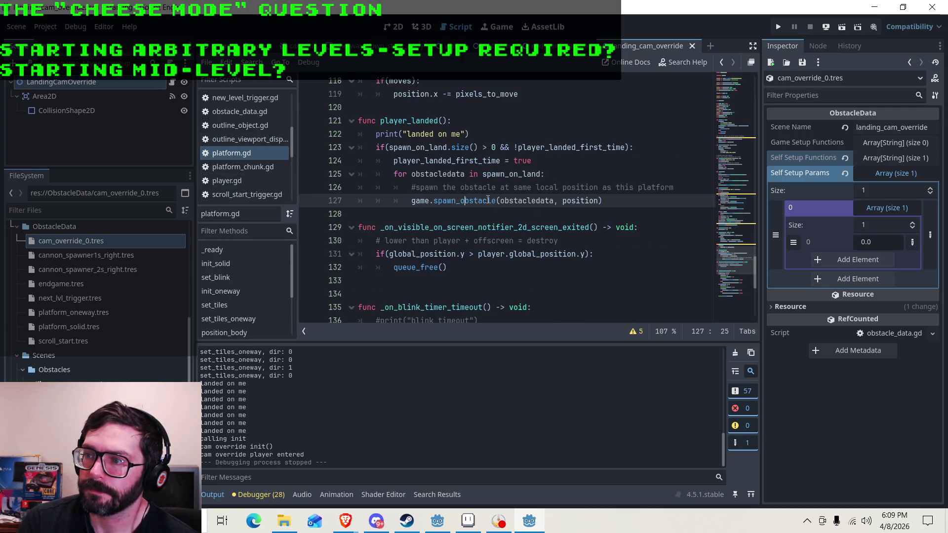
scroll(487, 200, down, 1)
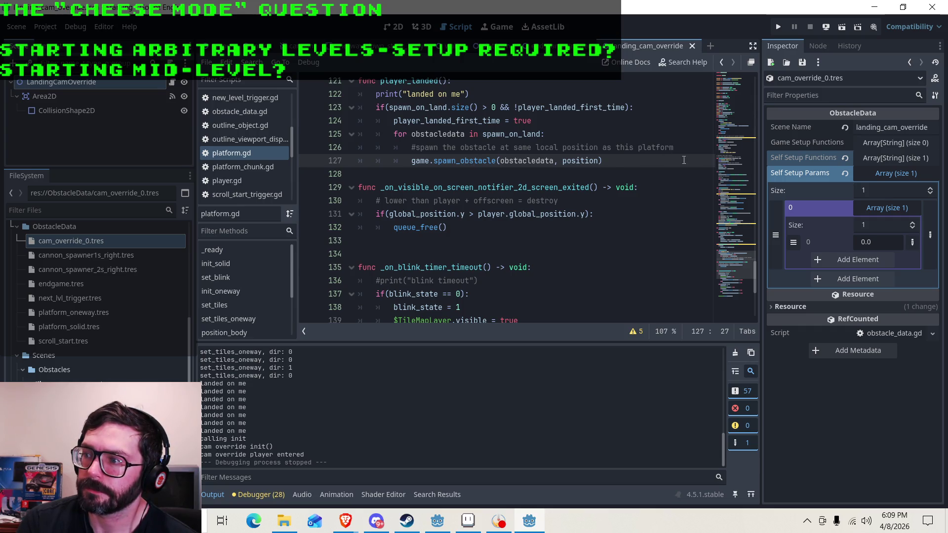
click(596, 166)
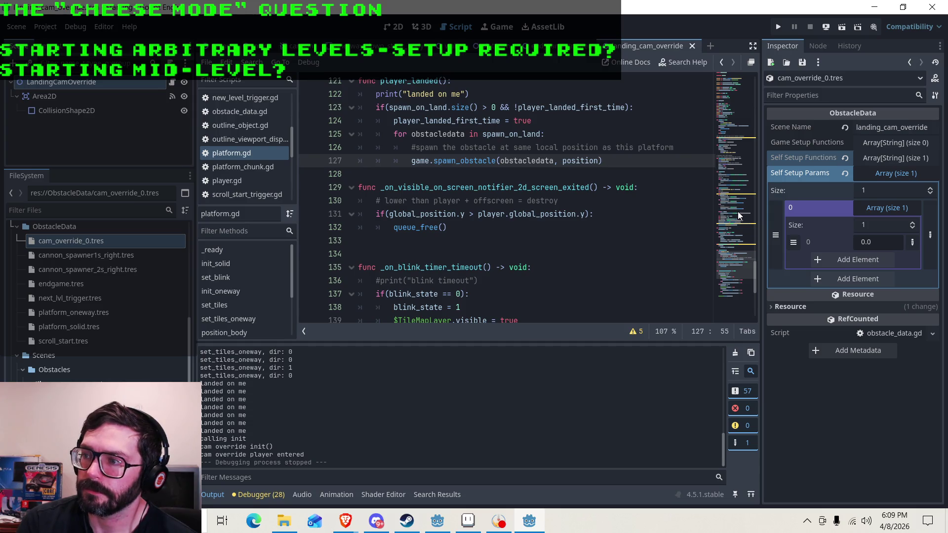
scroll(545, 244, down, 5)
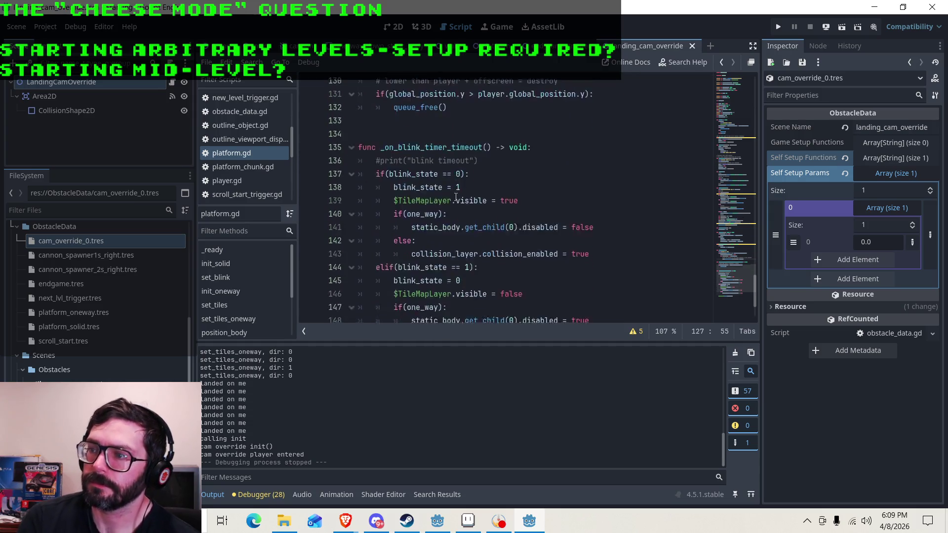
scroll(593, 188, up, 8)
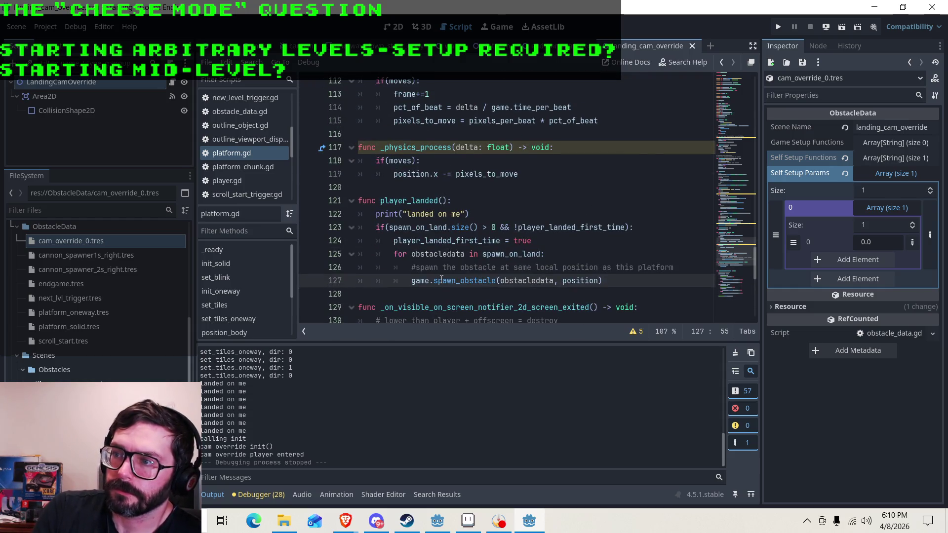
scroll(442, 280, down, 1)
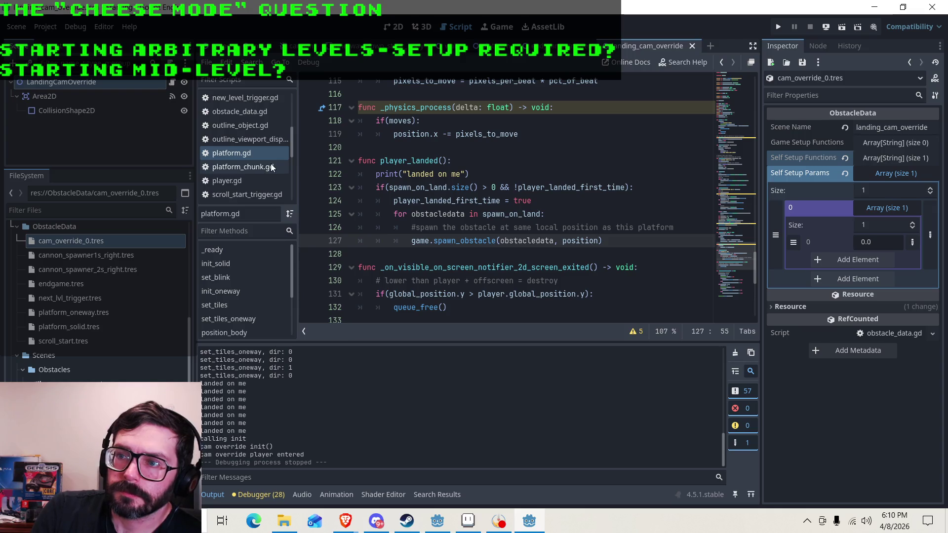
scroll(665, 178, up, 7)
scroll(665, 179, up, 20)
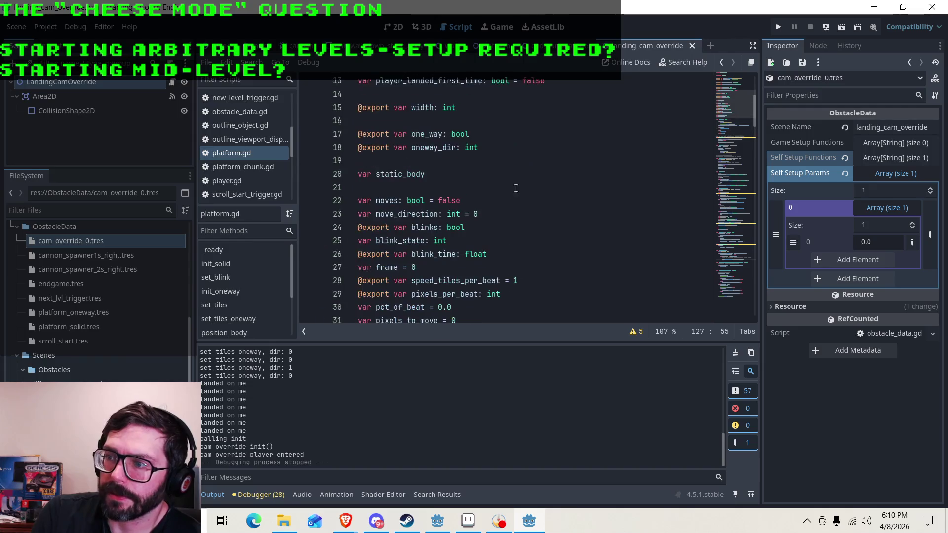
scroll(446, 182, up, 4)
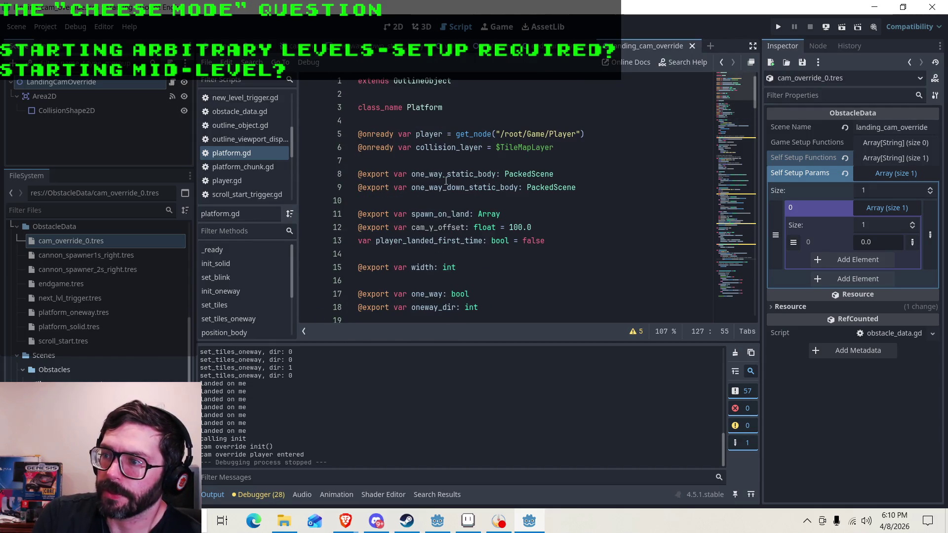
- Select the cam_y_offset variable name on line 12, then move to landing_cam_override.gd
click(443, 230)
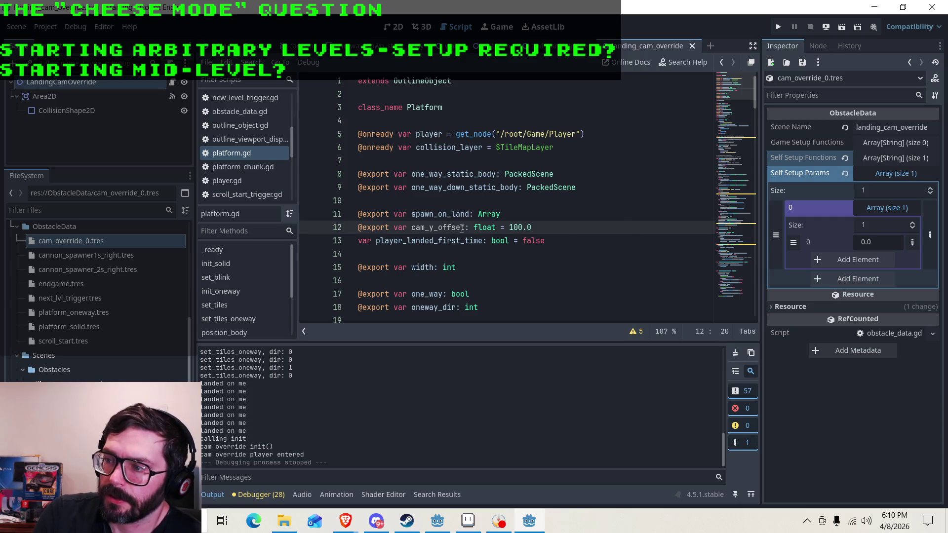
double_click(459, 228)
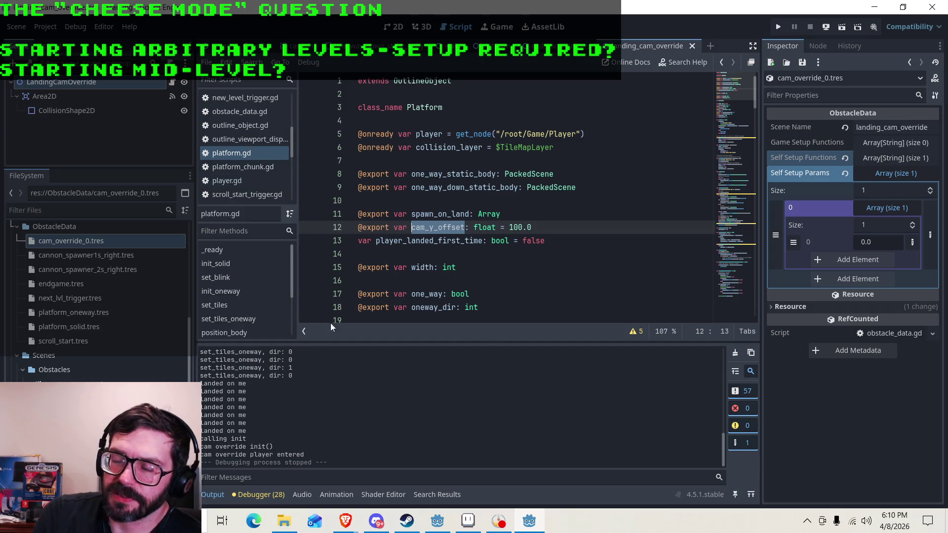
scroll(247, 162, down, 1)
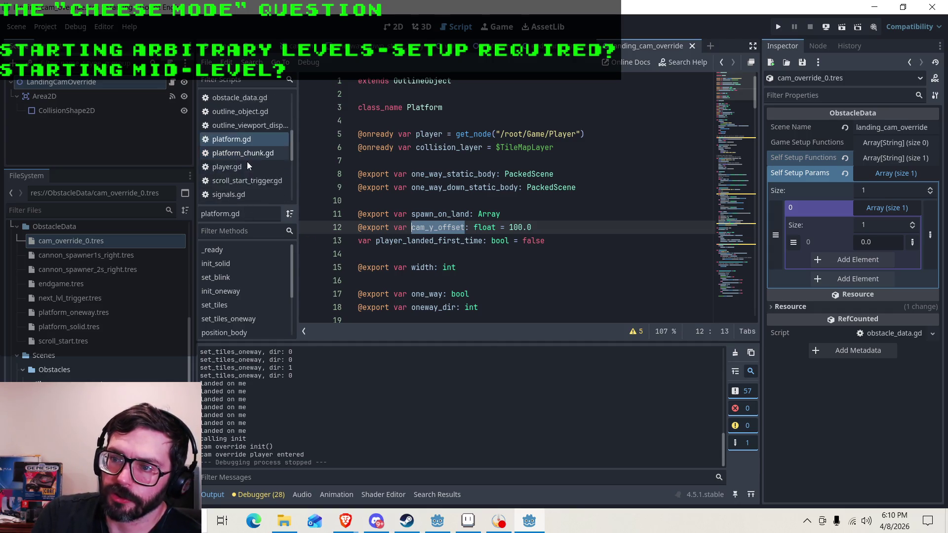
scroll(238, 141, up, 3)
scroll(238, 140, up, 3)
click(238, 140)
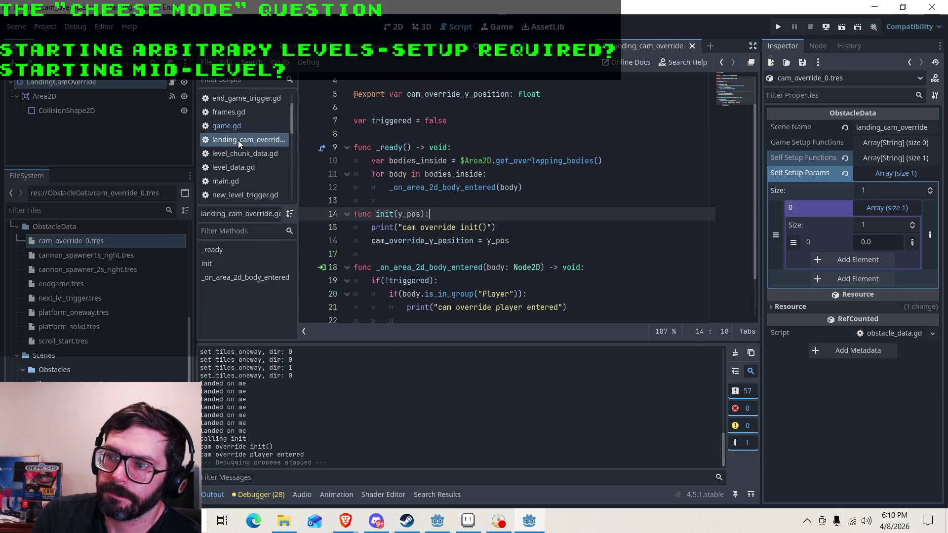
- Inspect the top lines of landing_cam_override.gd, briefly switching to the 2D view and back
click(553, 231)
click(526, 245)
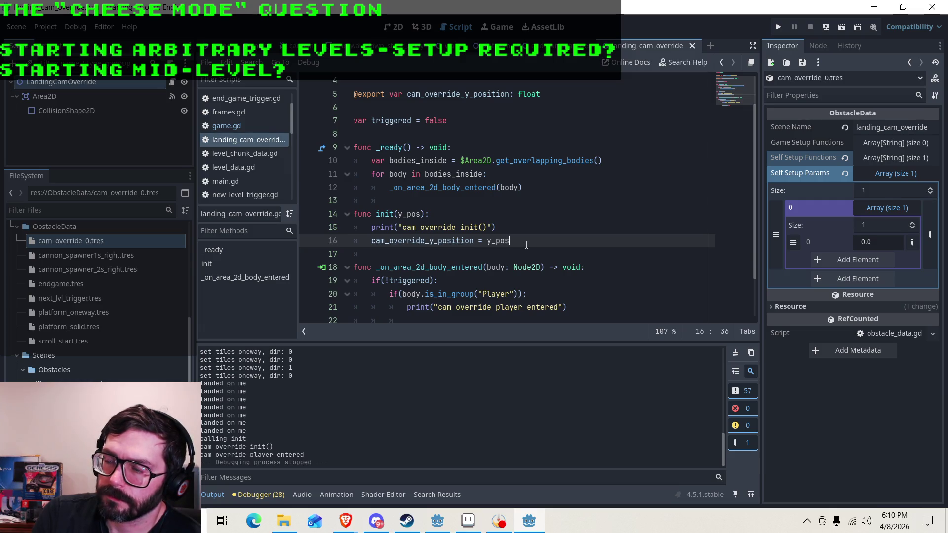
click(449, 217)
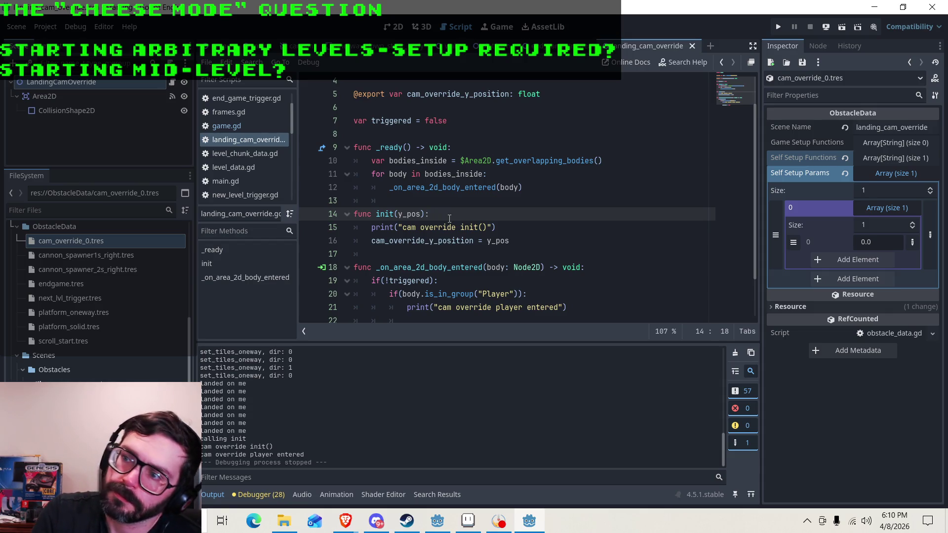
scroll(449, 219, up, 1)
click(424, 81)
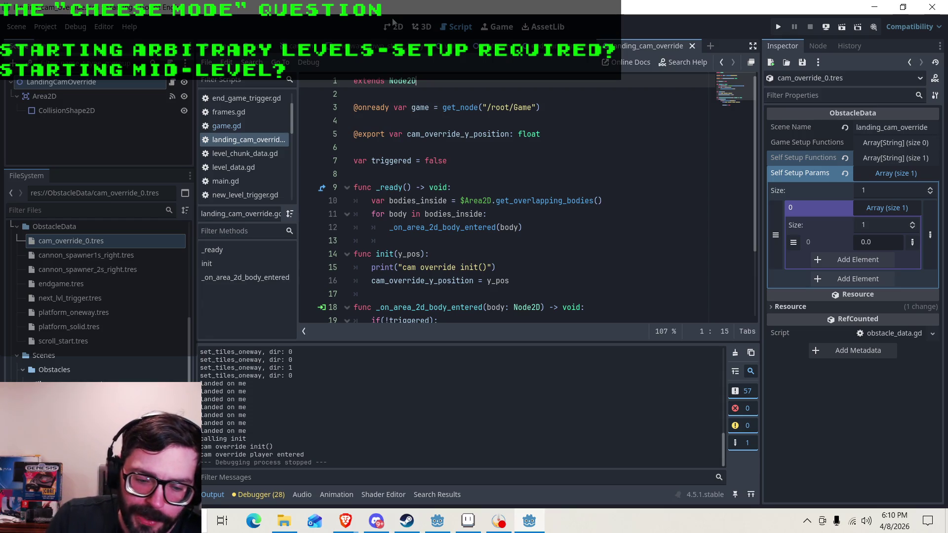
click(398, 31)
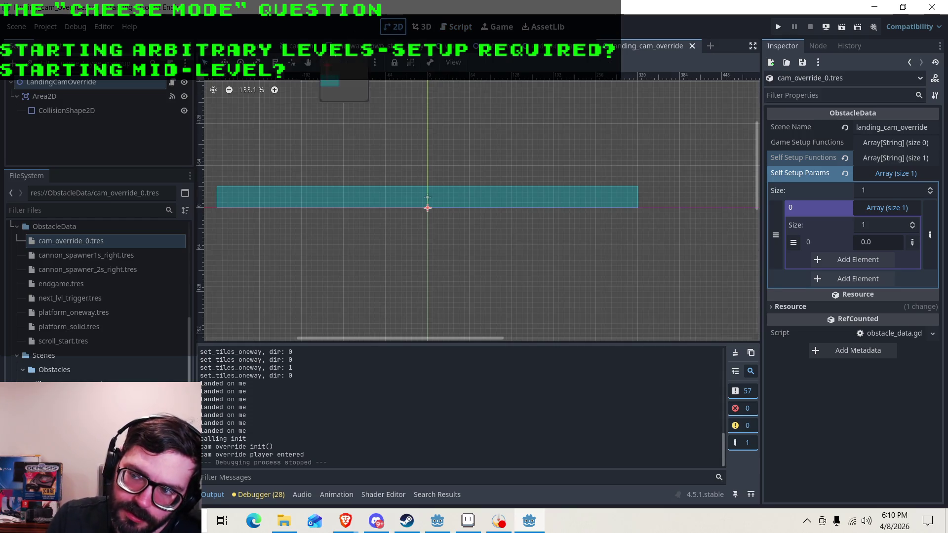
click(456, 27)
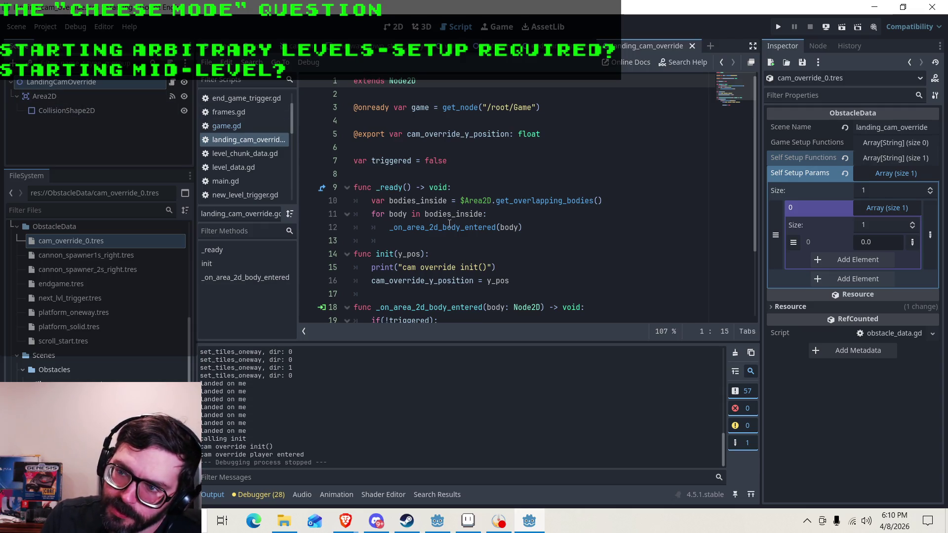
- Step through the init function's print line and cam_override_y_position assignment
mouse_move(450, 223)
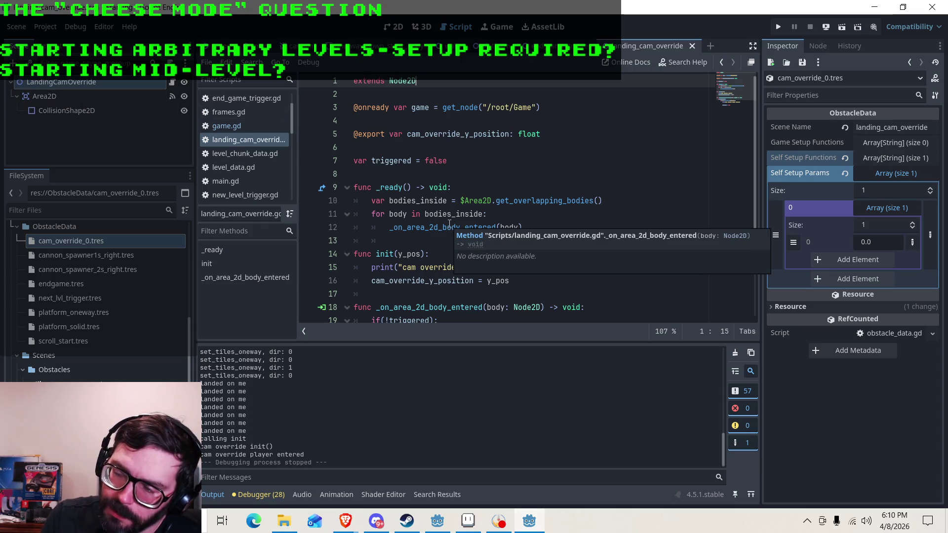
click(441, 253)
click(520, 268)
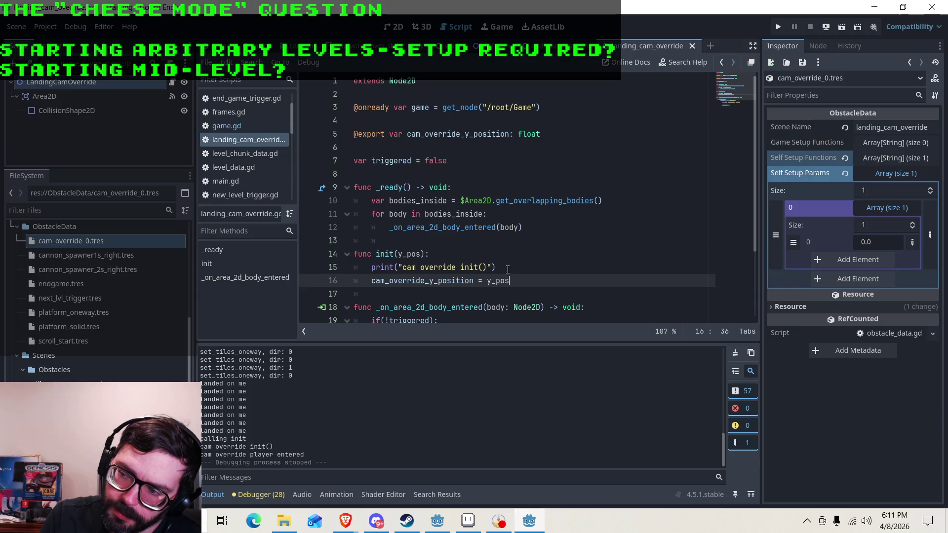
click(516, 280)
key(Up)
key(Up)
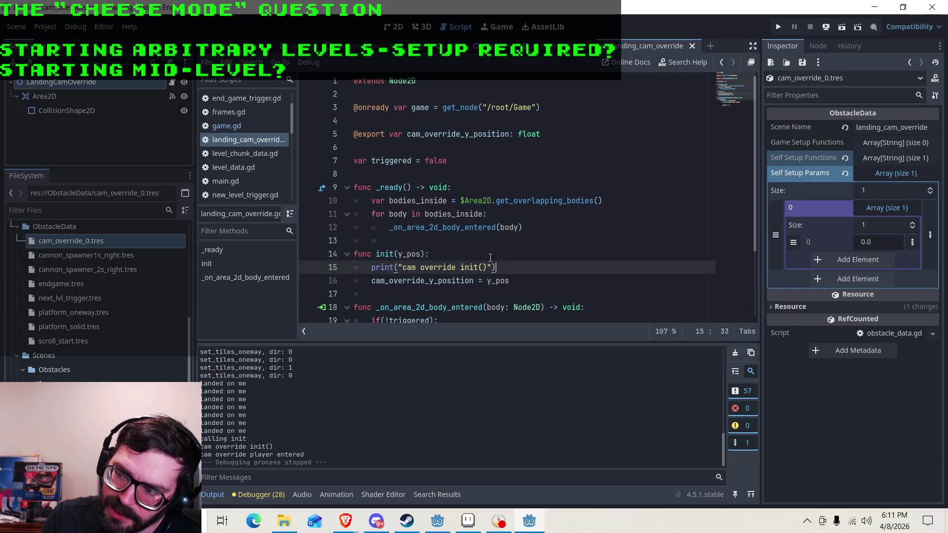
key(Down)
key(Down)
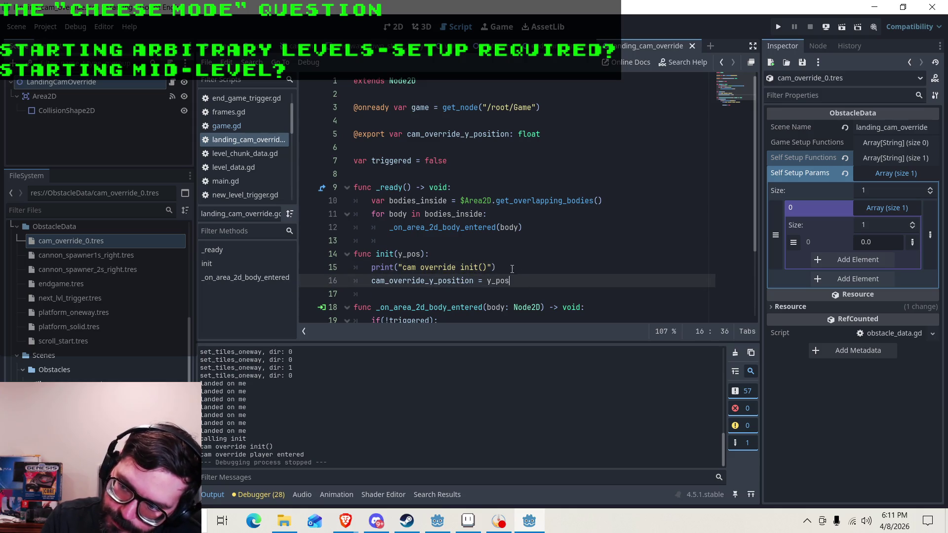
key(Up)
key(Up)
key(Down)
key(Down)
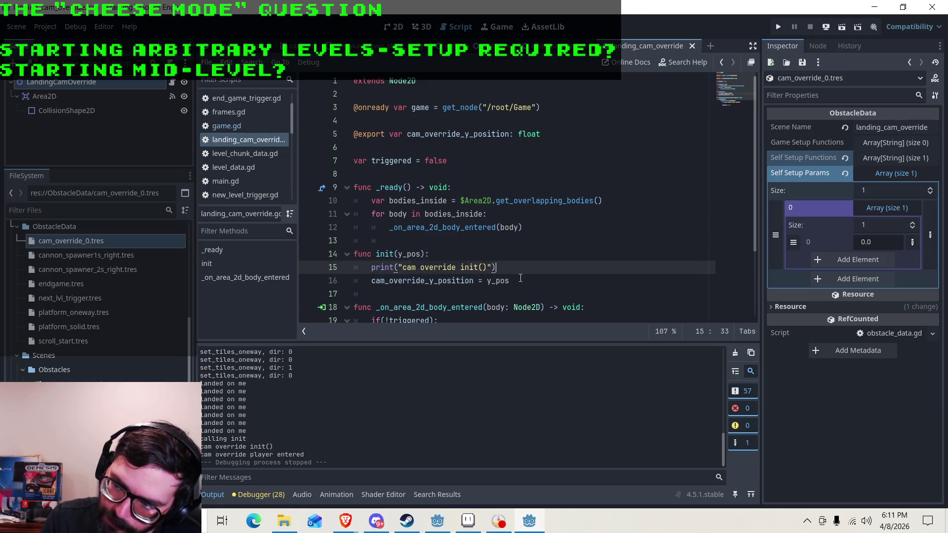
key(Up)
key(Up)
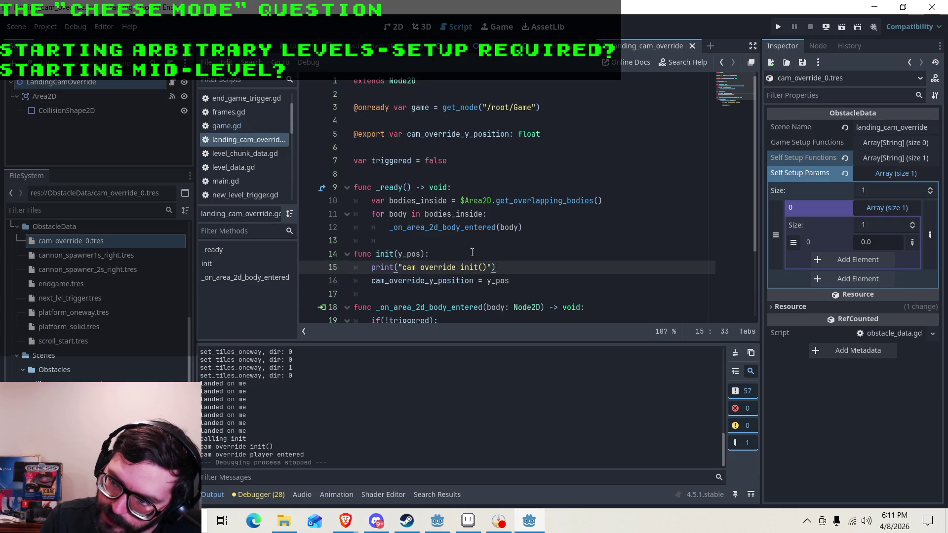
key(Down)
key(Down)
key(Up)
key(Up)
click(532, 272)
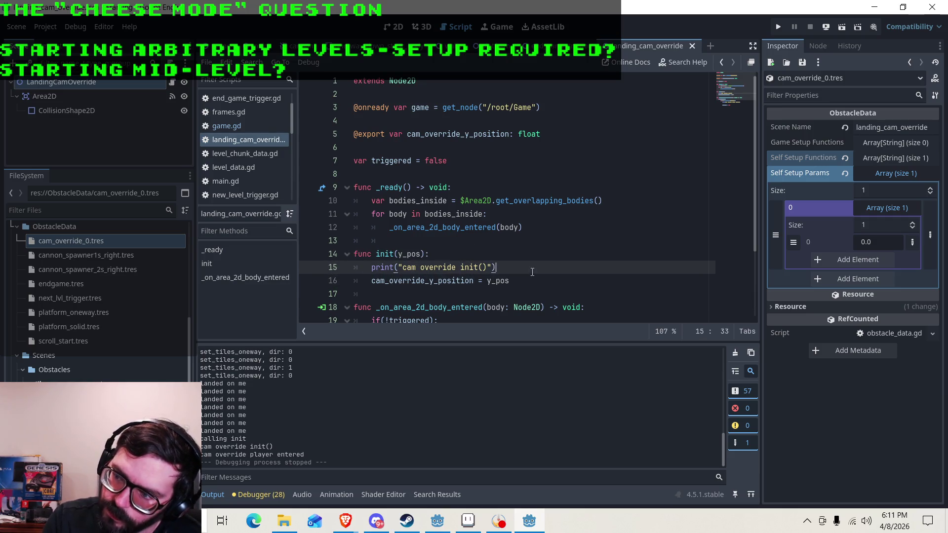
key(Down)
key(Up)
click(532, 279)
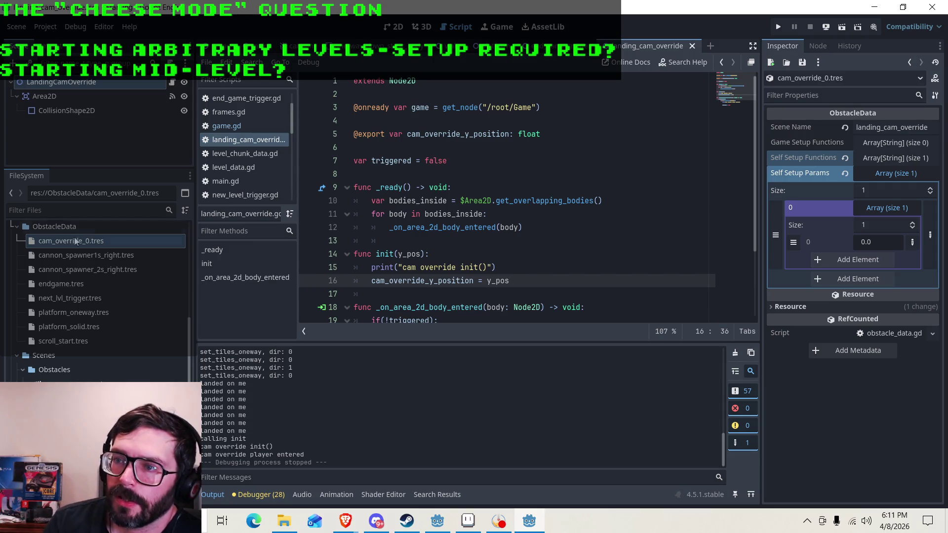
- Bring up game.gd at the spawn_obstacle function near line 213
click(266, 125)
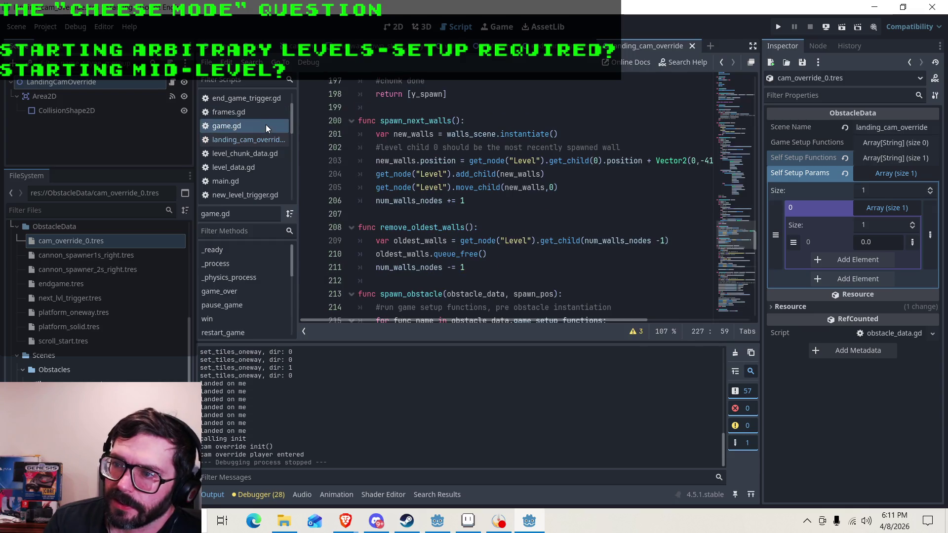
scroll(445, 241, up, 2)
scroll(445, 241, down, 6)
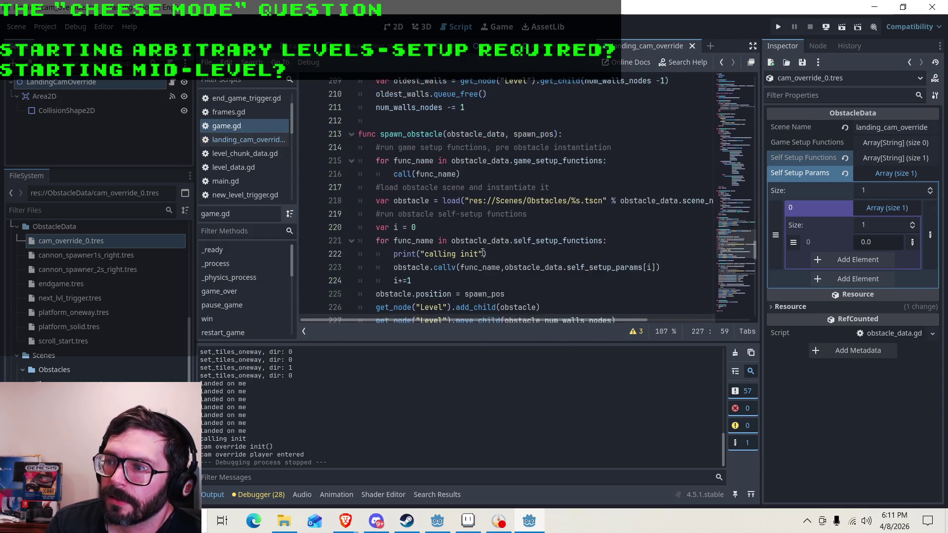
- Append ', spawning_parent = null' to spawn_obstacle's parameter list on line 213
click(554, 134)
text(, spawning_parent)
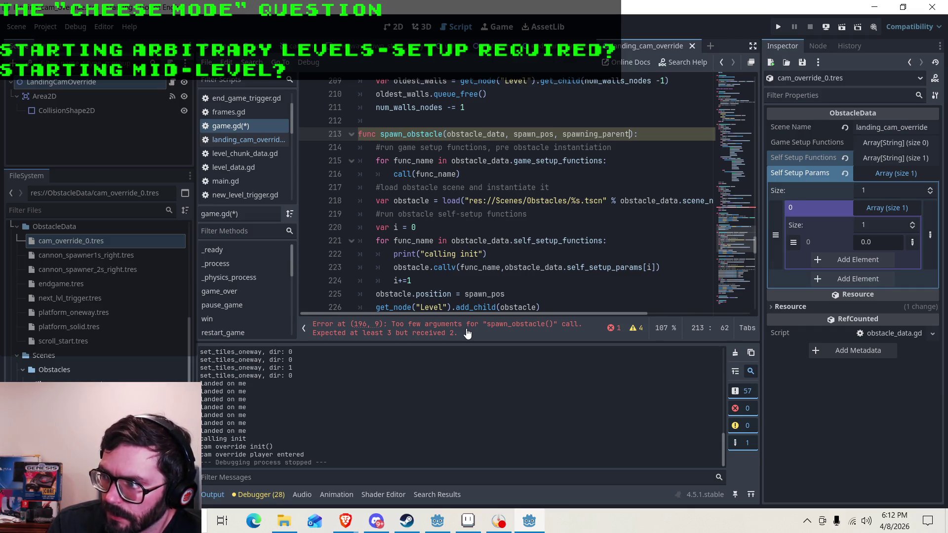
text(= null)
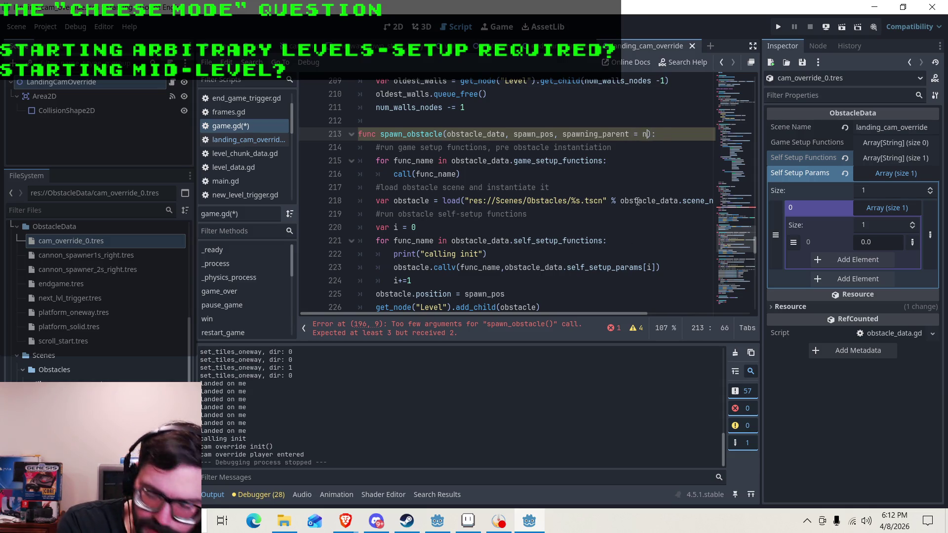
click(620, 163)
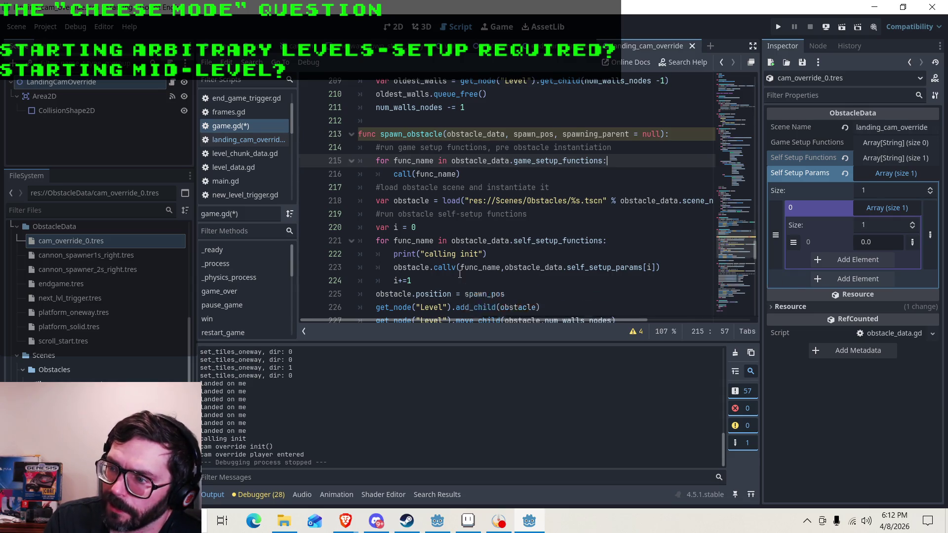
scroll(444, 266, down, 1)
click(517, 246)
click(518, 253)
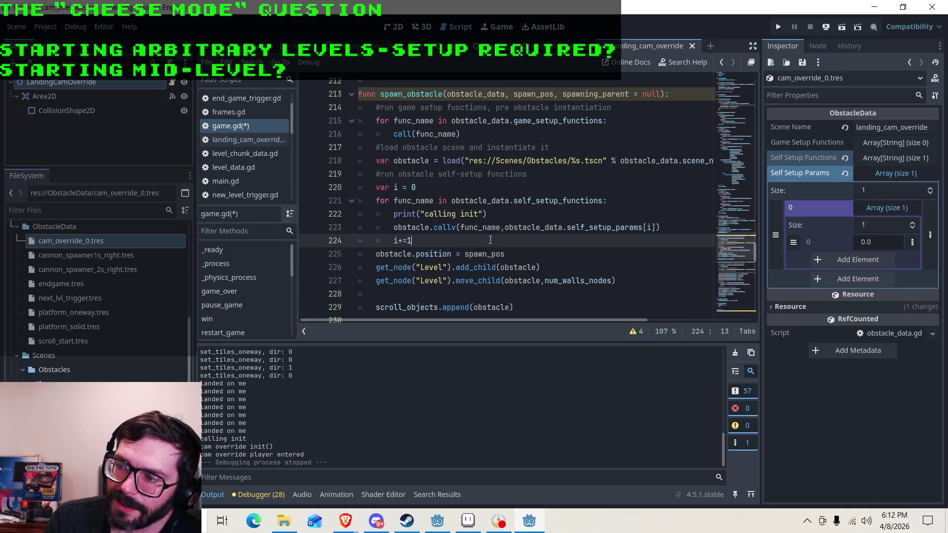
click(226, 141)
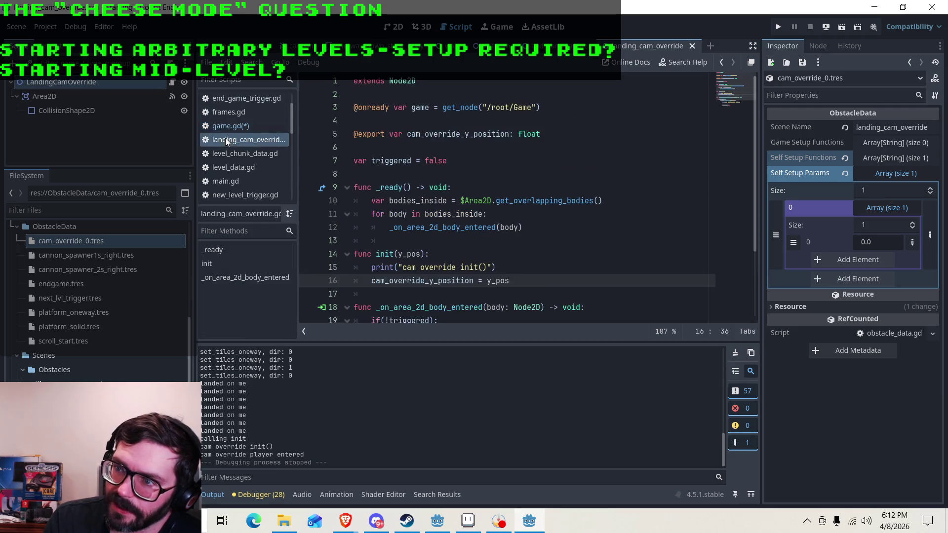
click(352, 146)
key(Return)
text(var )
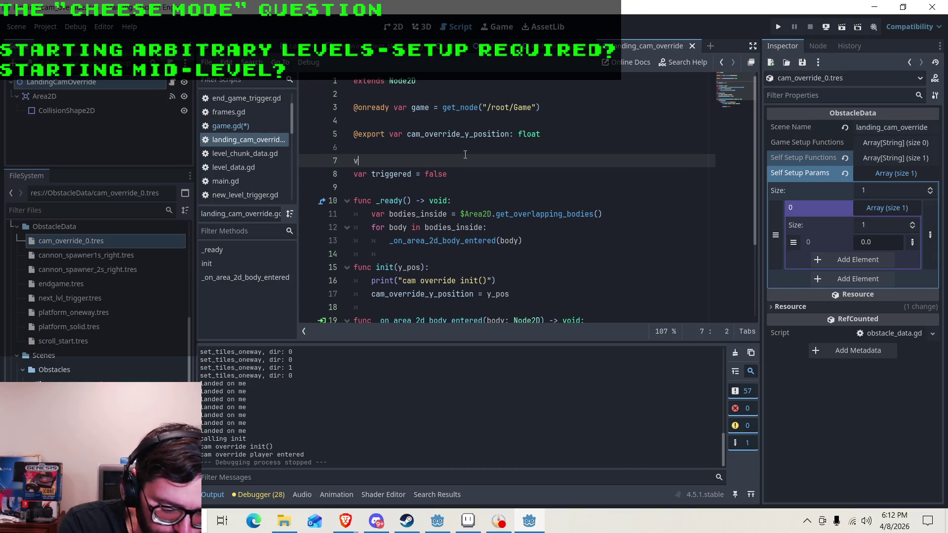
text(spawning_parent)
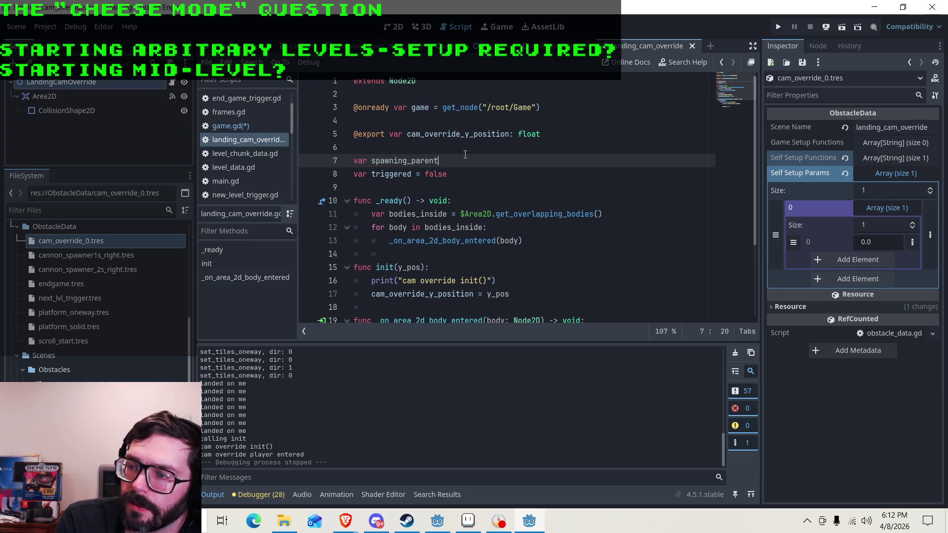
key(Return)
click(356, 163)
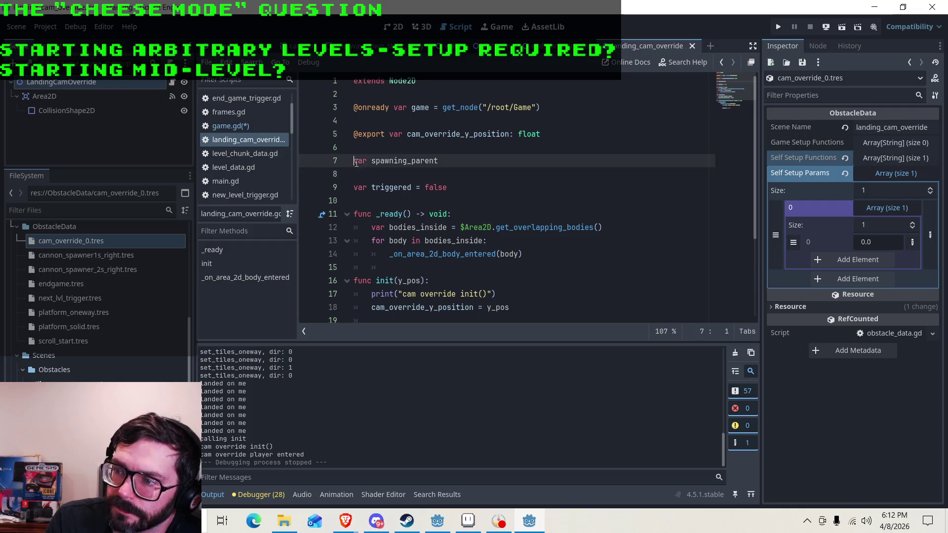
text(@export)
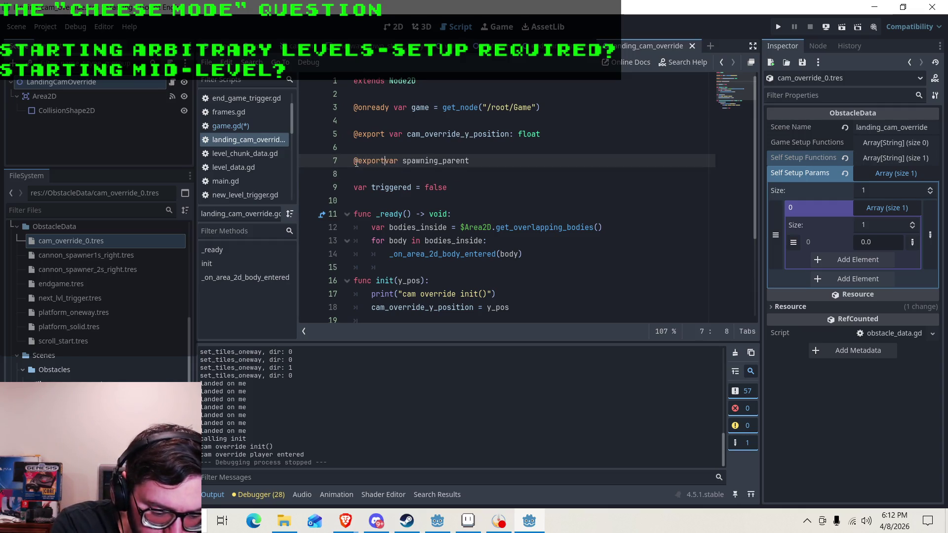
click(489, 163)
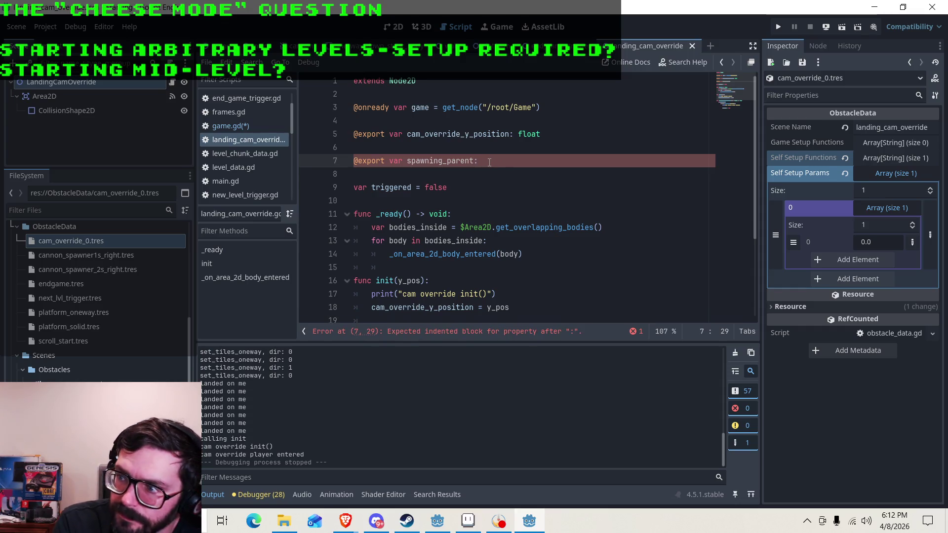
text(Node)
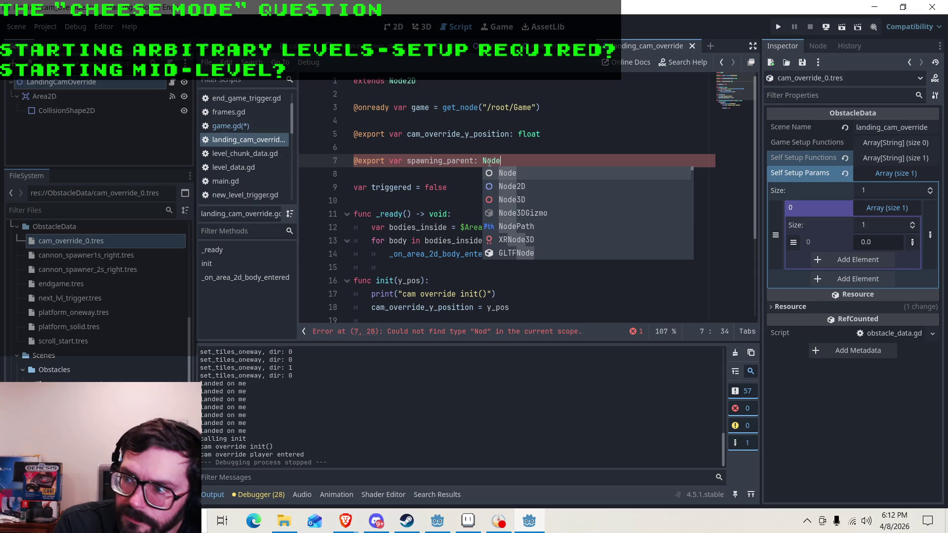
key(Down)
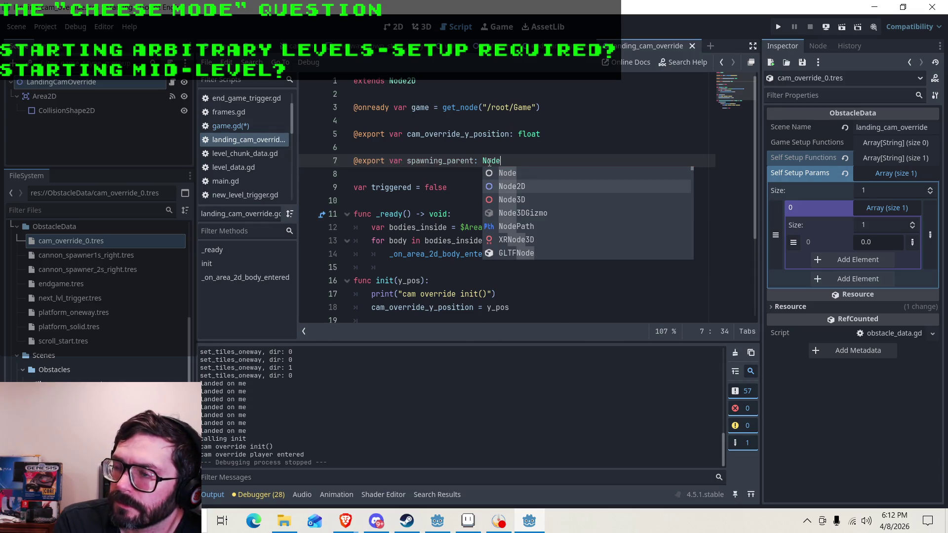
key(Return)
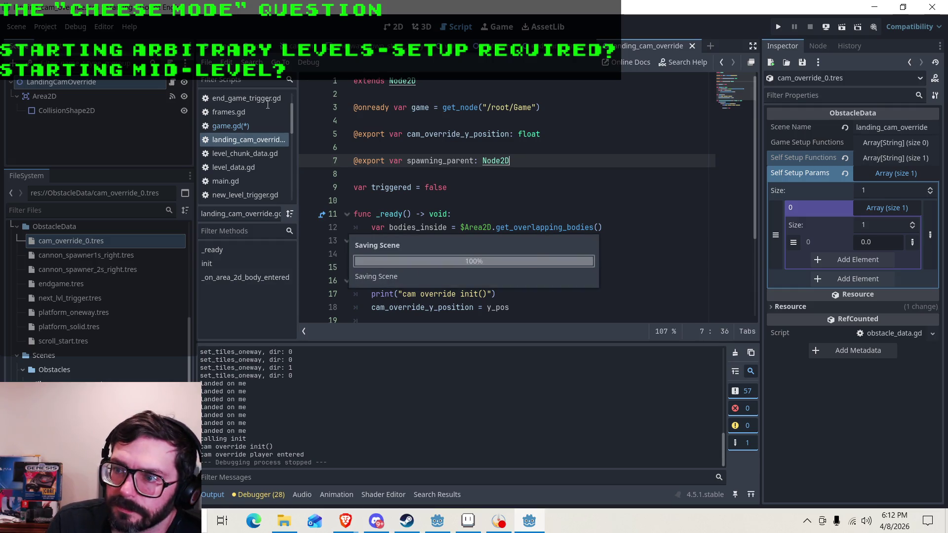
click(254, 125)
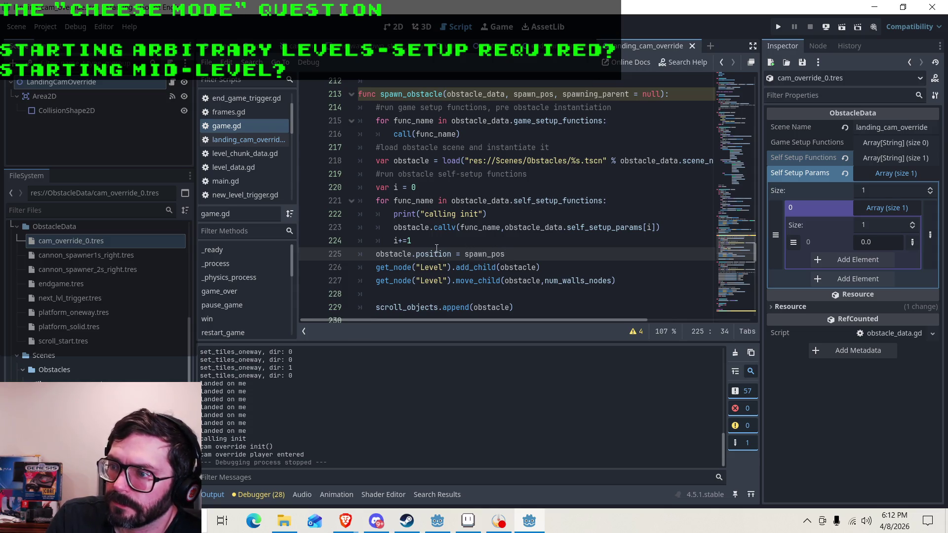
- After the position assignment, add 'if spawning_parent != null: obstacle.spawning_parent = spawning_parent'
click(563, 265)
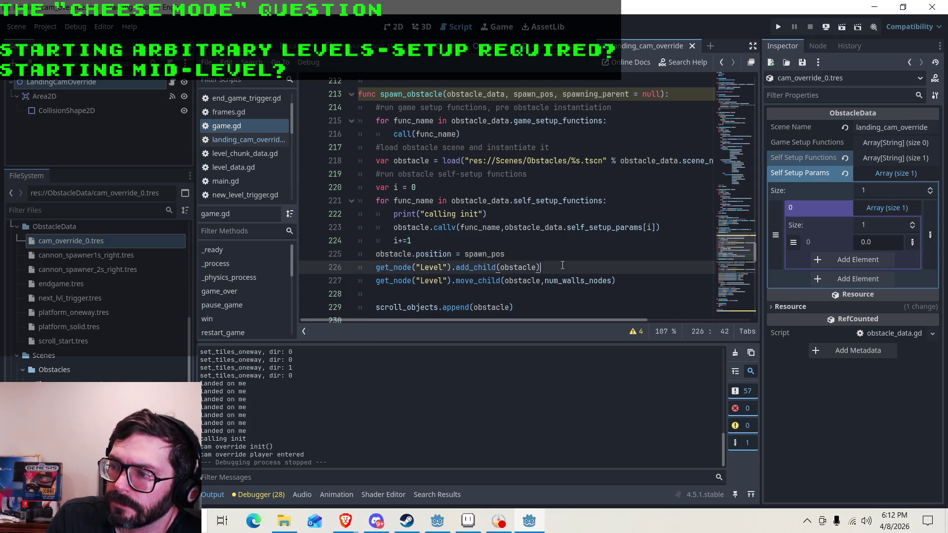
click(576, 250)
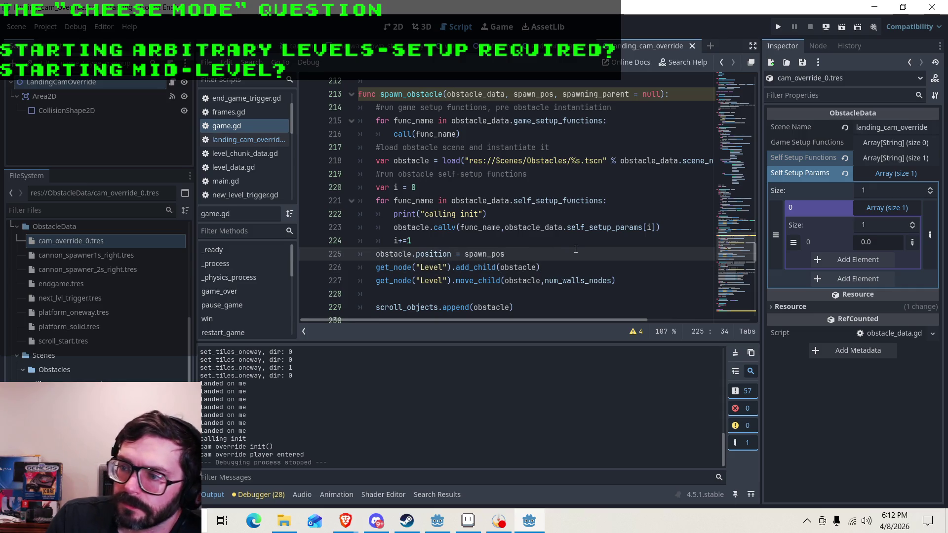
key(Return)
text(if(spawning_parent)
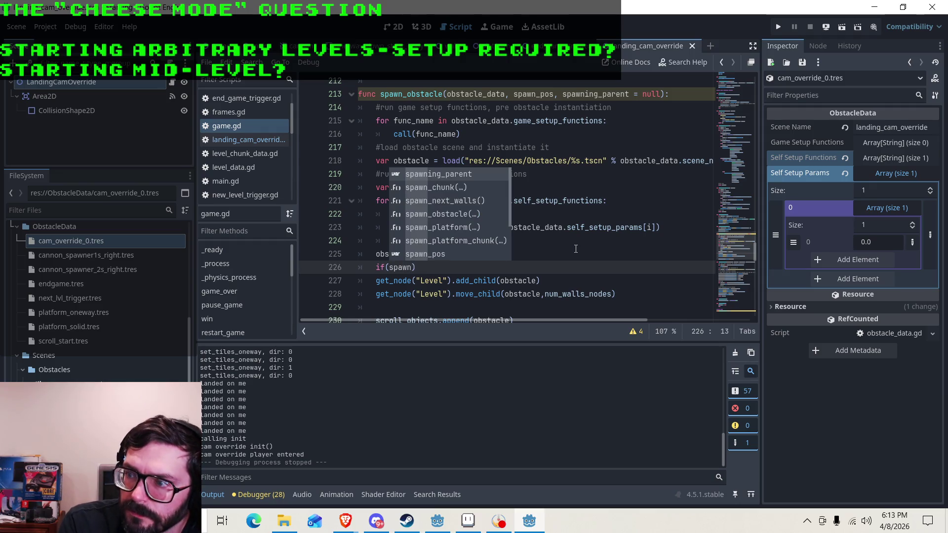
key(Return)
text(!= null)
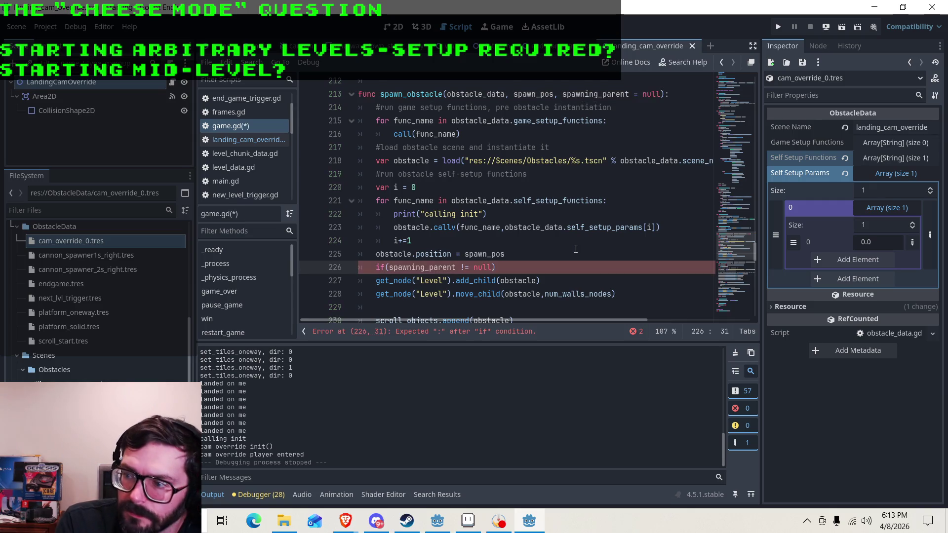
key(Return)
key(Tab)
text(obstacle.)
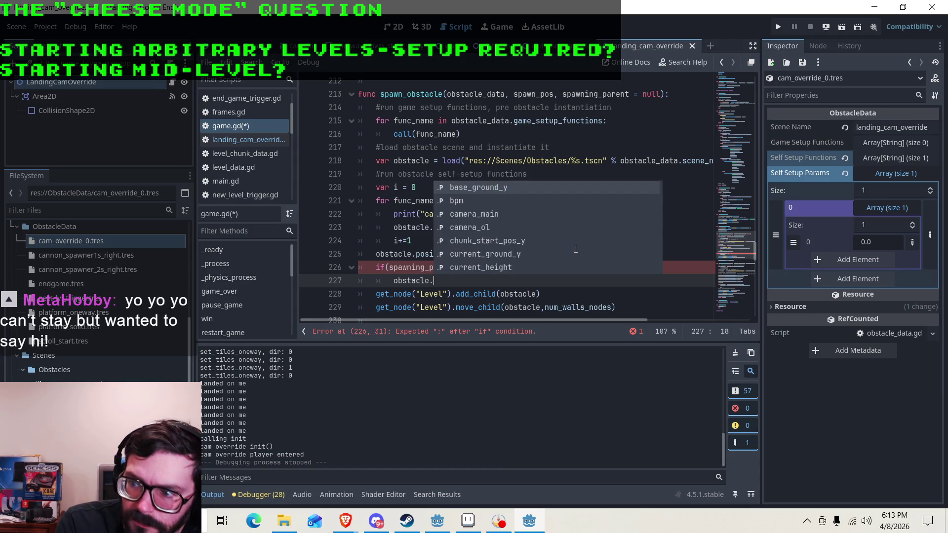
text(spawning_parent = spawning_apr)
text(ent)
key(Left)
key(Left)
key(Left)
key(BackSpace)
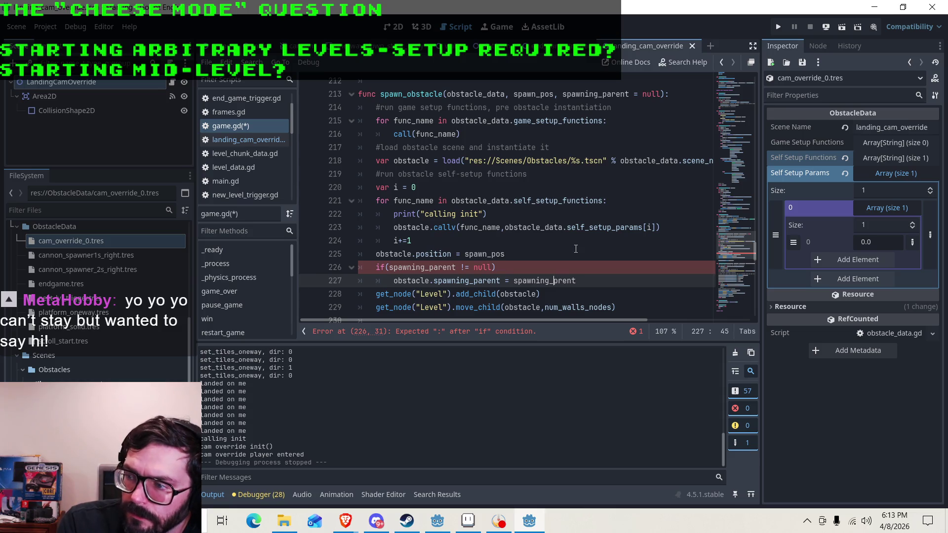
text(a)
key(End)
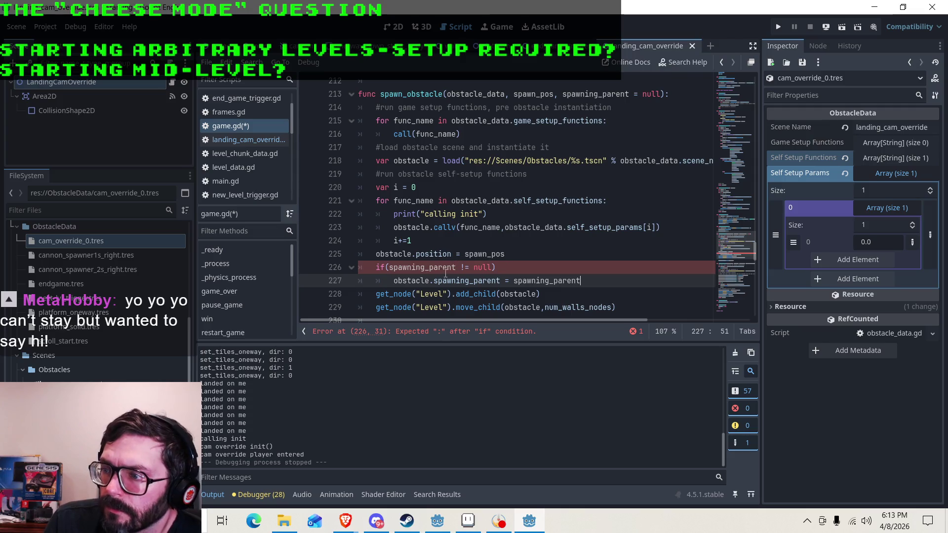
- Review the new spawning_parent if block and save game.gd
click(505, 268)
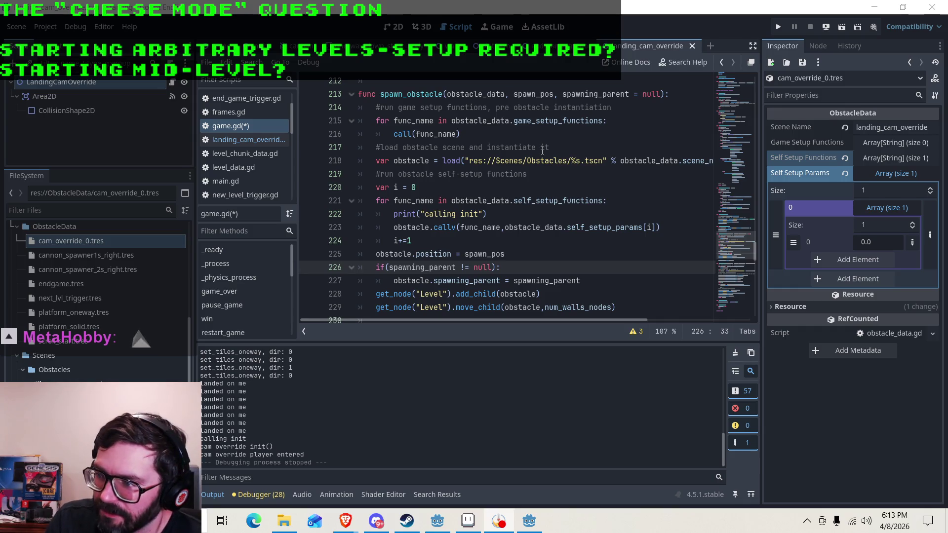
click(512, 277)
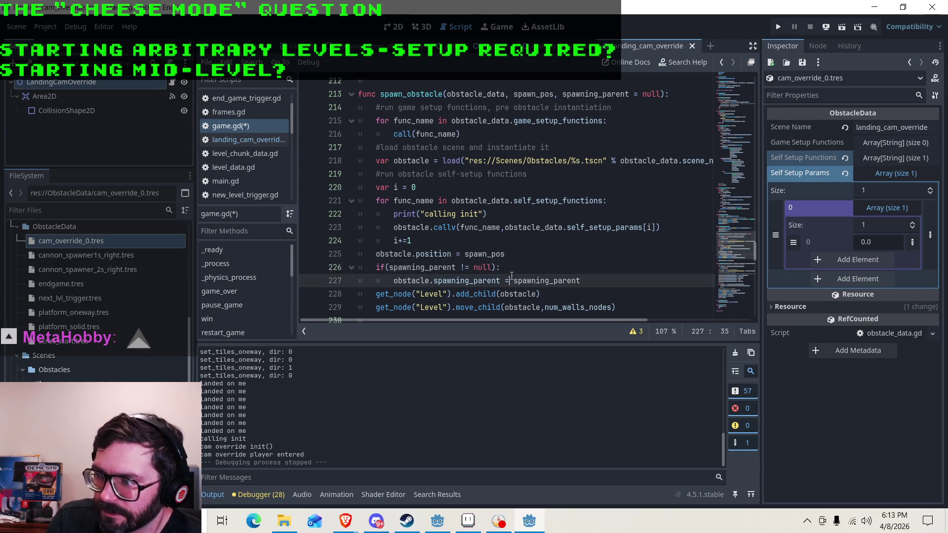
click(510, 268)
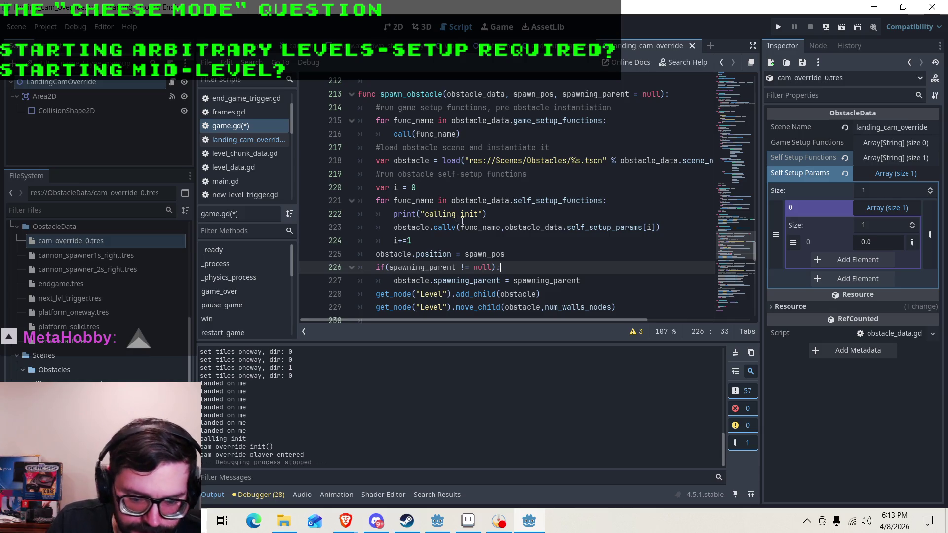
click(483, 254)
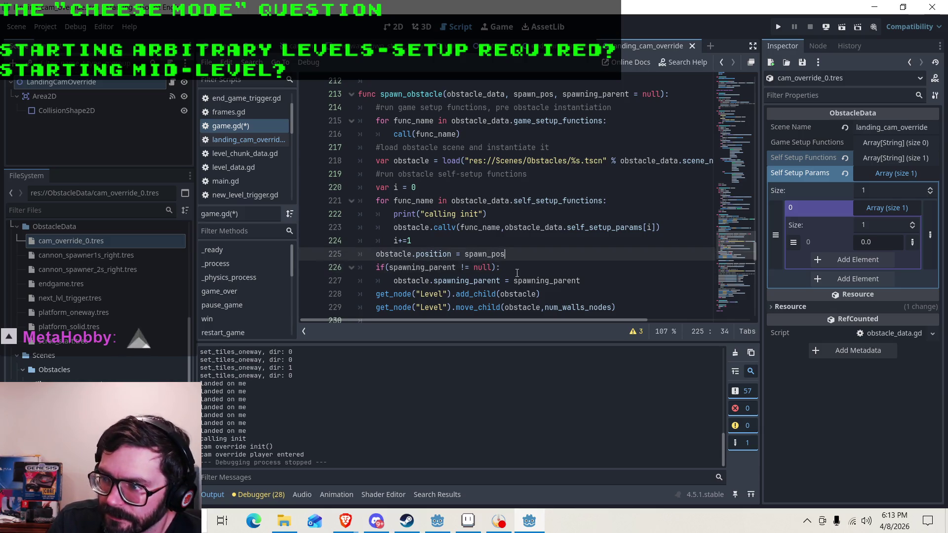
click(567, 281)
click(517, 257)
key(Down)
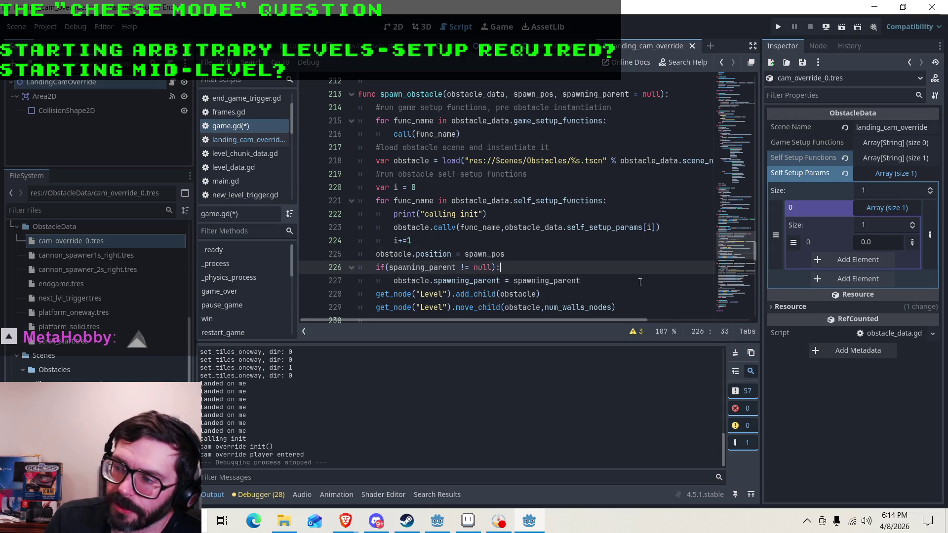
key(Down)
key(ctrl+s)
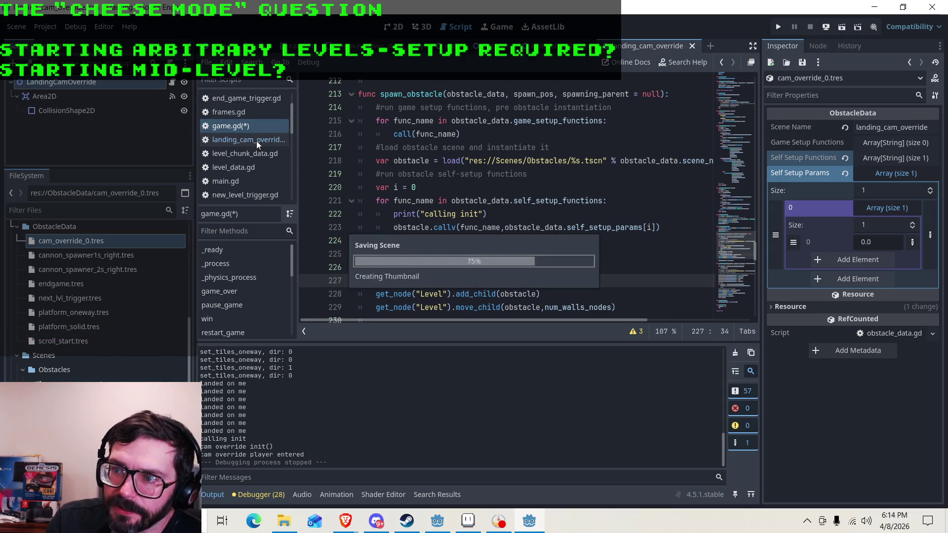
click(256, 141)
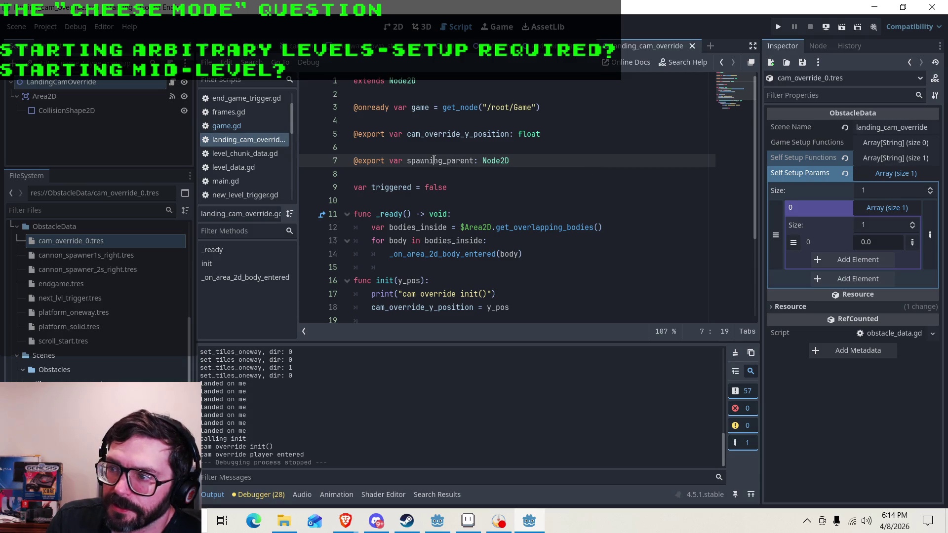
- Open platform.gd and scroll down to the player_landed function
scroll(246, 135, down, 3)
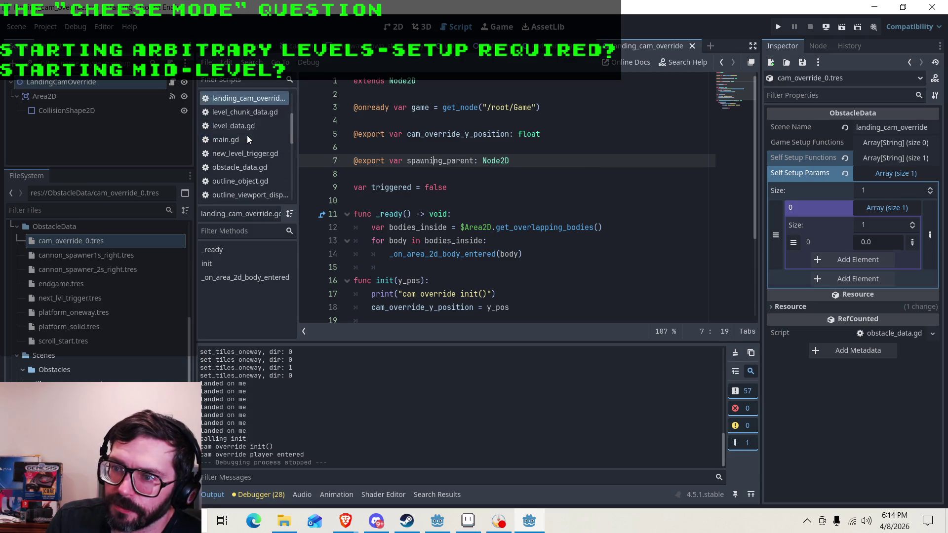
click(236, 195)
scroll(476, 194, down, 5)
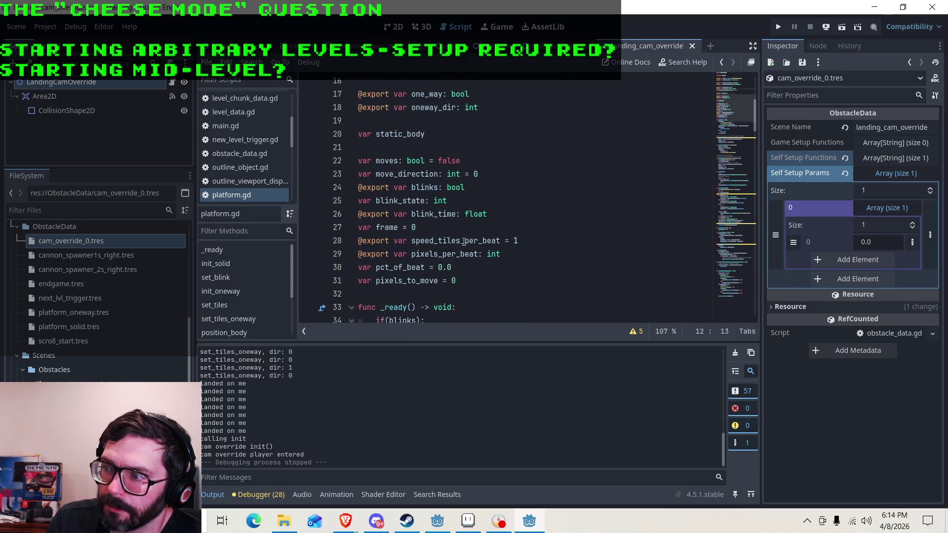
scroll(460, 202, up, 5)
scroll(449, 208, down, 10)
scroll(450, 208, down, 2)
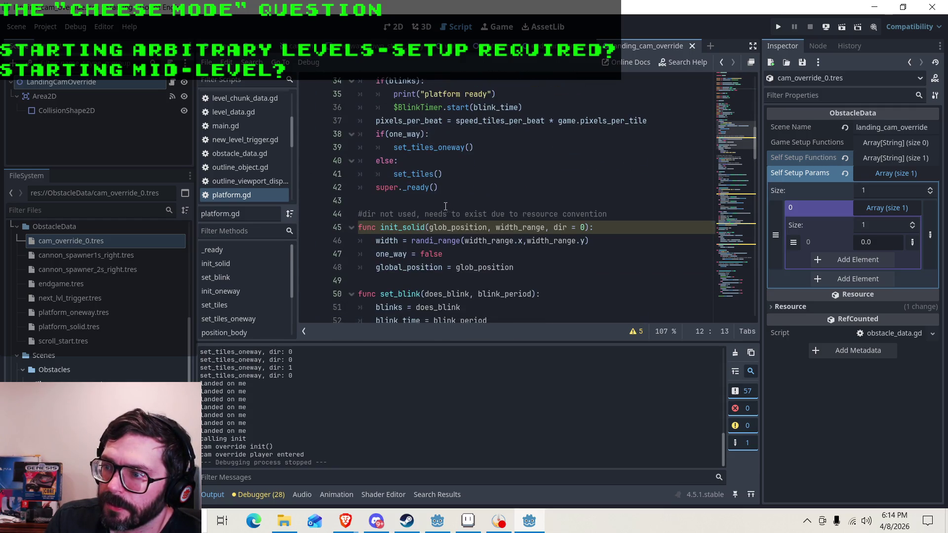
scroll(454, 192, down, 12)
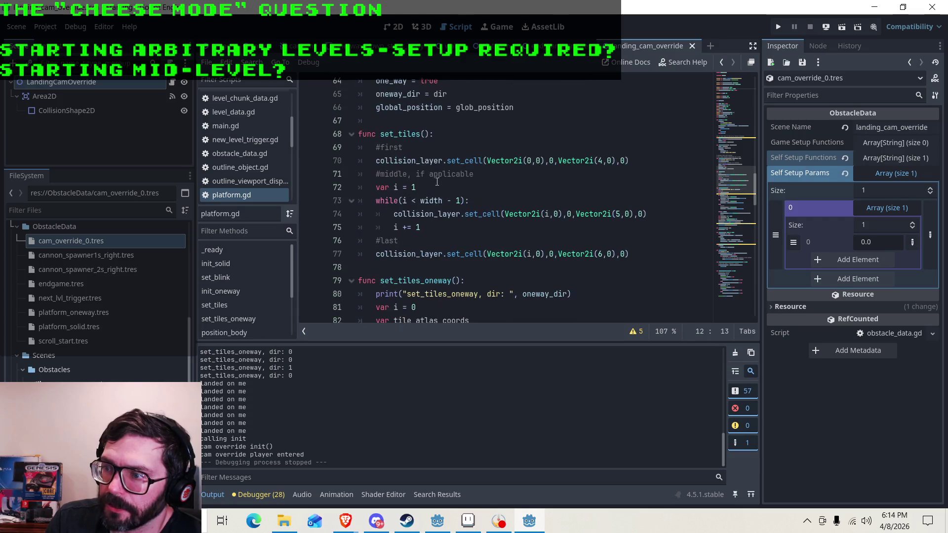
scroll(436, 182, down, 13)
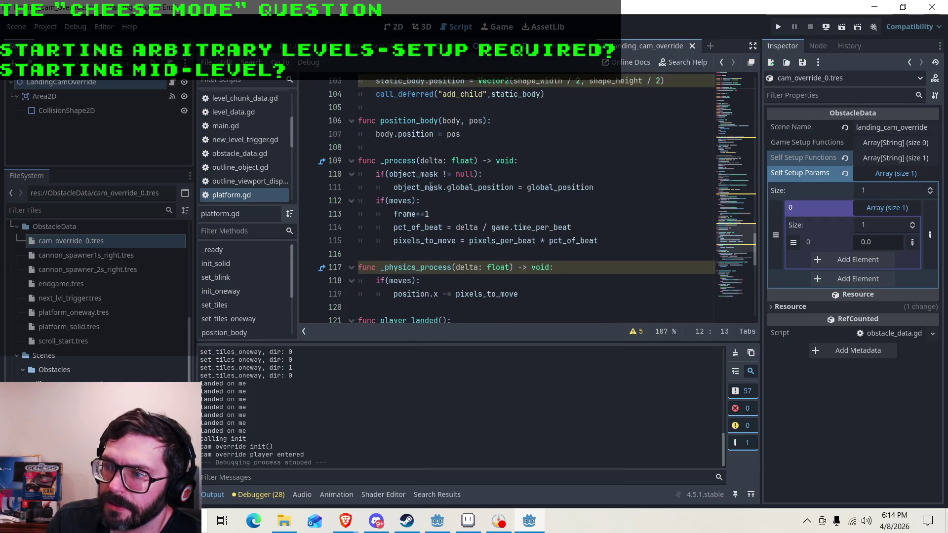
scroll(401, 170, down, 2)
- Add self as the third argument of game.spawn_obstacle on line 127
click(475, 241)
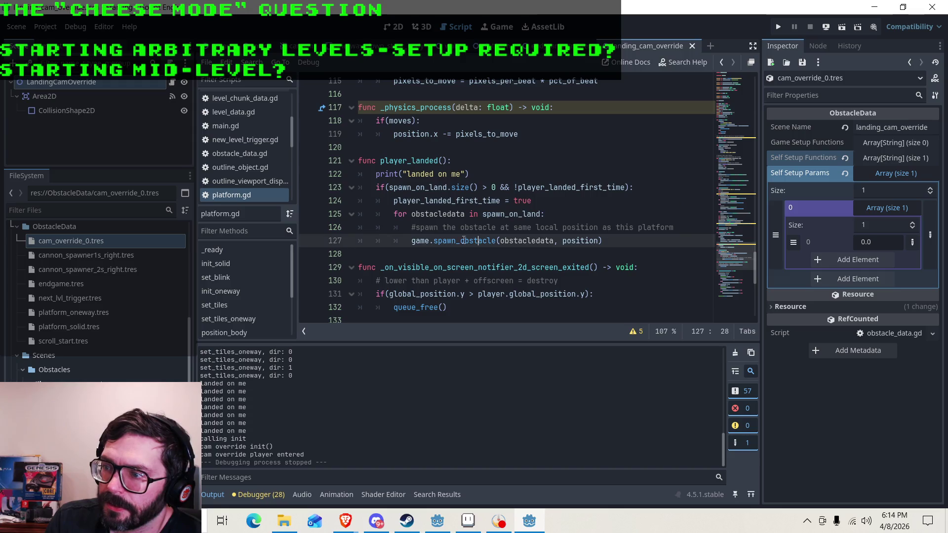
click(597, 240)
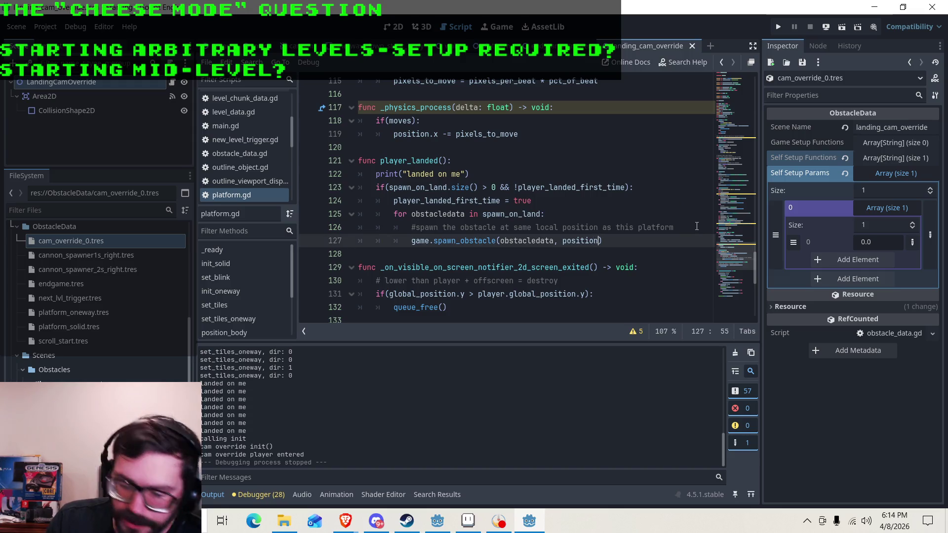
text(self)
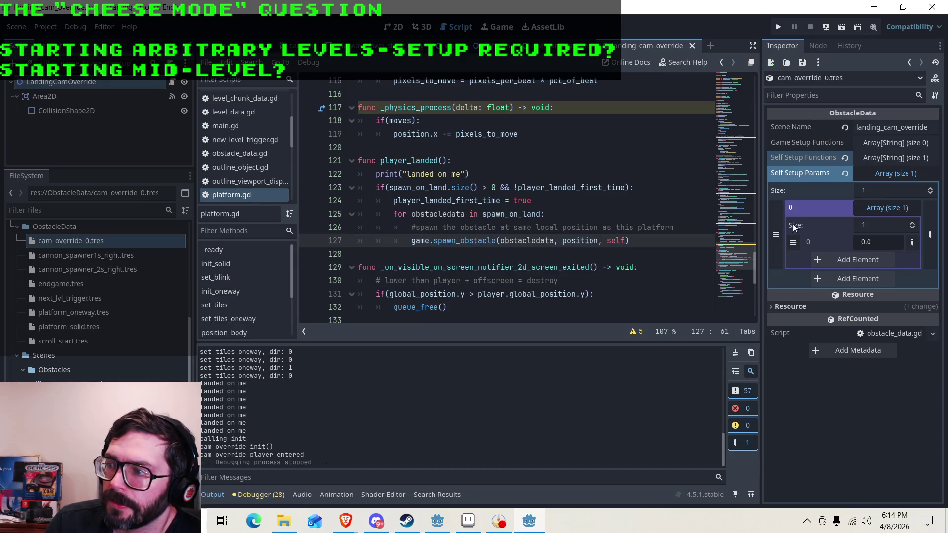
click(644, 219)
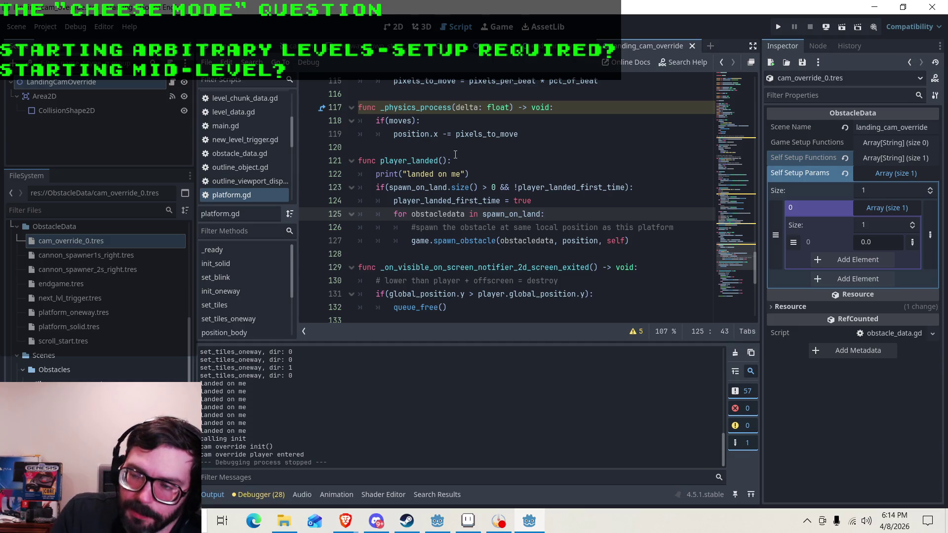
click(641, 240)
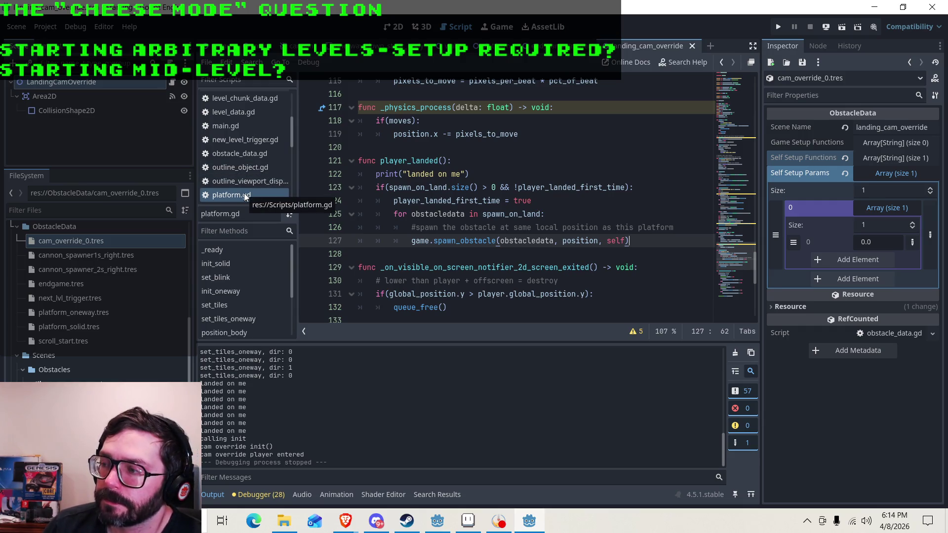
scroll(242, 191, up, 3)
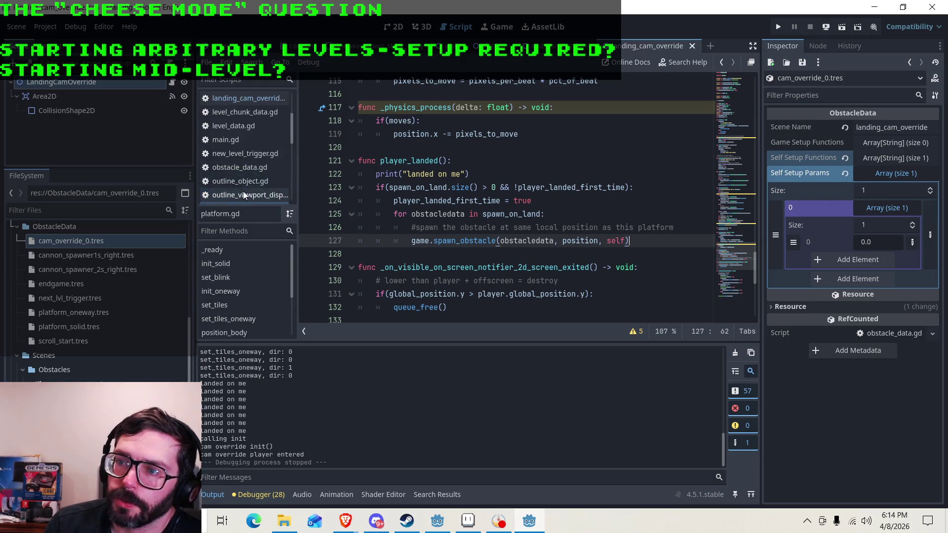
- In landing_cam_override.gd, review the init and body-entered functions and go to empty line 24
click(252, 159)
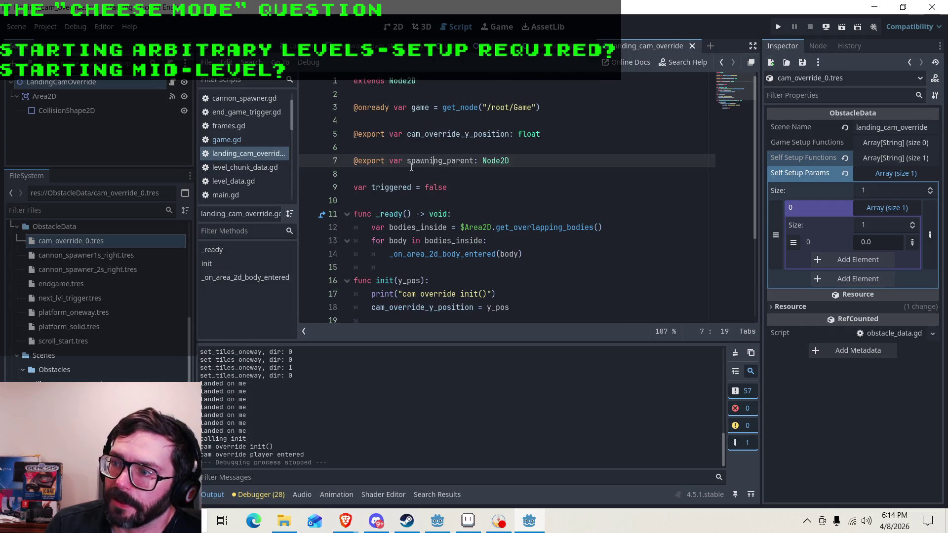
scroll(408, 256, down, 1)
click(391, 189)
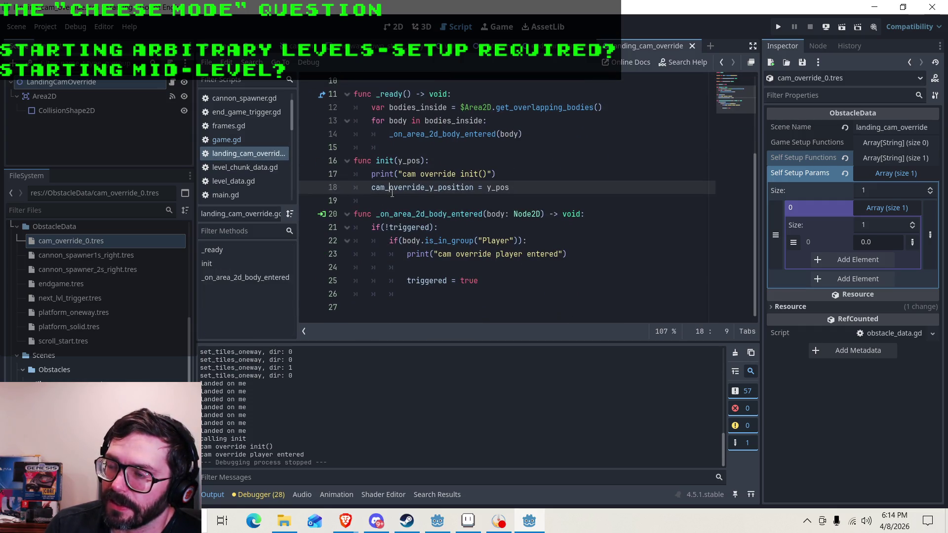
key(End)
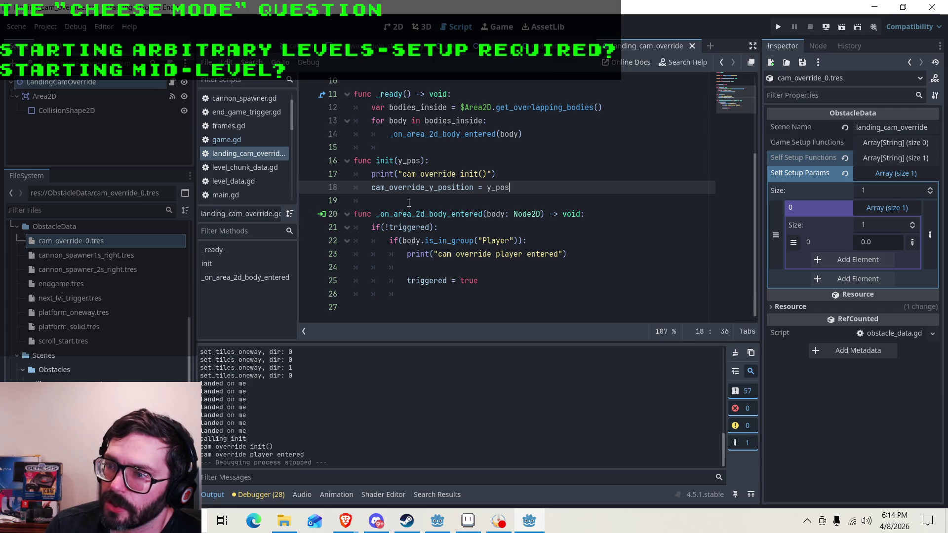
click(392, 161)
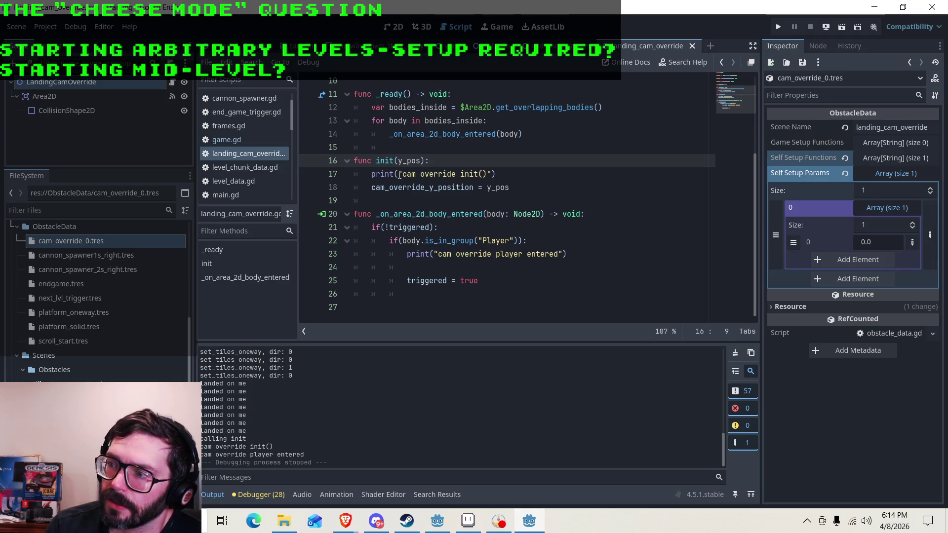
click(428, 267)
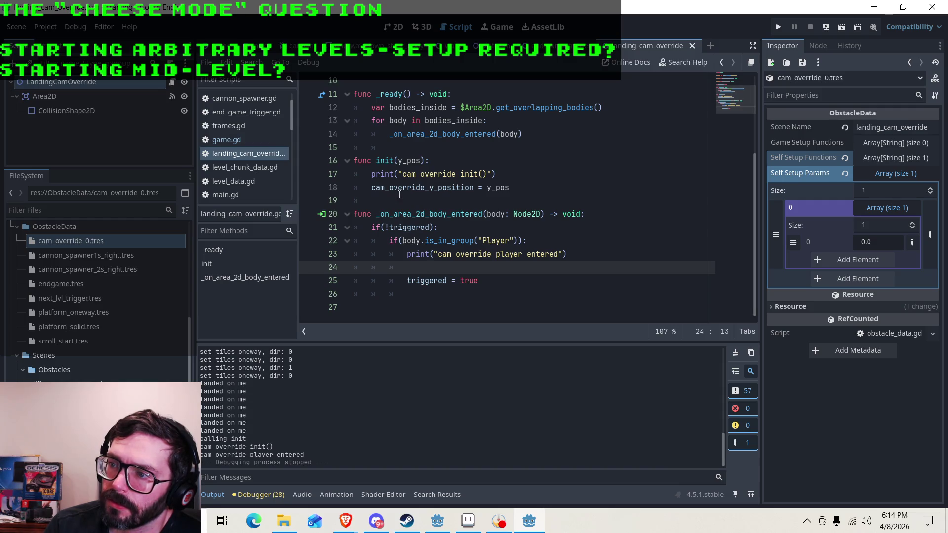
click(433, 220)
click(454, 267)
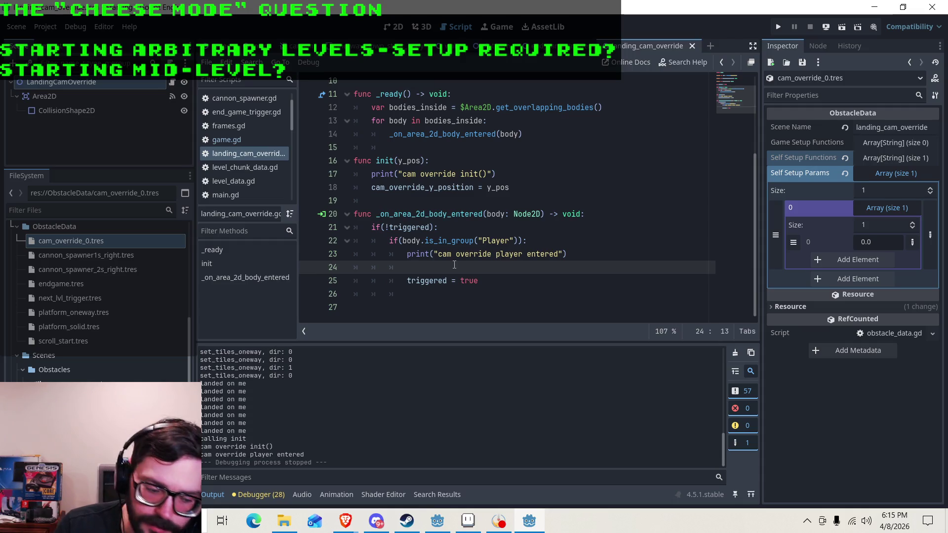
- Start line 24 with 'spawning_parent.' and copy the cam_y_offset name from platform.gd
text(spawn)
key(Return)
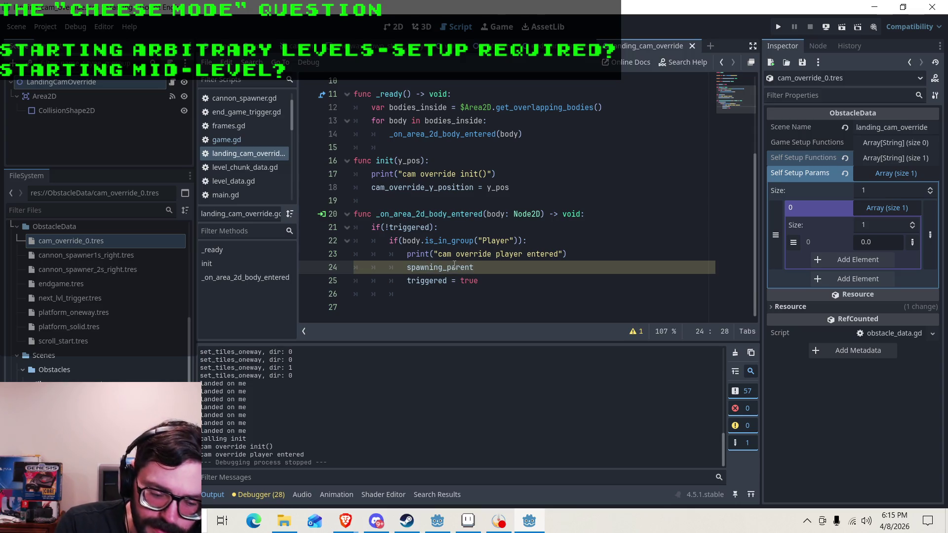
text(.)
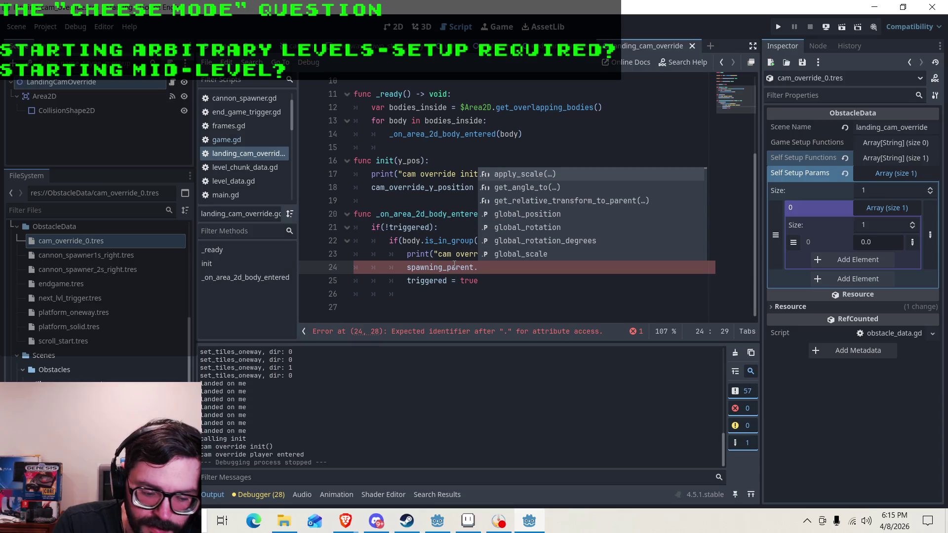
scroll(242, 139, down, 5)
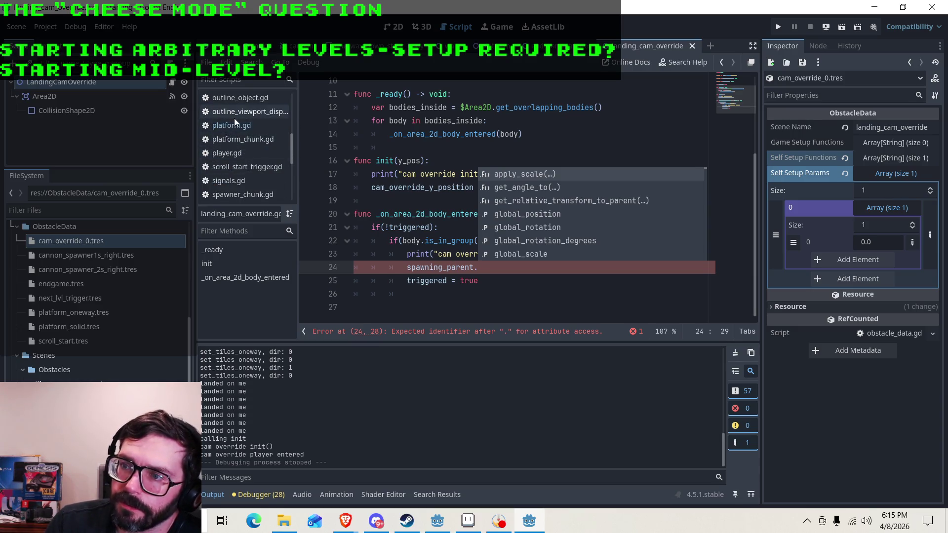
click(235, 125)
scroll(474, 170, up, 20)
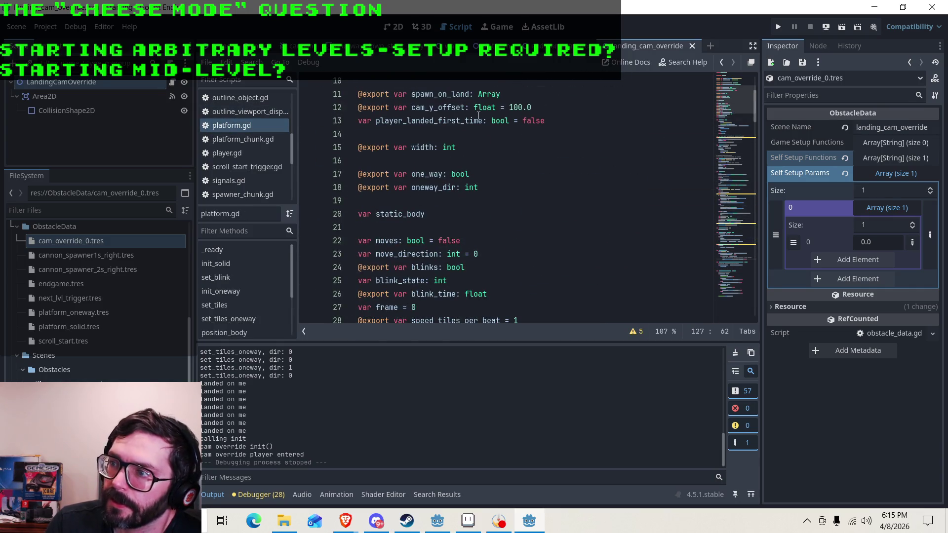
click(457, 122)
drag(465, 107, 411, 106)
right_click(418, 105)
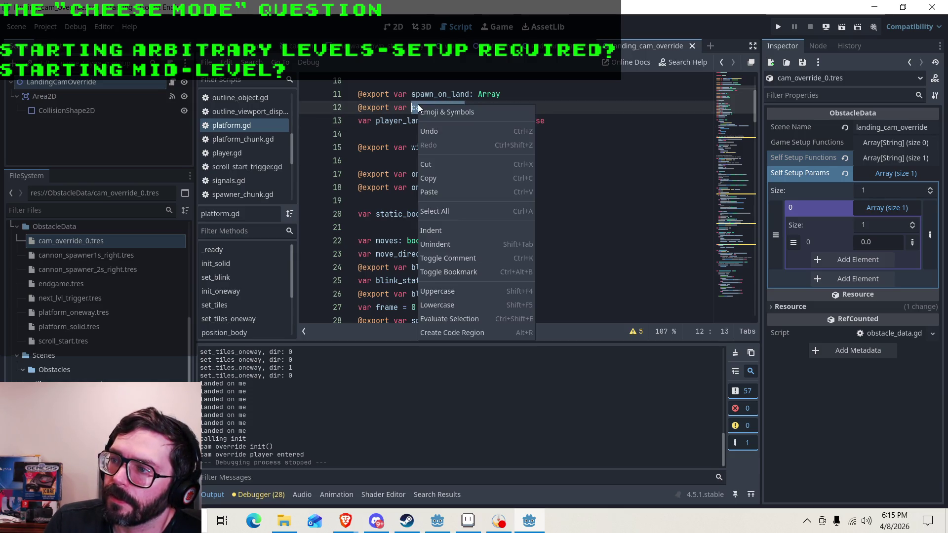
click(424, 180)
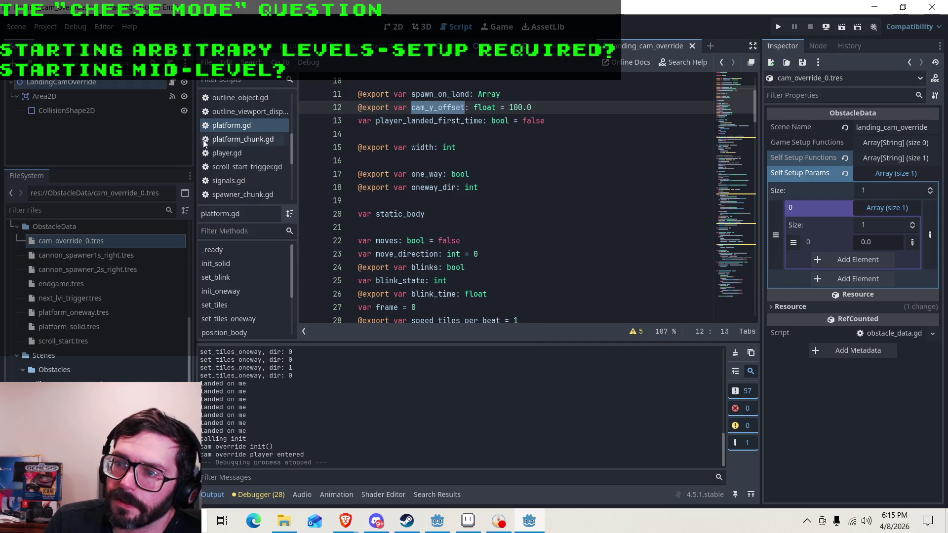
scroll(243, 150, up, 5)
click(244, 154)
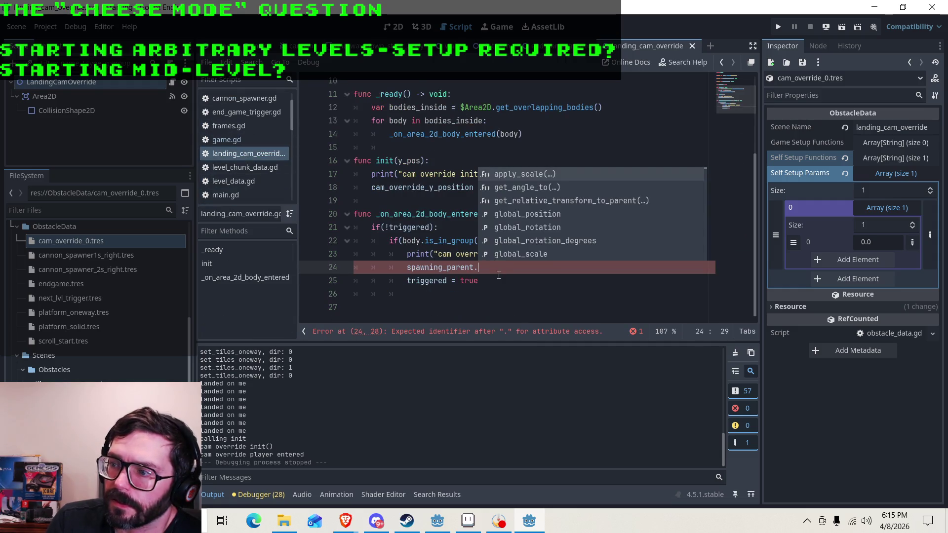
- Paste cam_y_offset and finish the line as 'spawning_parent.cam_y_offset = cam_override_y_position'
key(Escape)
key(ctrl+v)
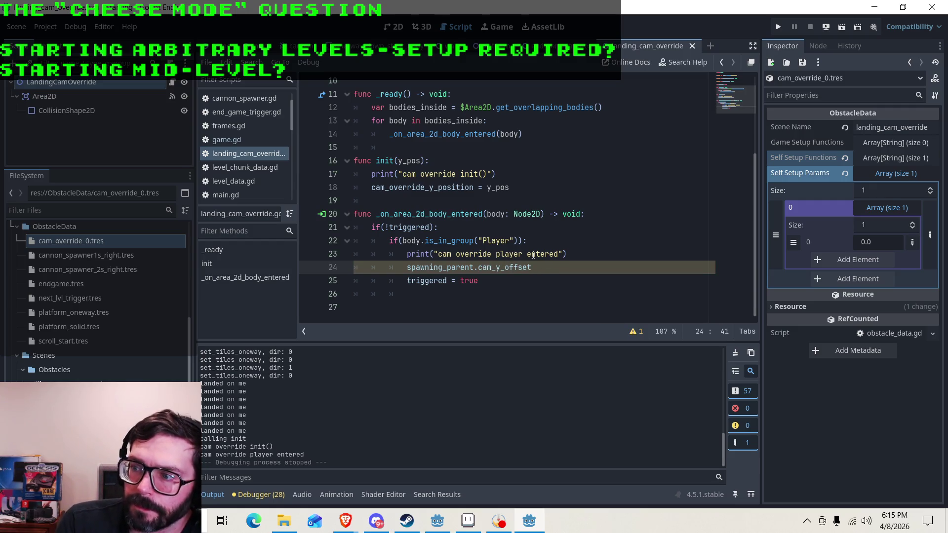
text(camera)
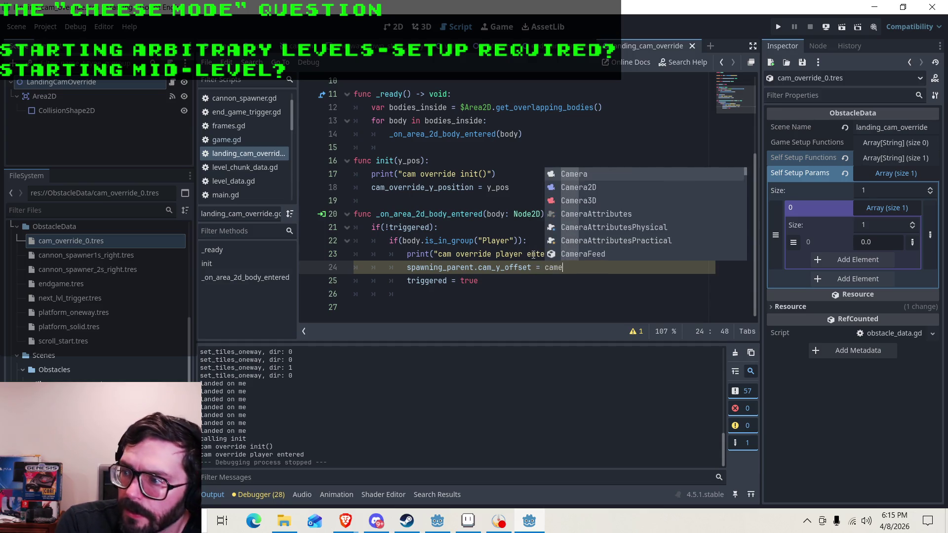
key(Escape)
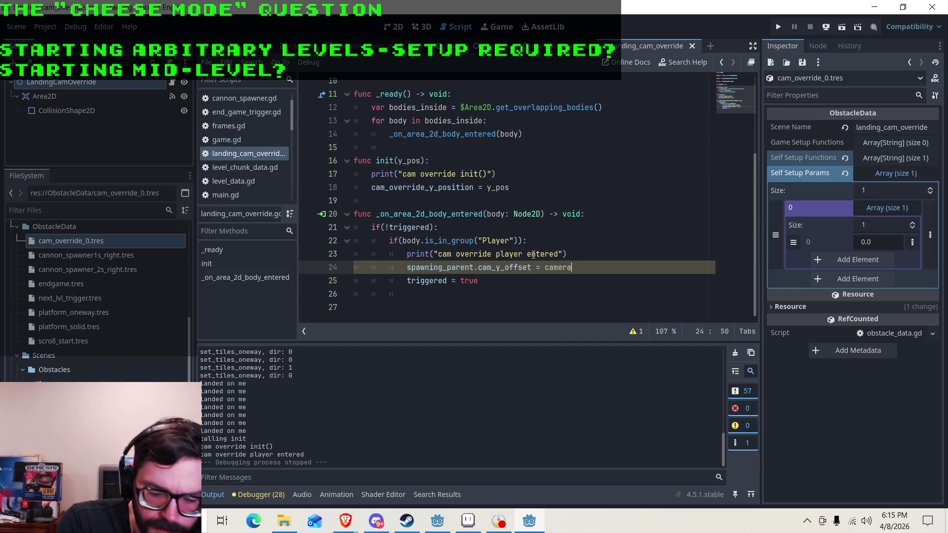
text(over)
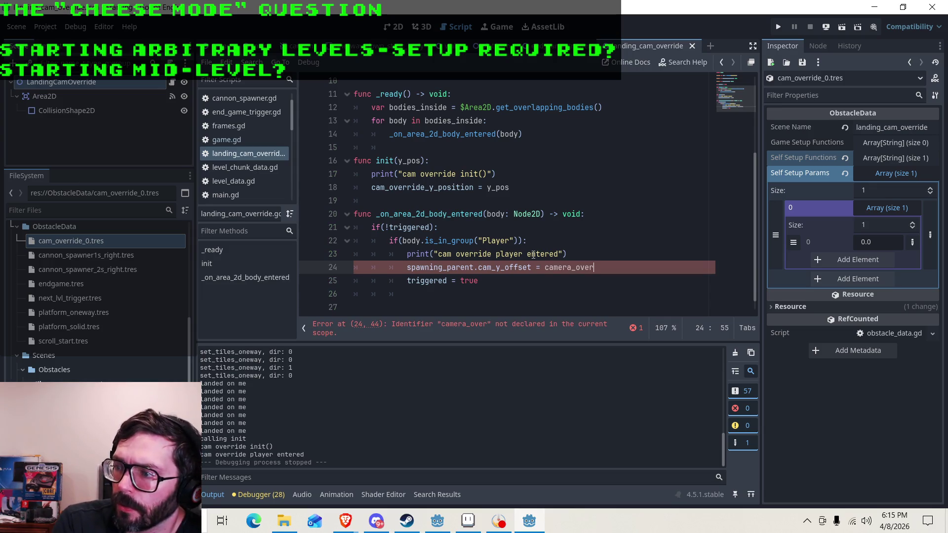
key(Left)
key(Left)
key(BackSpace)
key(BackSpace)
key(BackSpace)
key(Right)
key(Right)
key(Right)
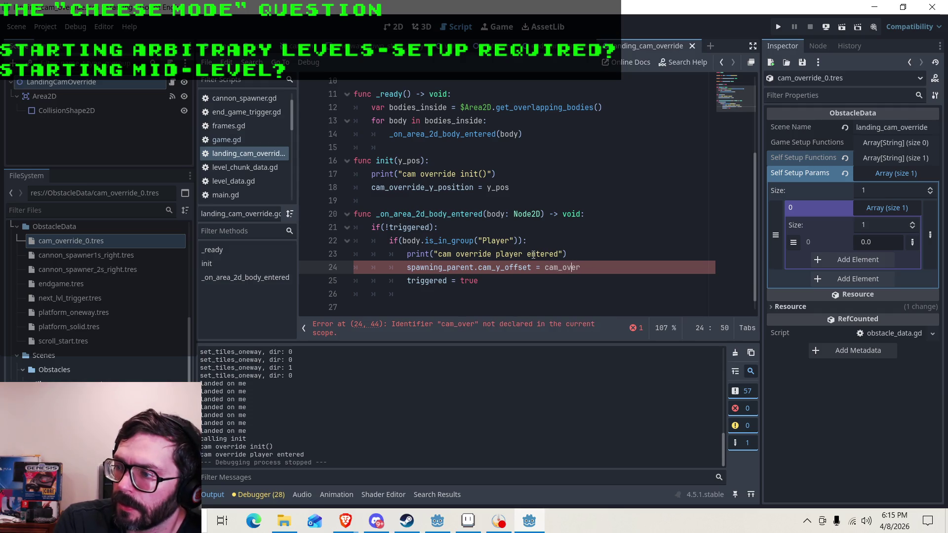
key(Return)
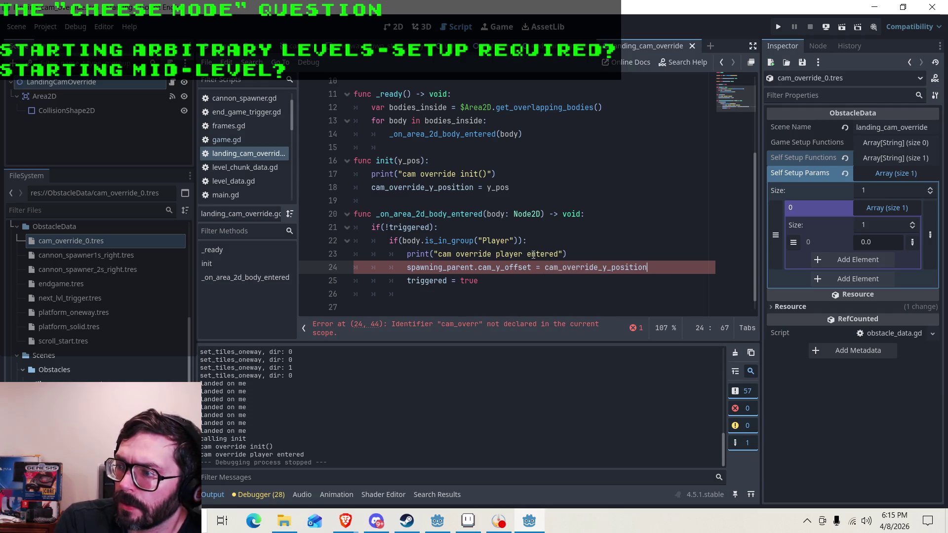
click(495, 267)
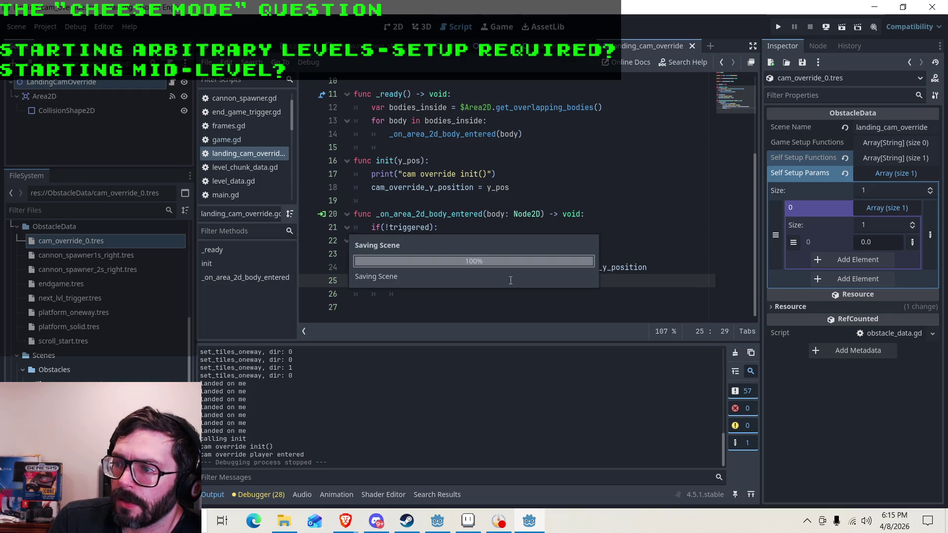
click(465, 267)
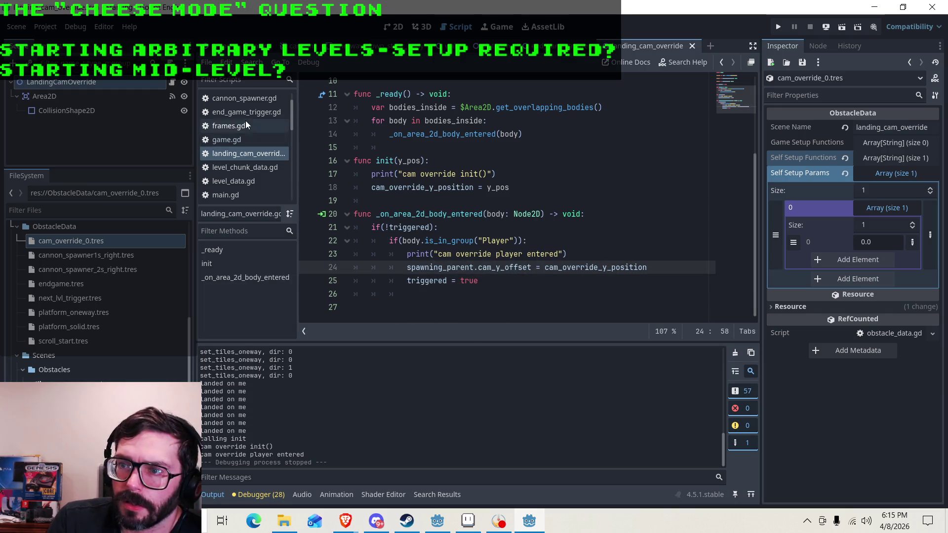
- In game.gd's spawn_obstacle, select the spawning_parent check on lines 226–227, then move to line 228's add_child call
scroll(237, 148, down, 3)
scroll(232, 148, down, 1)
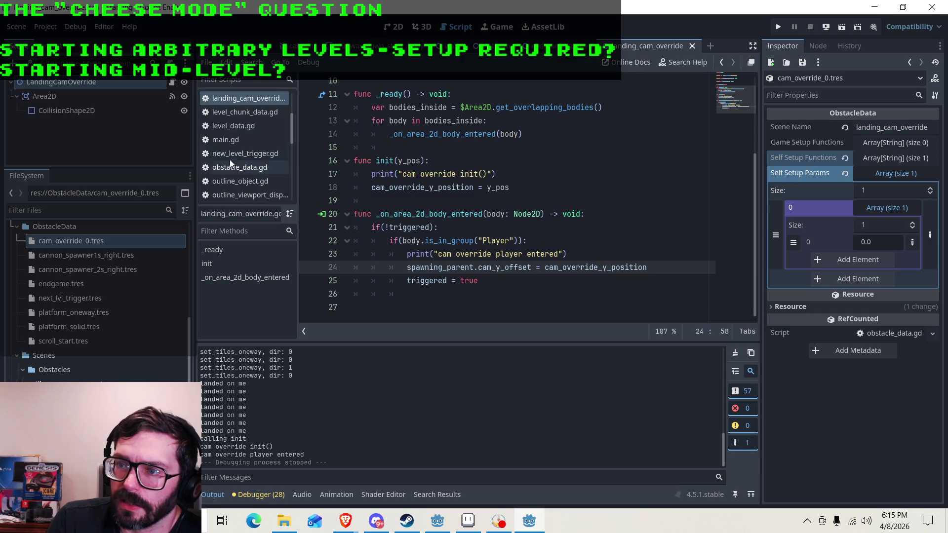
scroll(235, 126, up, 2)
click(237, 112)
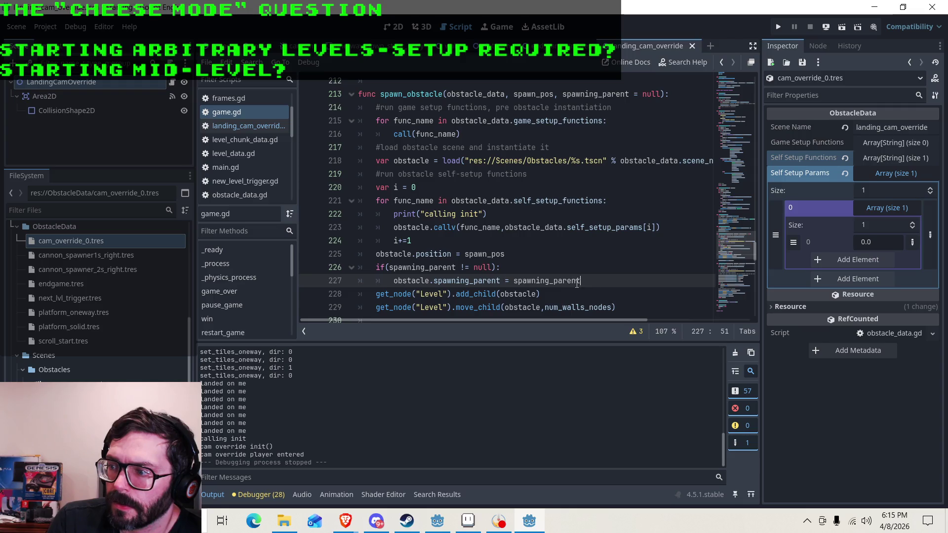
drag(590, 281, 361, 273)
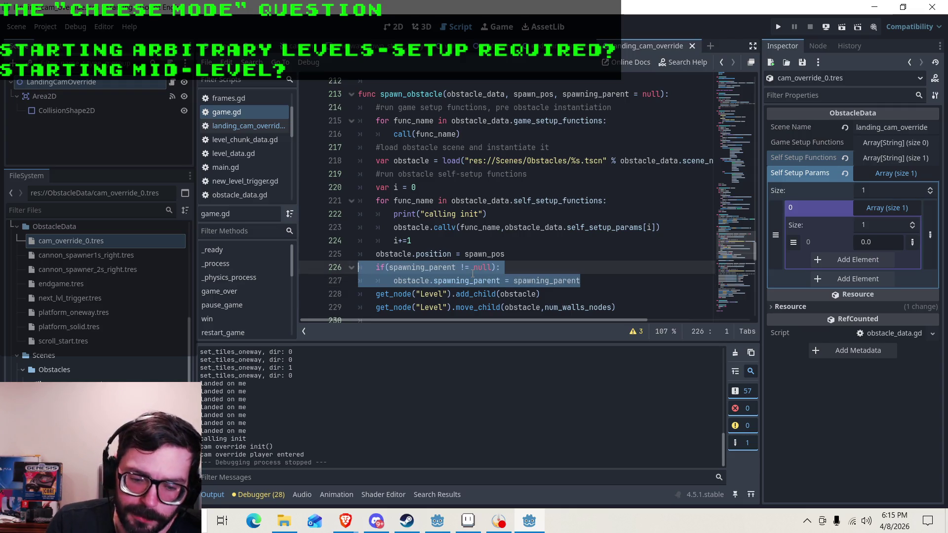
scroll(458, 236, down, 1)
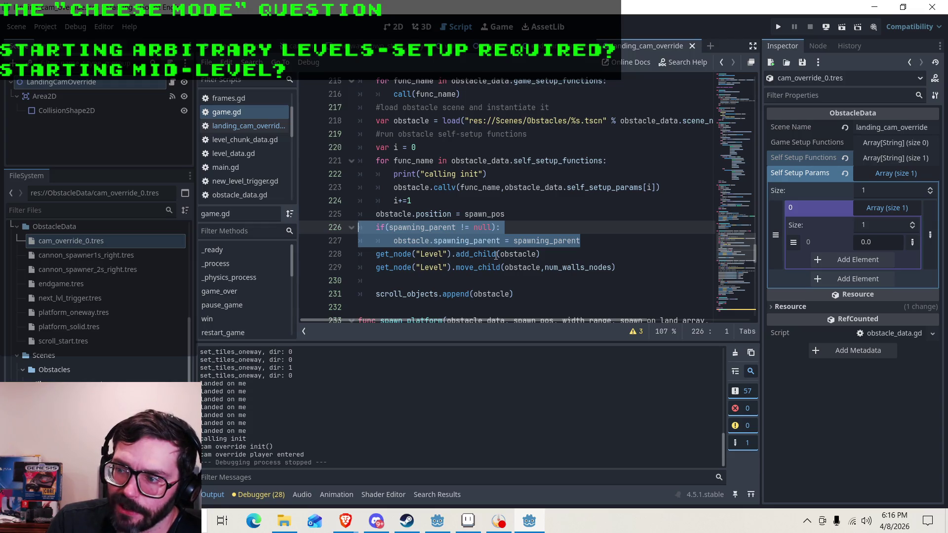
click(588, 251)
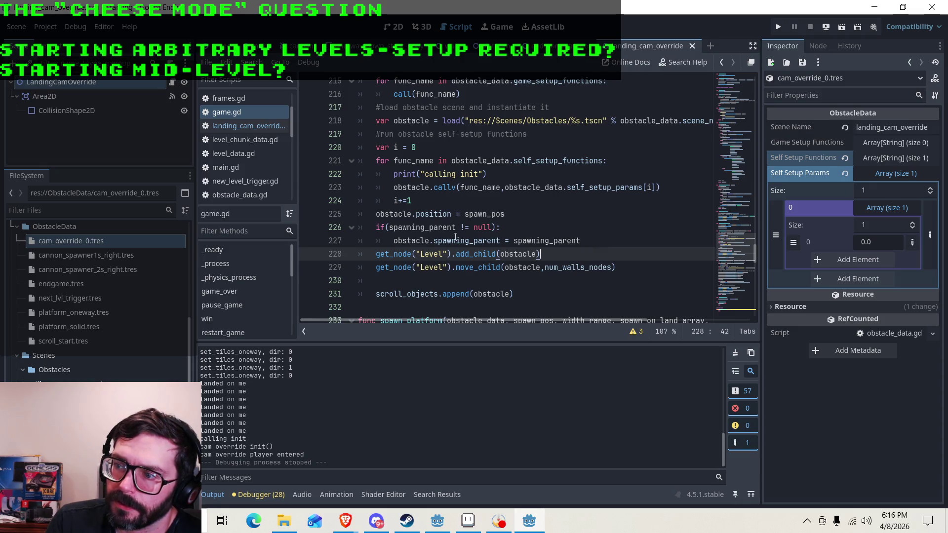
click(493, 253)
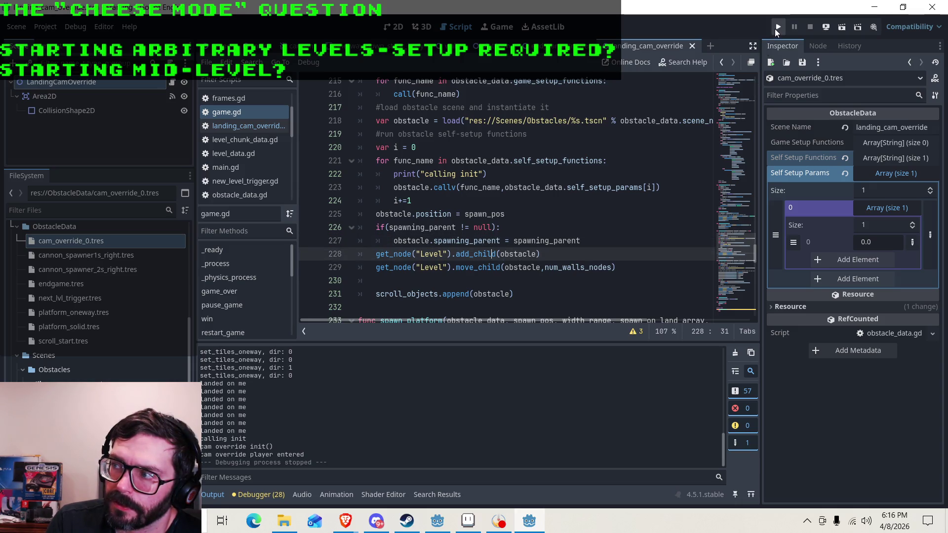
- Run the game and move the player right onto the first platform
click(778, 27)
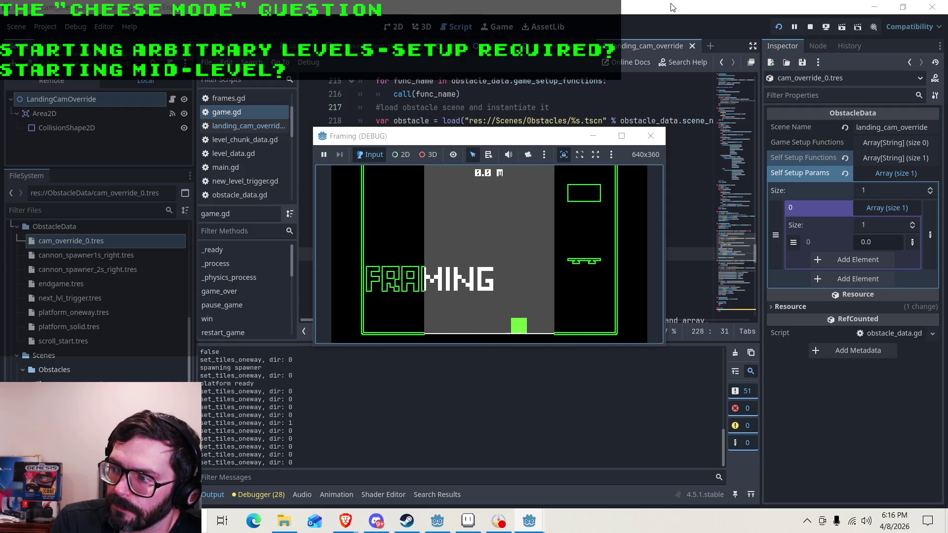
key(Right)
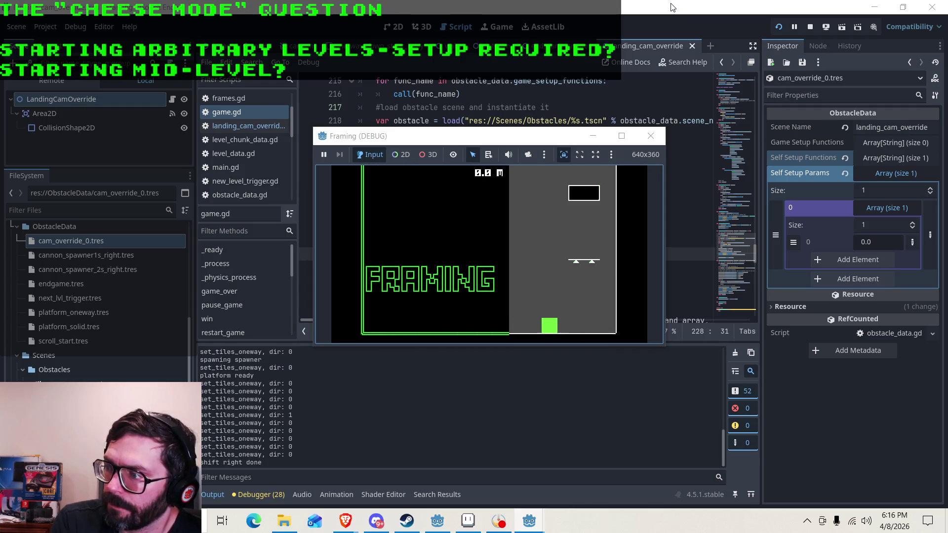
key(space)
key(Left)
key(Right)
key(Left)
key(Left)
key(space)
key(Right)
- Jump the player up the platforms past 16 m, then return to the editor
key(Left)
key(space)
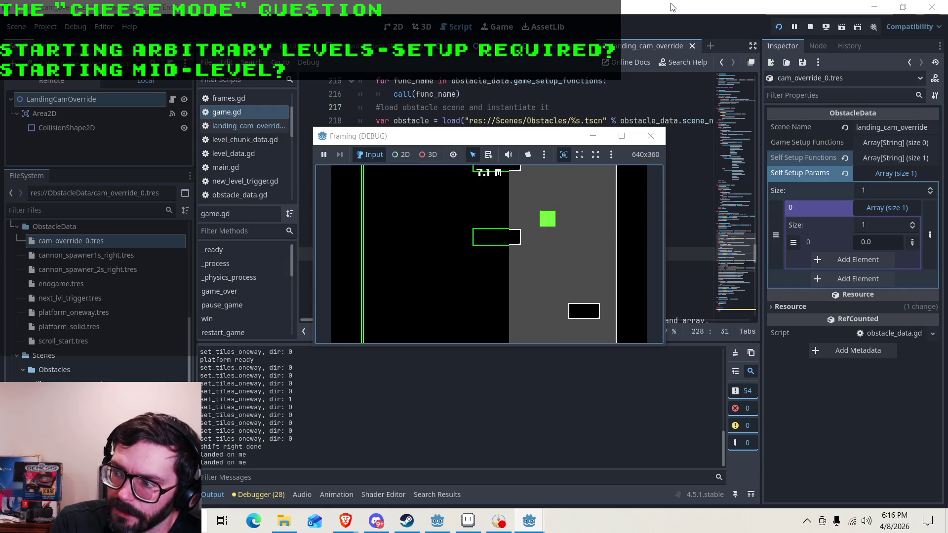
key(space)
key(Right)
key(Left)
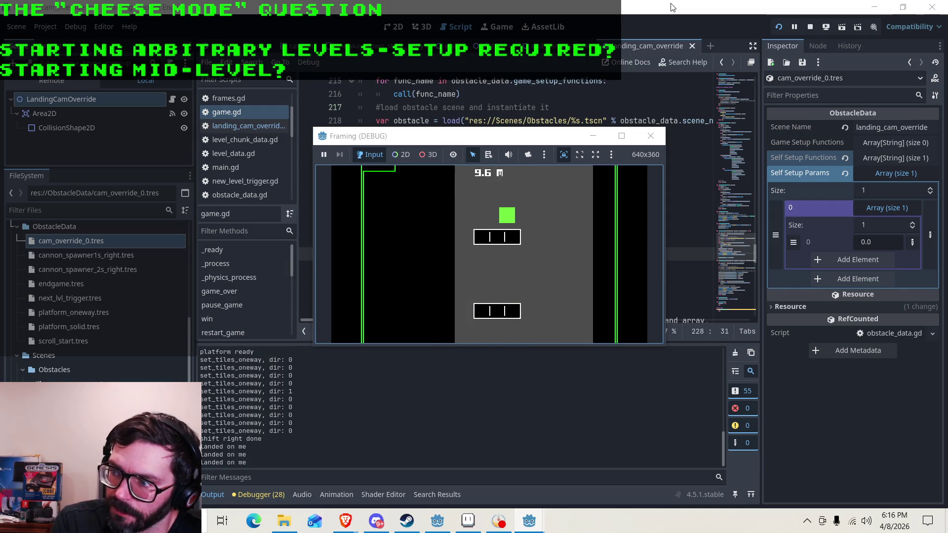
key(space)
key(Left)
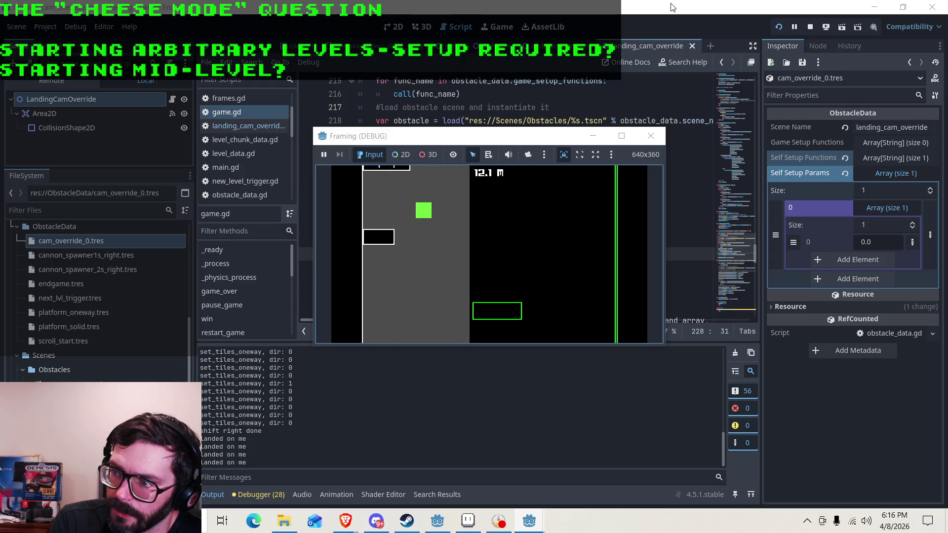
key(space)
key(Right)
key(Left)
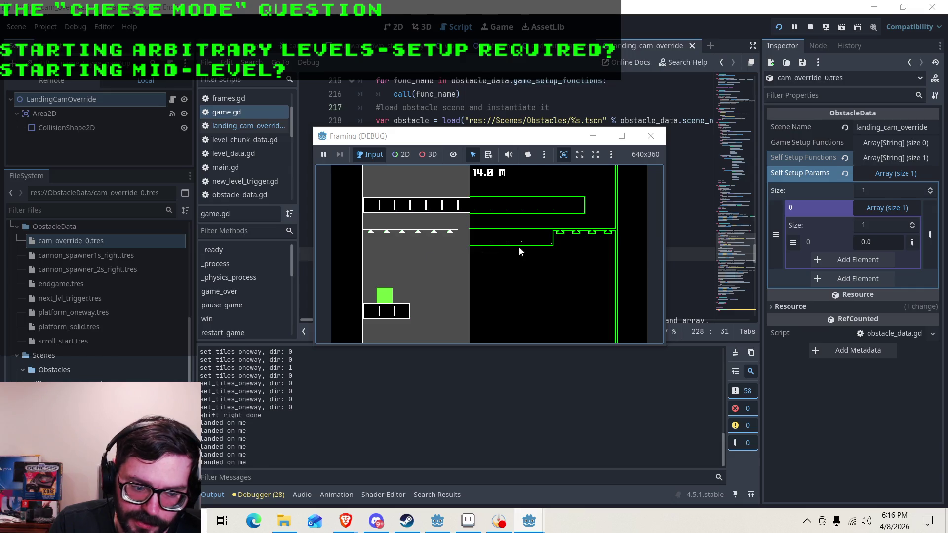
key(Right)
key(space)
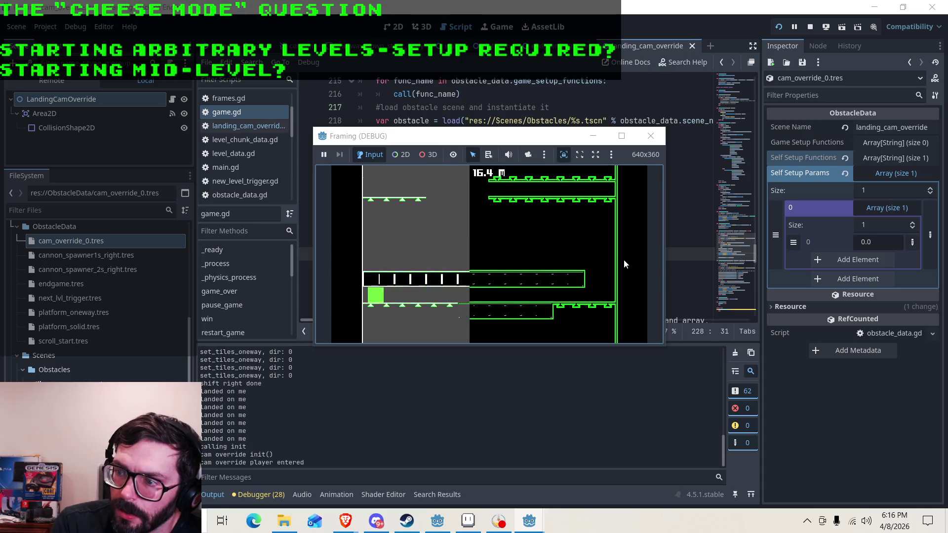
key(Right)
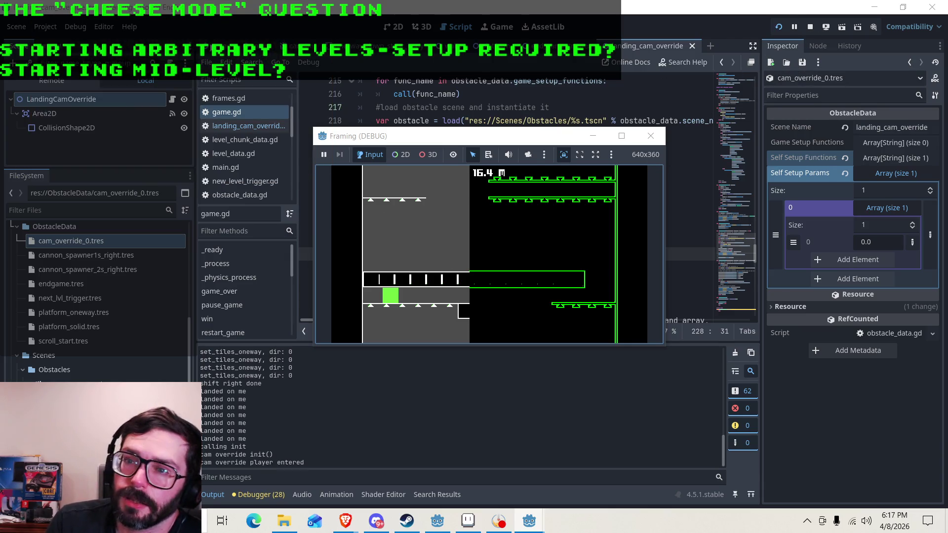
click(239, 128)
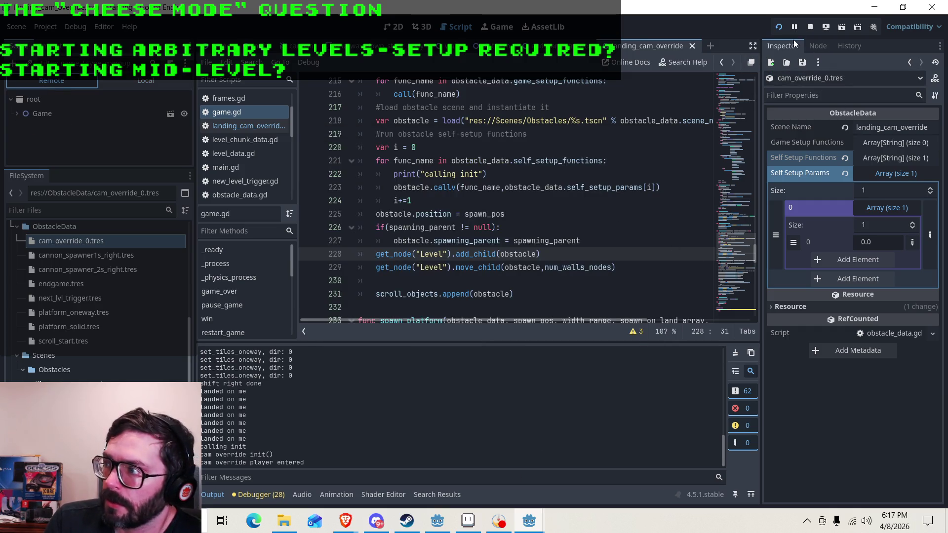
- Pause the running game and enlarge the Remote scene tree
click(795, 27)
click(17, 113)
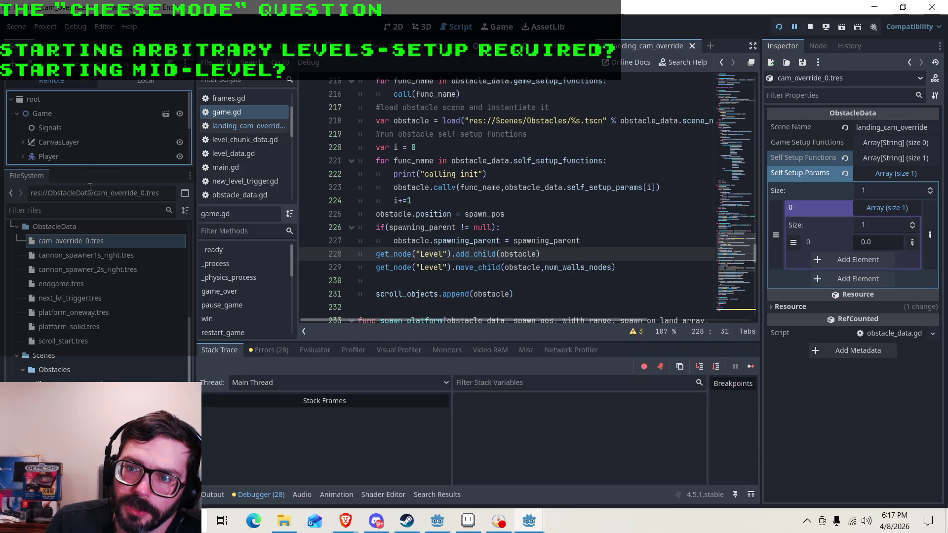
mouse_move(92, 168)
mouse_down()
mouse_move(106, 181)
mouse_move(123, 314)
mouse_up()
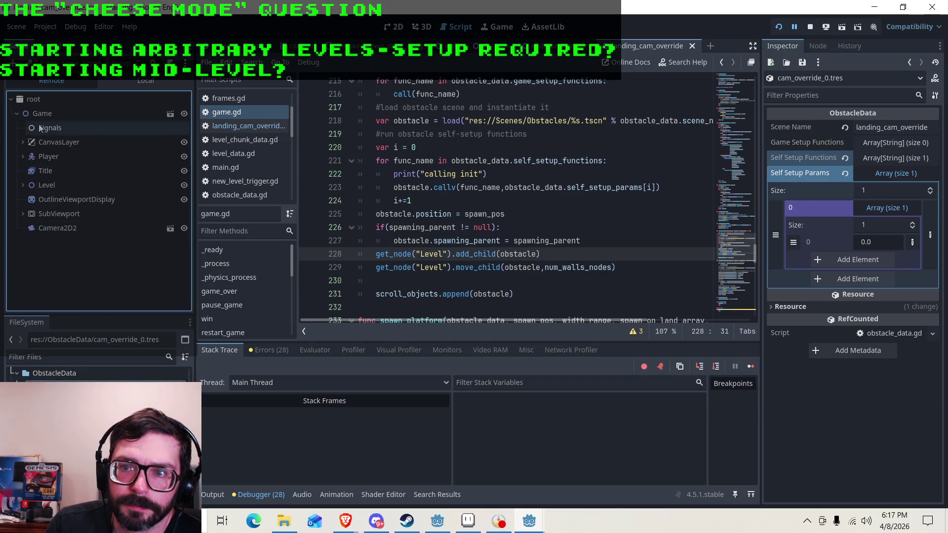
click(22, 185)
scroll(49, 245, down, 2)
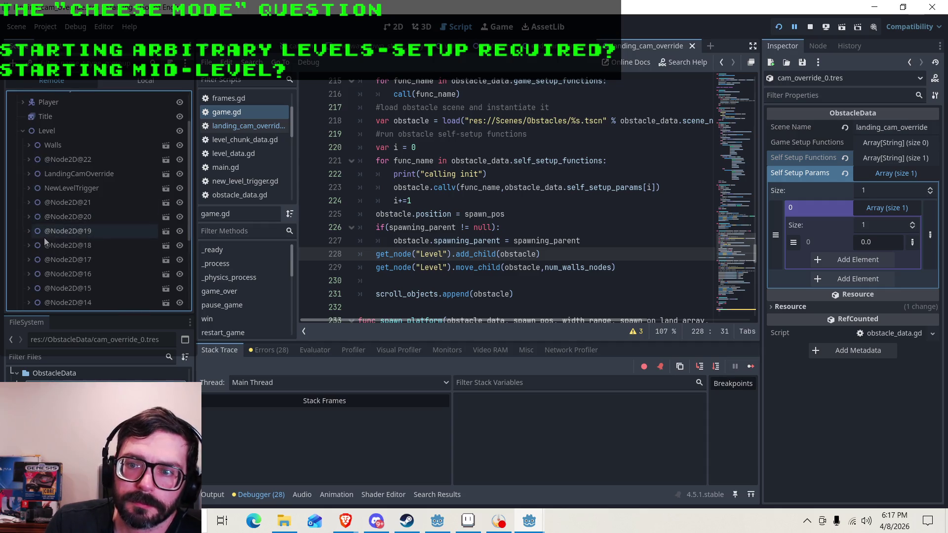
click(29, 173)
click(63, 175)
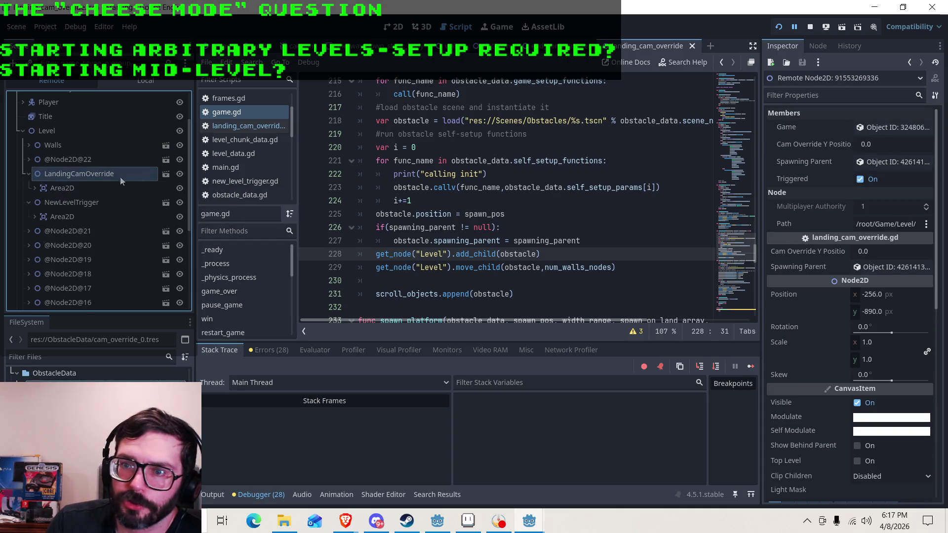
scroll(31, 197, down, 5)
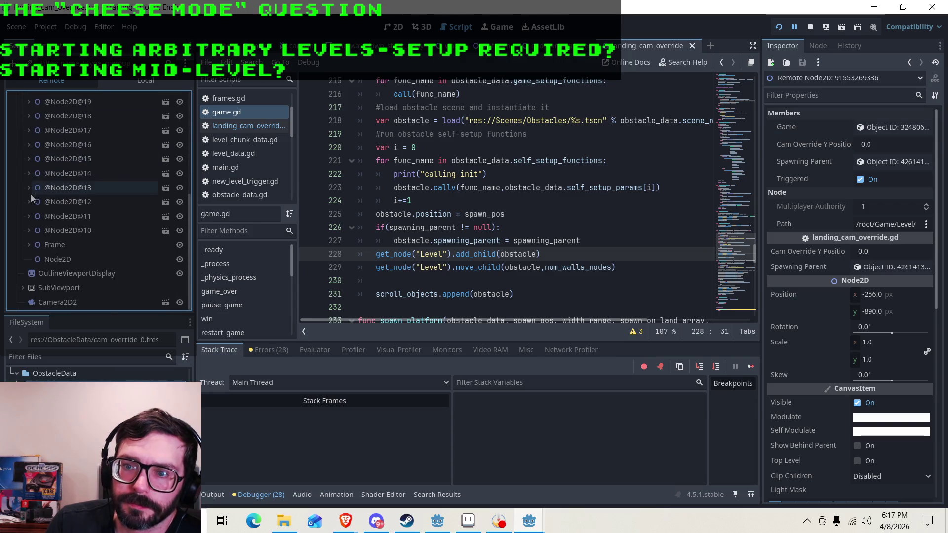
click(71, 231)
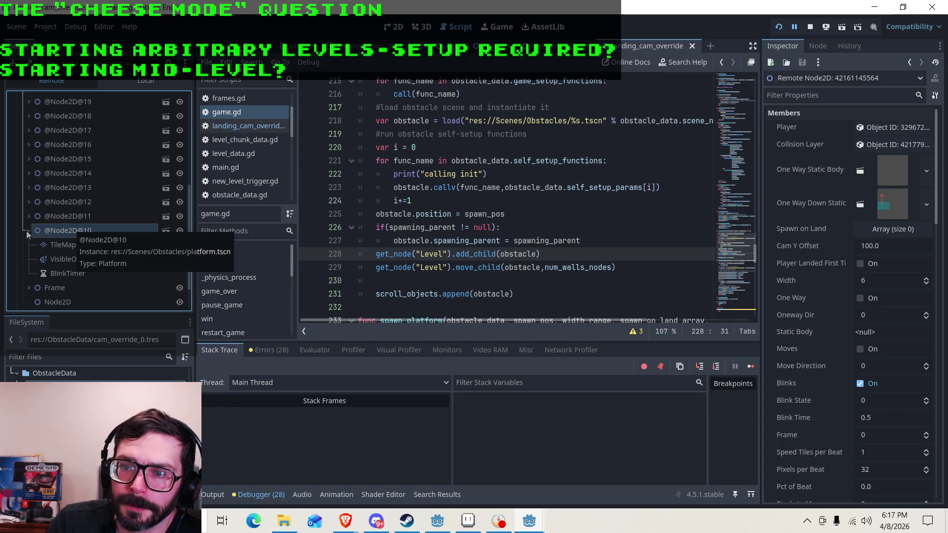
scroll(814, 244, down, 5)
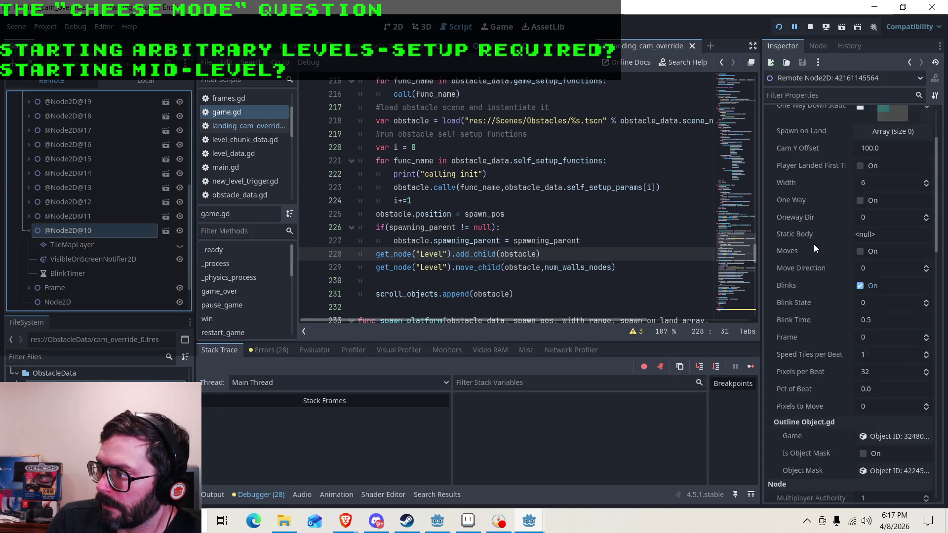
scroll(838, 306, up, 1)
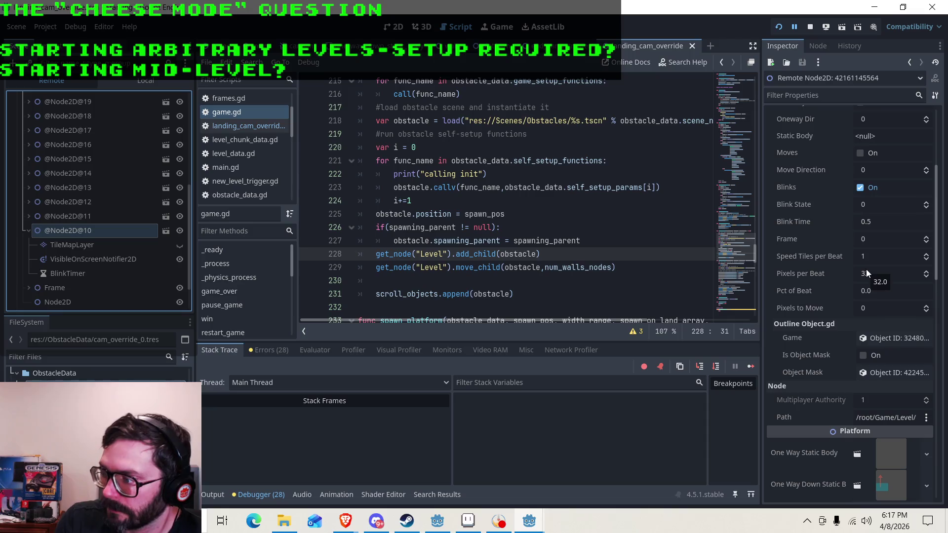
scroll(866, 348, down, 3)
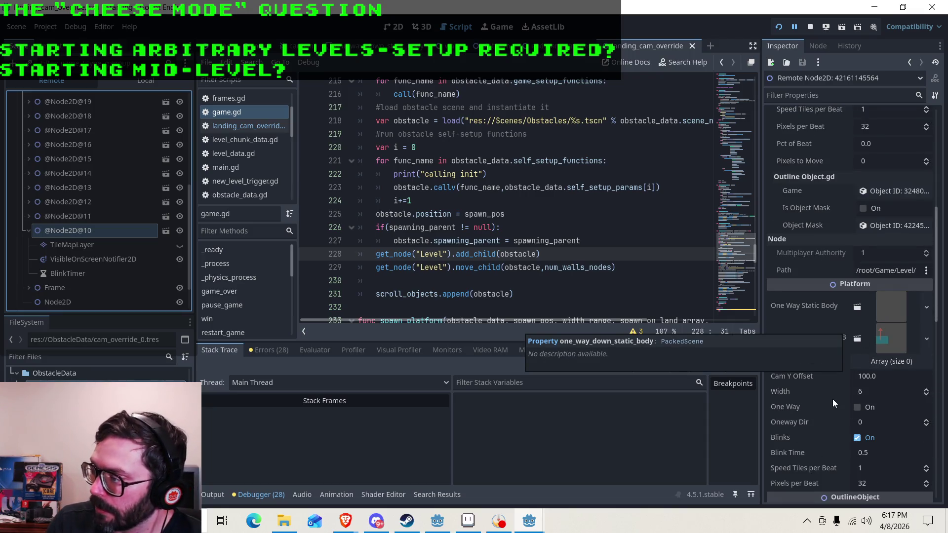
scroll(858, 402, up, 5)
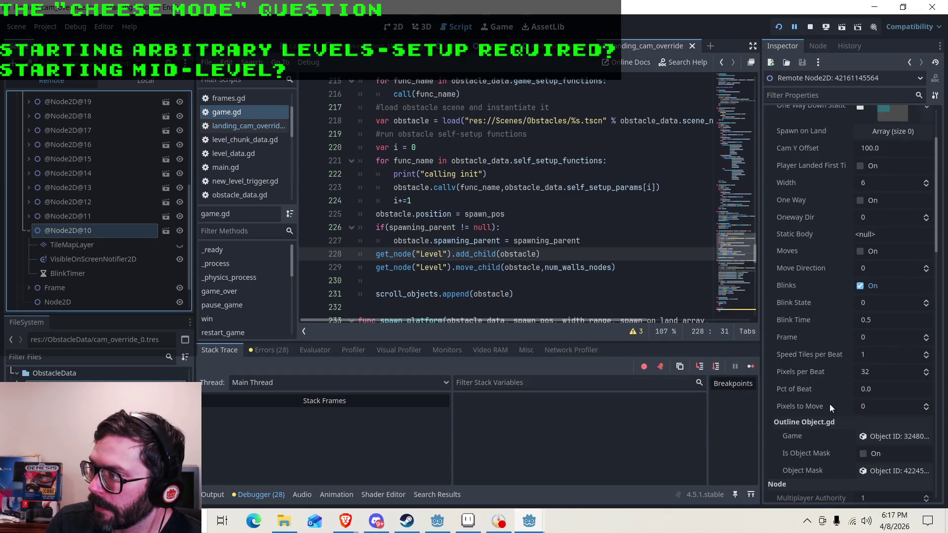
scroll(829, 407, up, 1)
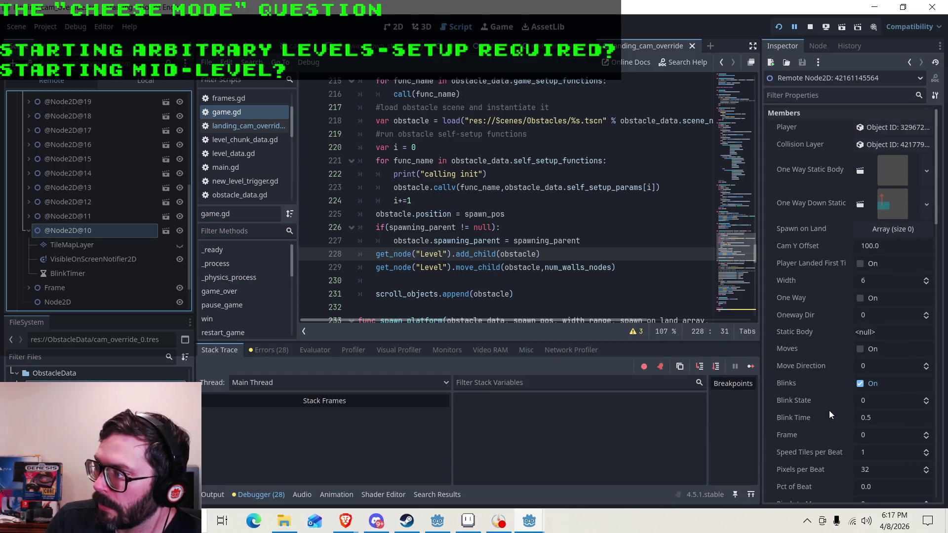
scroll(843, 413, down, 5)
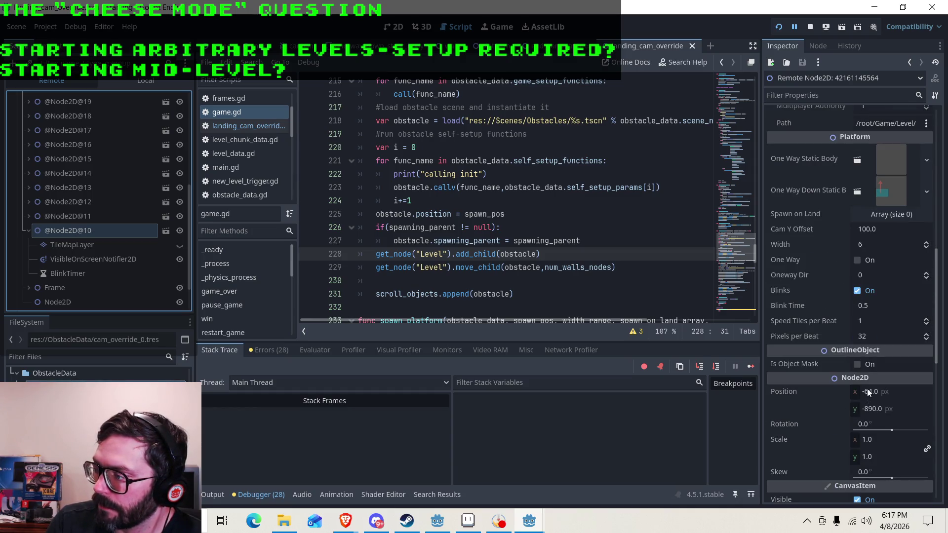
click(74, 218)
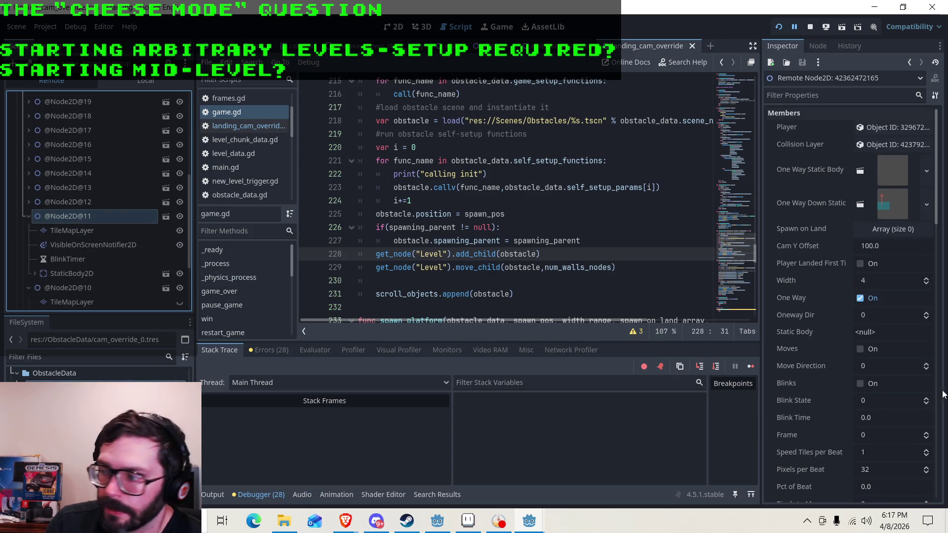
scroll(847, 398, down, 5)
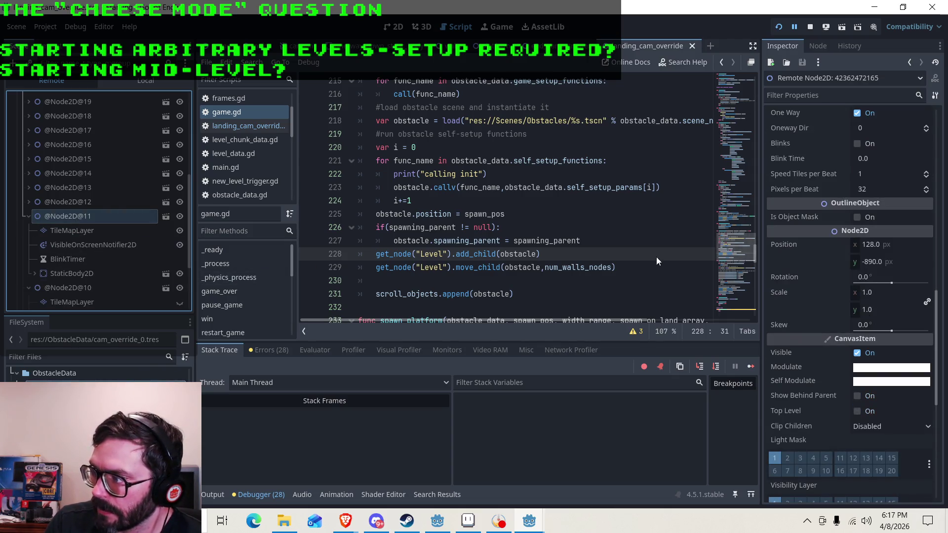
click(69, 201)
scroll(787, 373, down, 4)
scroll(825, 345, down, 4)
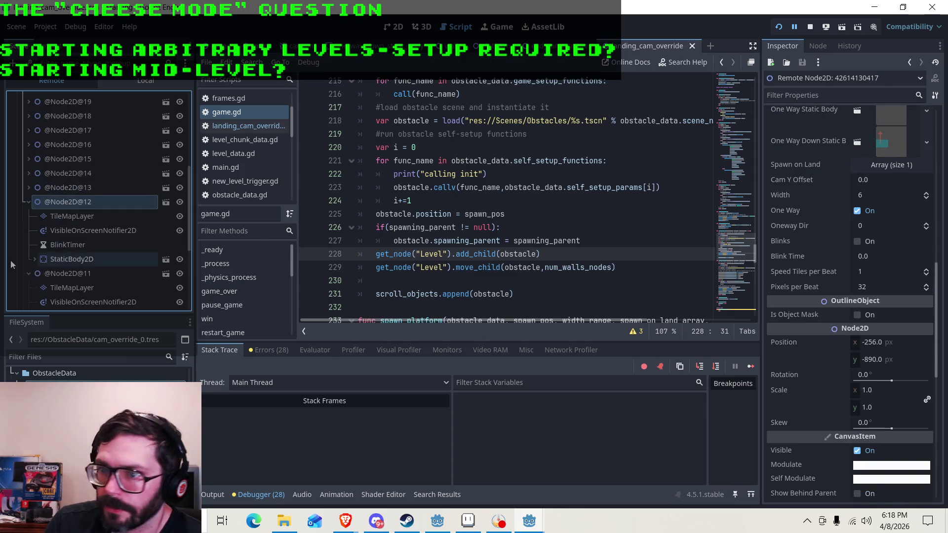
scroll(868, 334, up, 4)
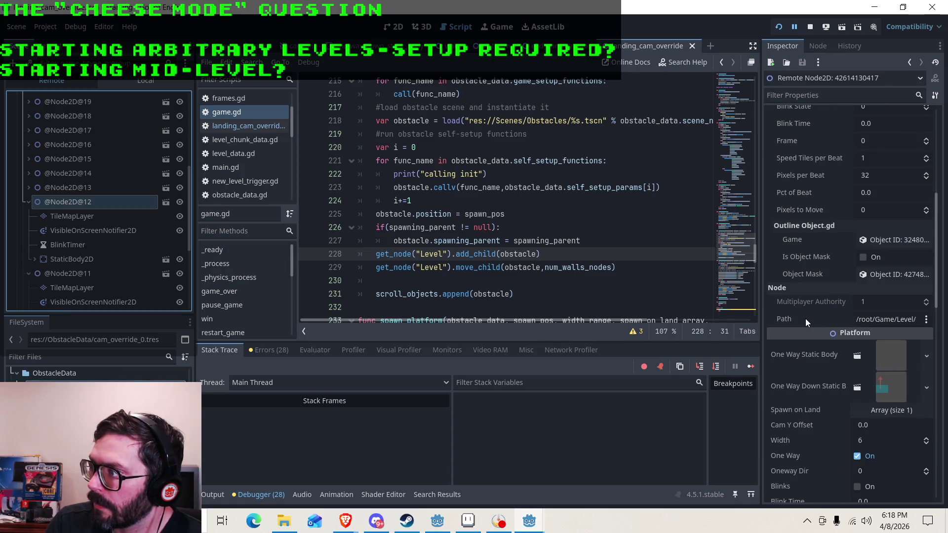
scroll(839, 415, up, 4)
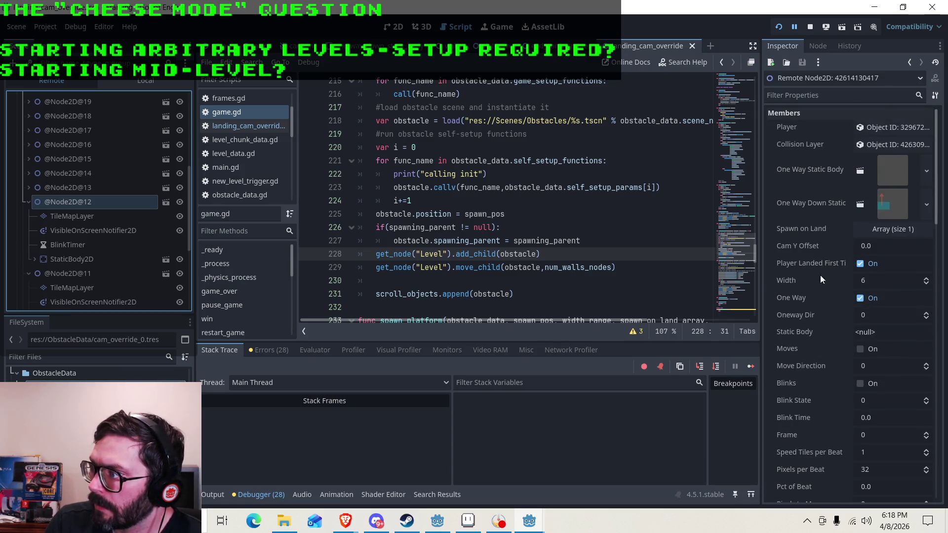
scroll(88, 197, up, 5)
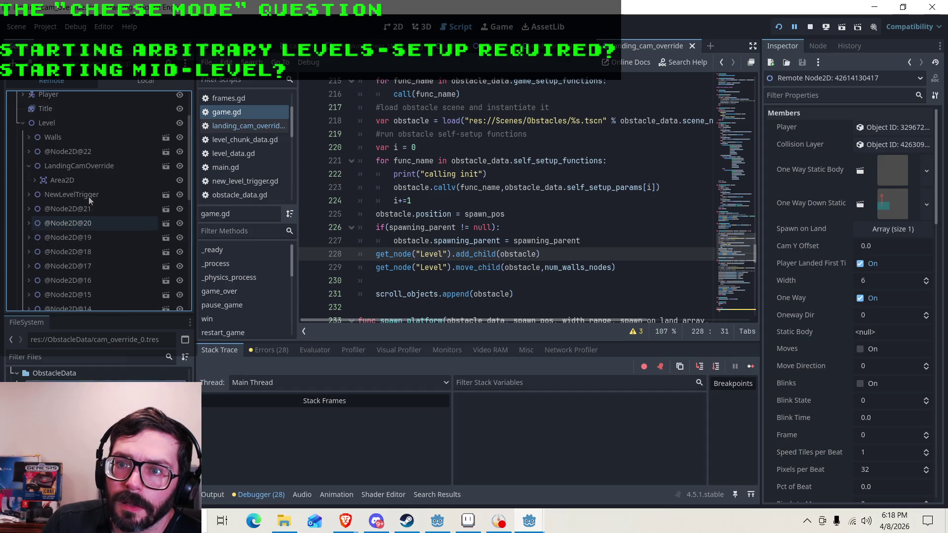
click(101, 168)
click(885, 162)
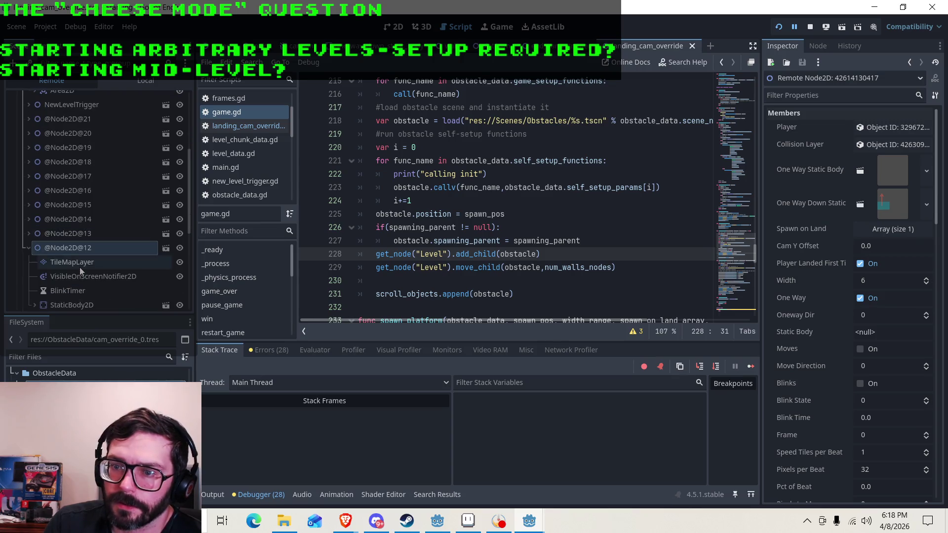
scroll(69, 247, down, 3)
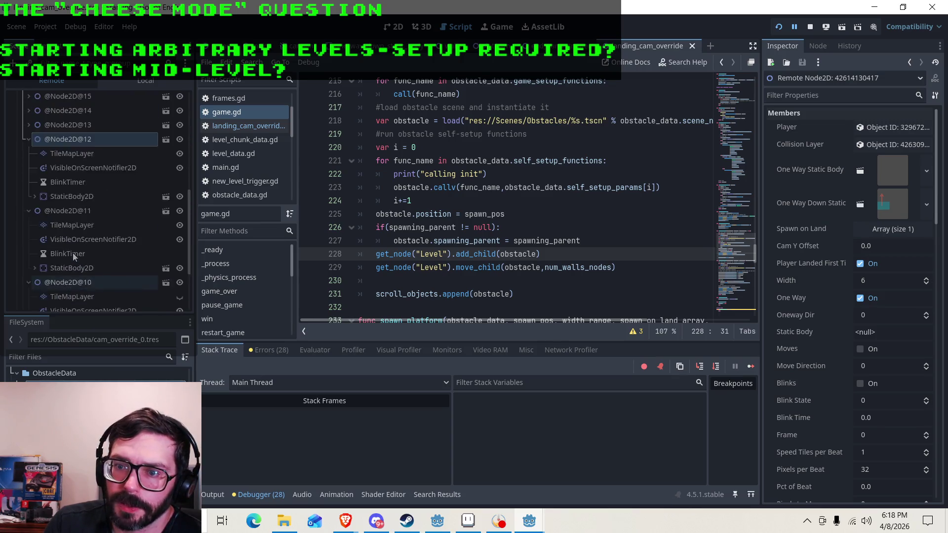
scroll(73, 253, up, 1)
scroll(840, 296, down, 5)
scroll(840, 298, down, 10)
scroll(837, 303, up, 5)
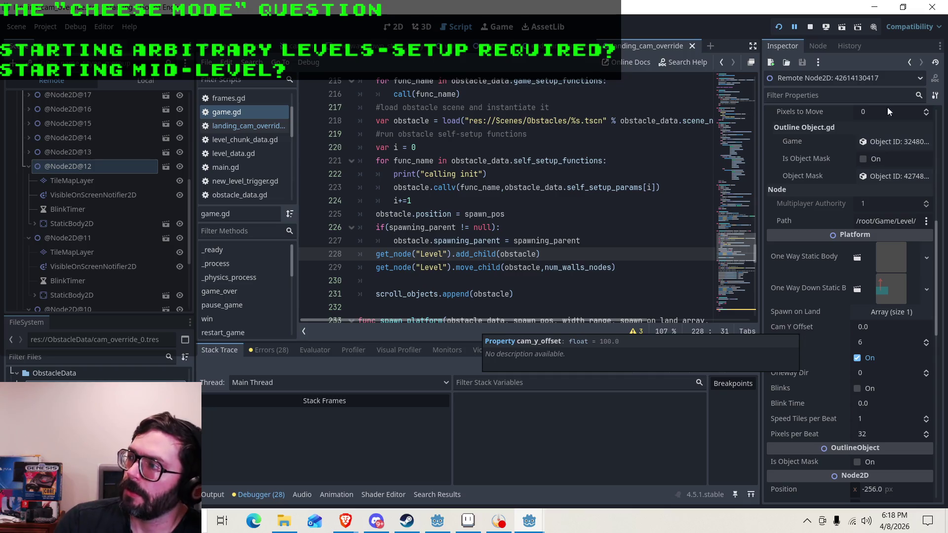
click(808, 26)
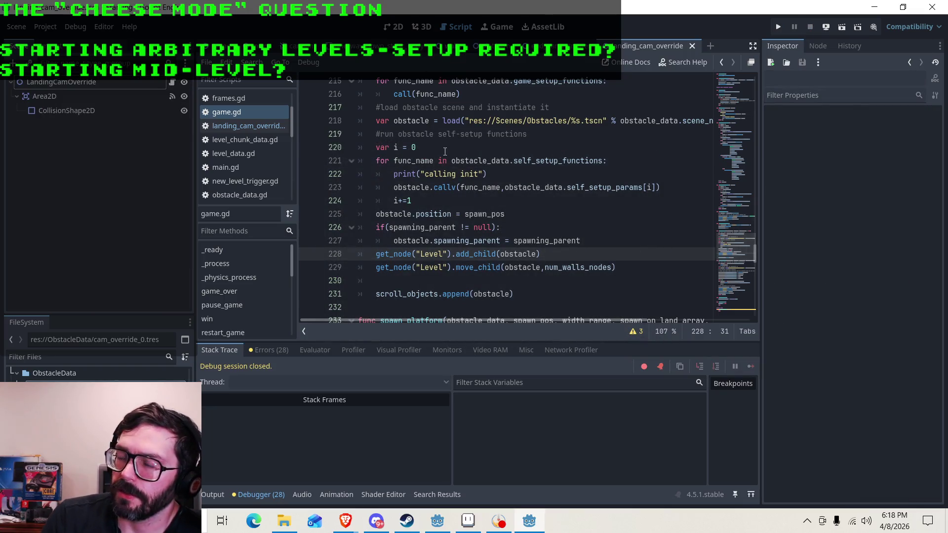
- Show the Output panel and look at the move_child call on game.gd line 229
click(214, 495)
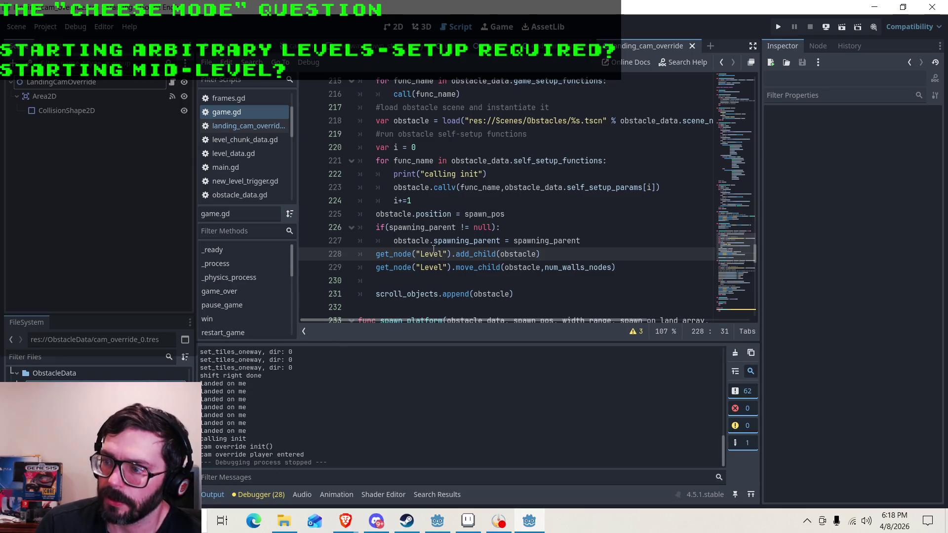
click(486, 270)
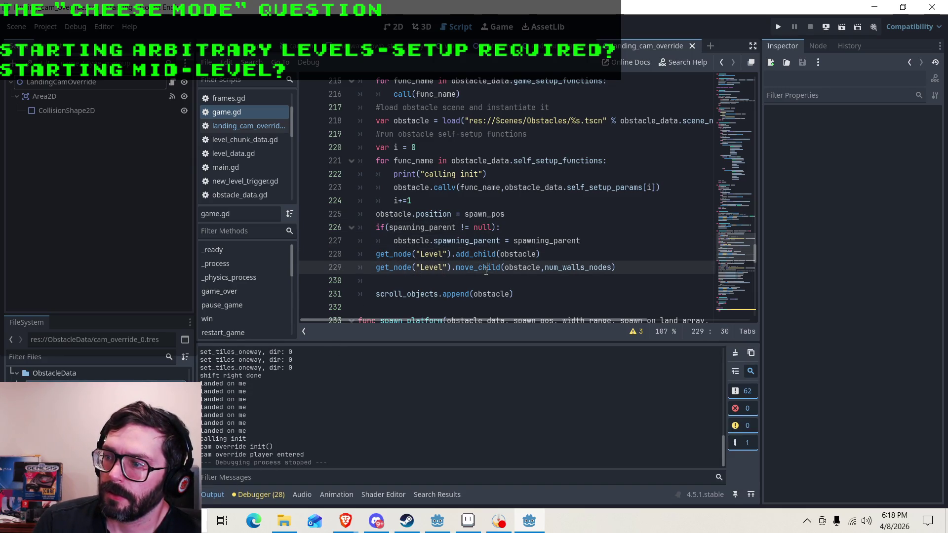
right_click(481, 271)
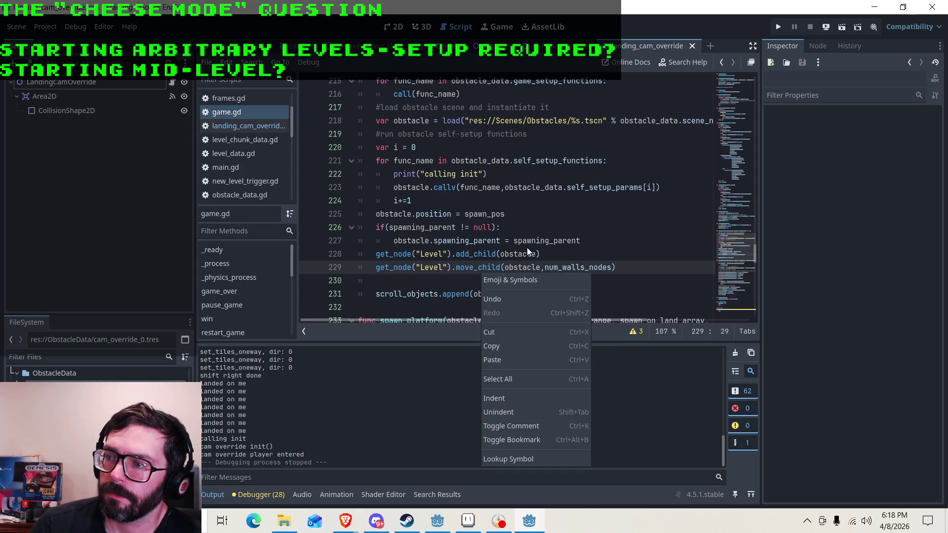
click(642, 267)
scroll(462, 227, up, 4)
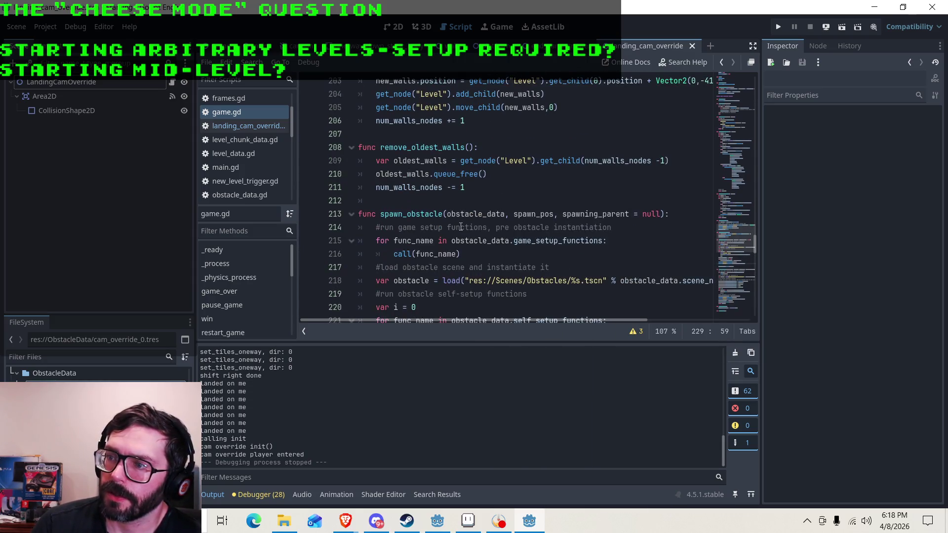
scroll(260, 146, down, 5)
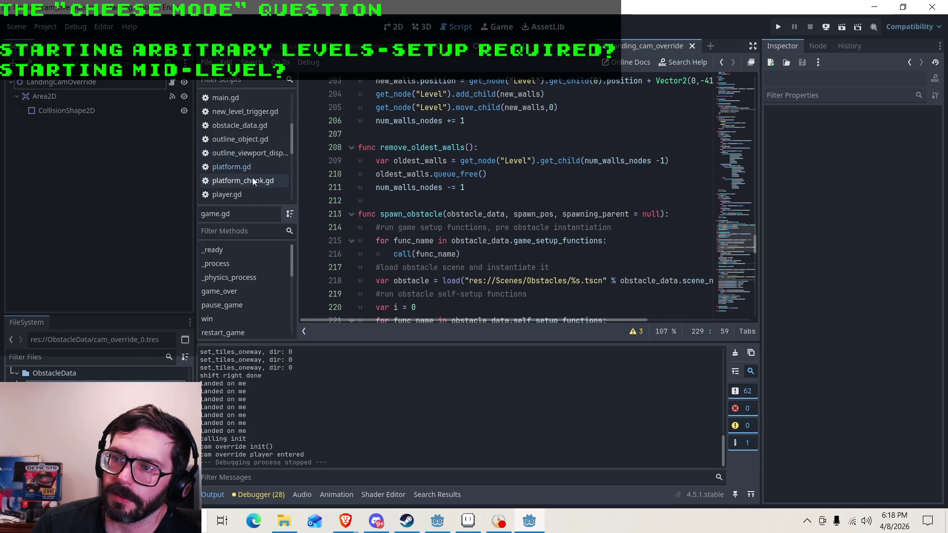
- Open platform.gd and go to the end of line 125
click(239, 166)
scroll(458, 203, down, 15)
scroll(459, 203, down, 20)
scroll(474, 243, up, 6)
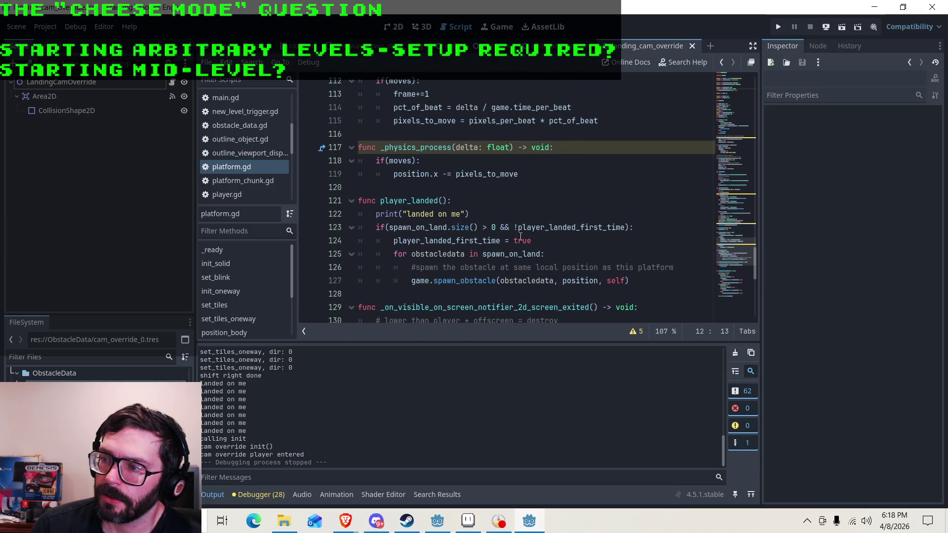
scroll(518, 237, down, 8)
scroll(419, 214, up, 8)
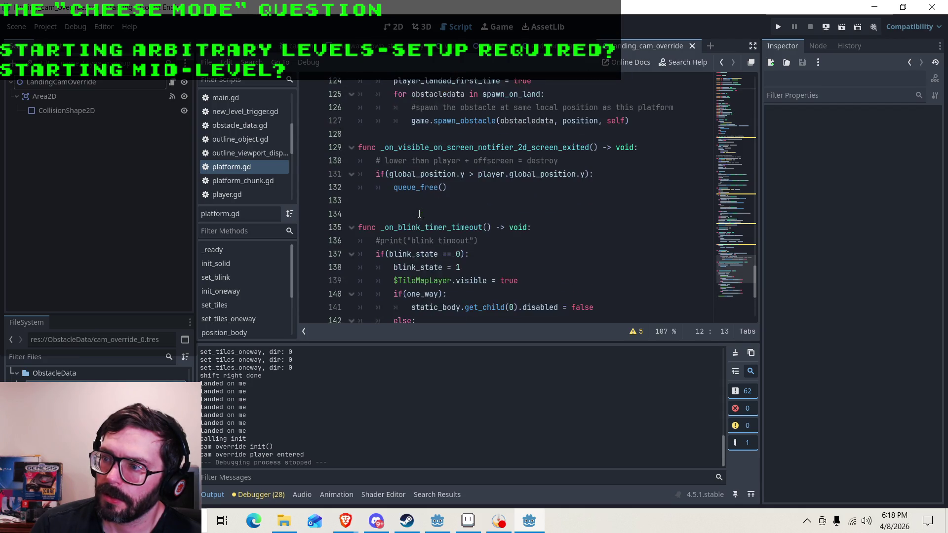
click(448, 207)
click(406, 217)
click(543, 269)
click(578, 253)
click(568, 244)
click(562, 249)
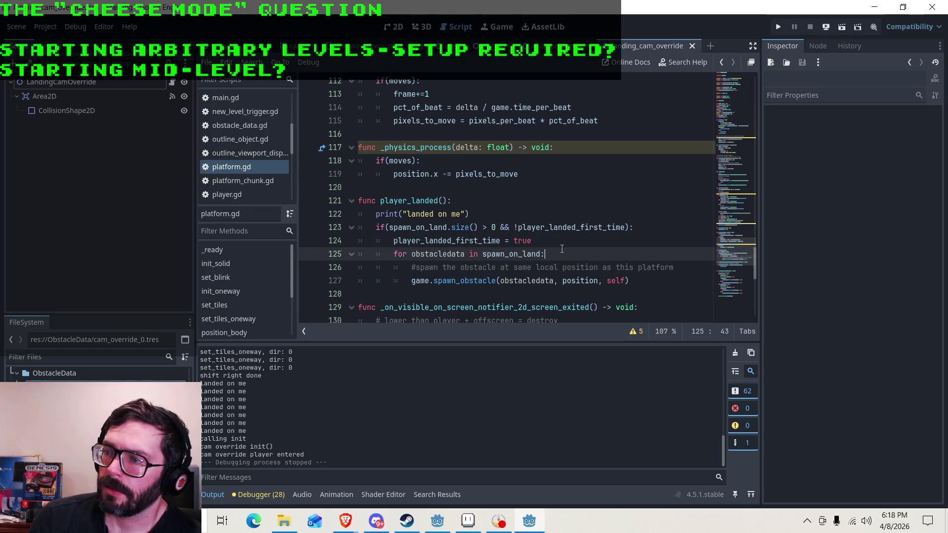
- Find every use of 'player_landed' across the project's scripts
scroll(435, 156, up, 9)
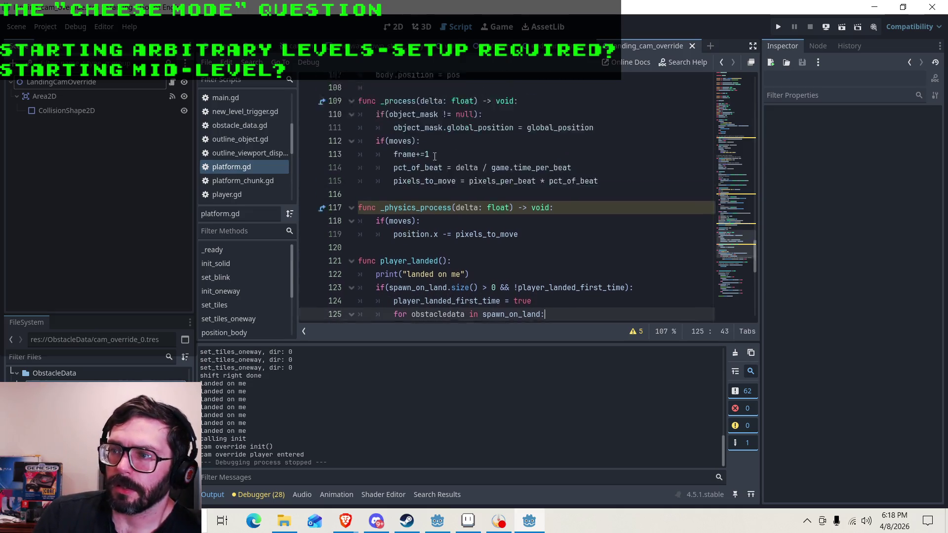
scroll(435, 156, up, 9)
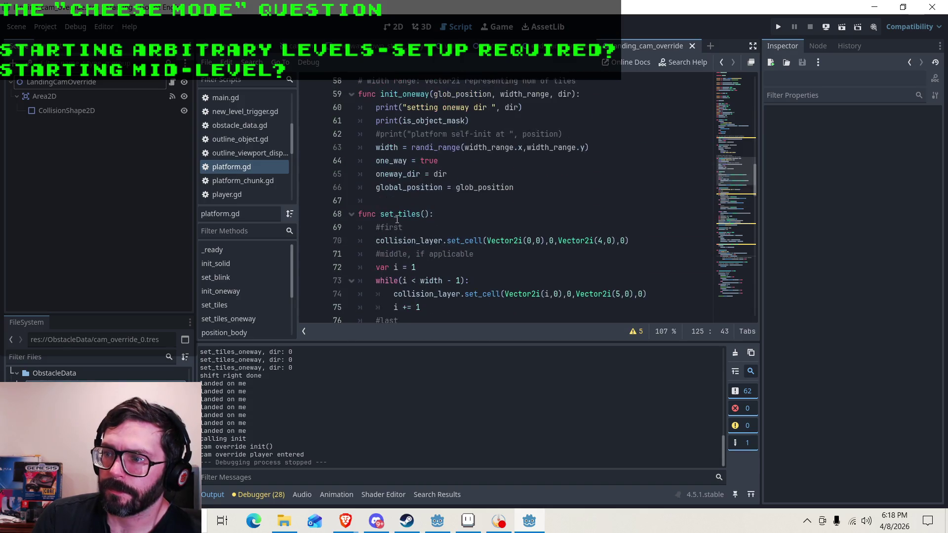
scroll(471, 214, up, 11)
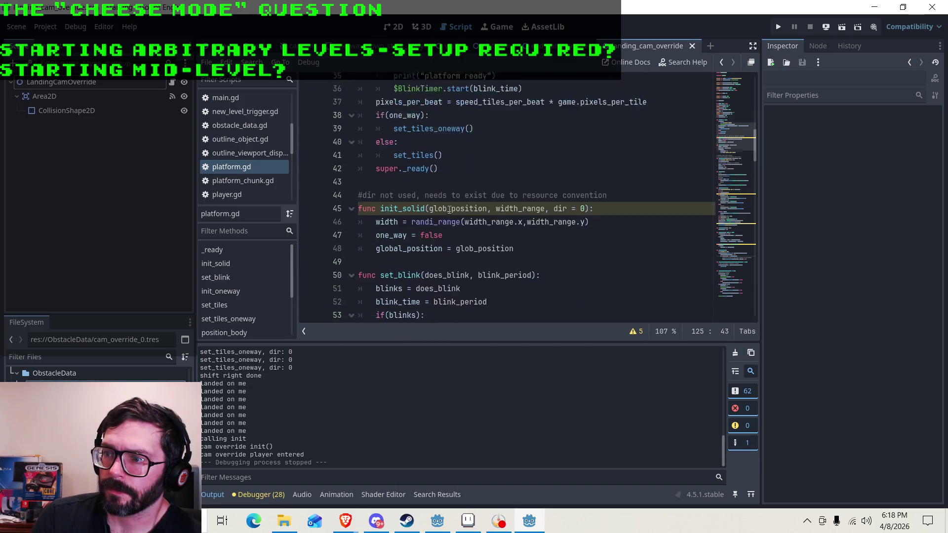
scroll(449, 210, down, 5)
scroll(318, 182, up, 4)
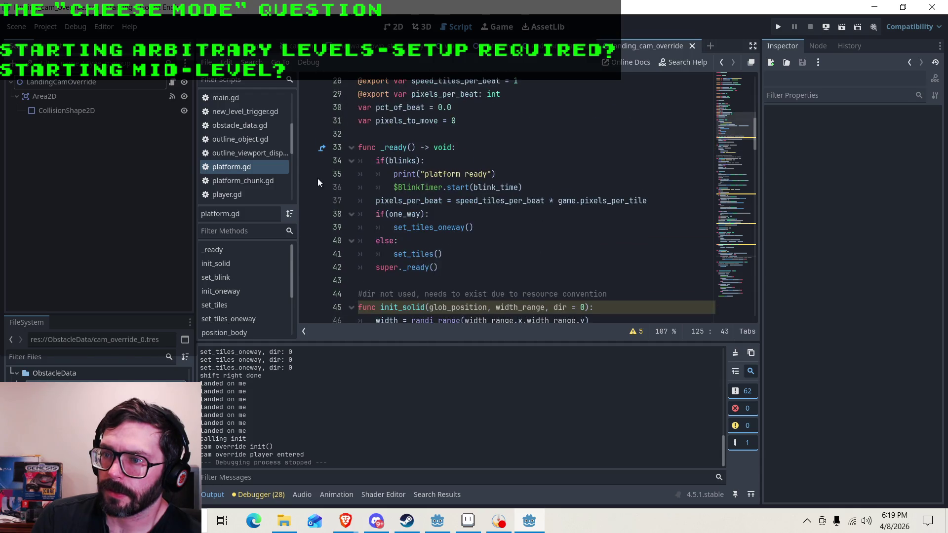
scroll(329, 163, down, 5)
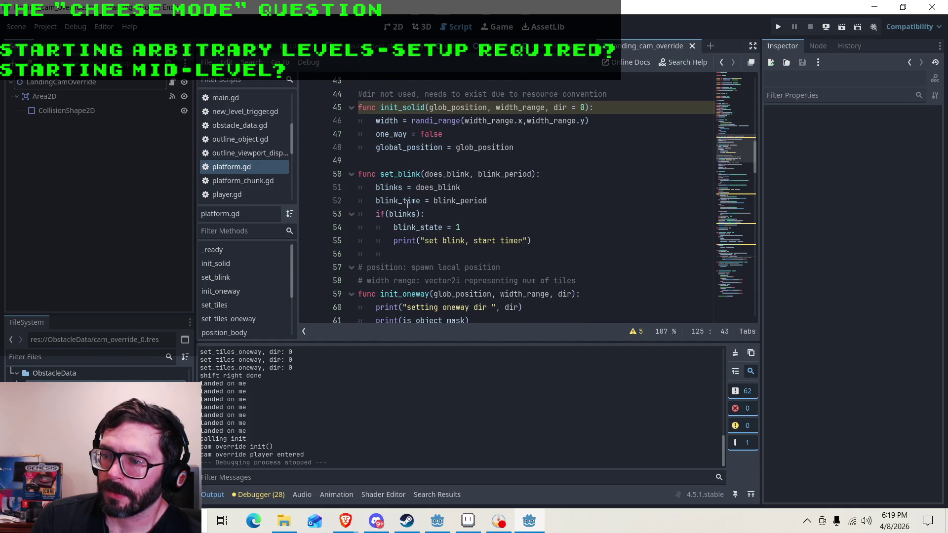
click(451, 490)
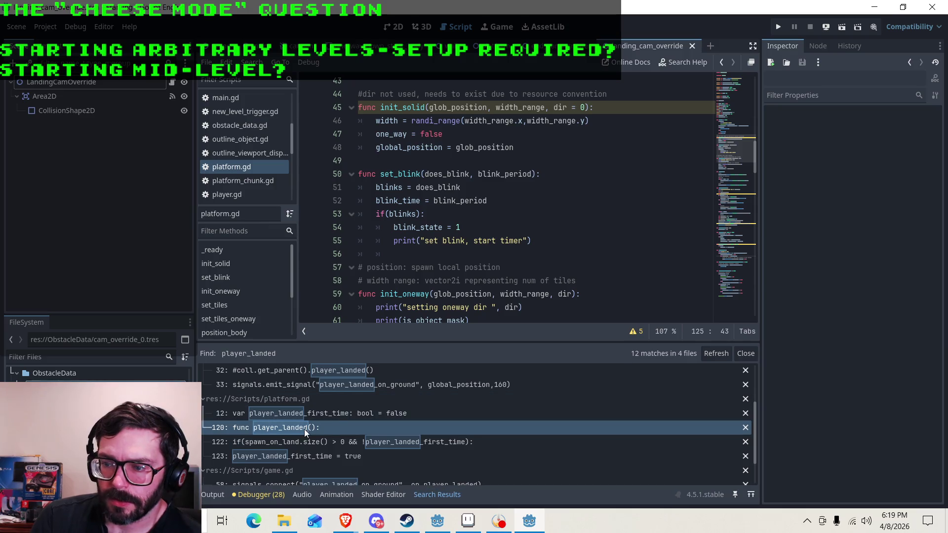
- Open the player_landed match in player.gd, first at line 33, then line 30
scroll(341, 418, up, 2)
click(378, 416)
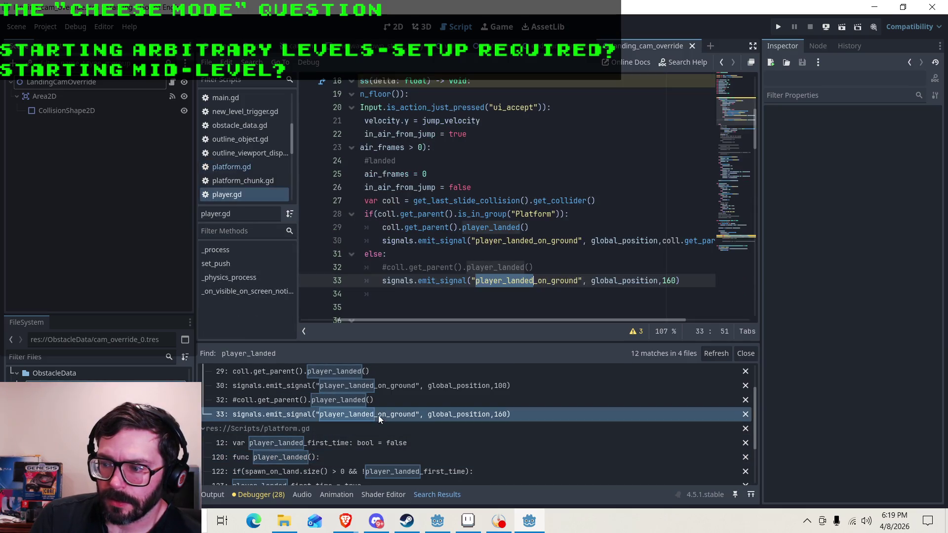
click(380, 388)
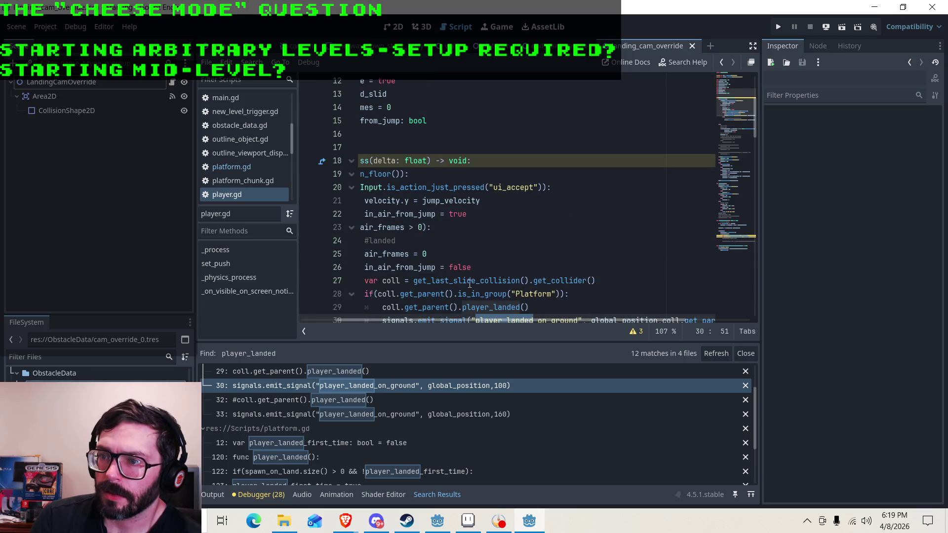
scroll(452, 320, left, 2)
scroll(437, 211, down, 2)
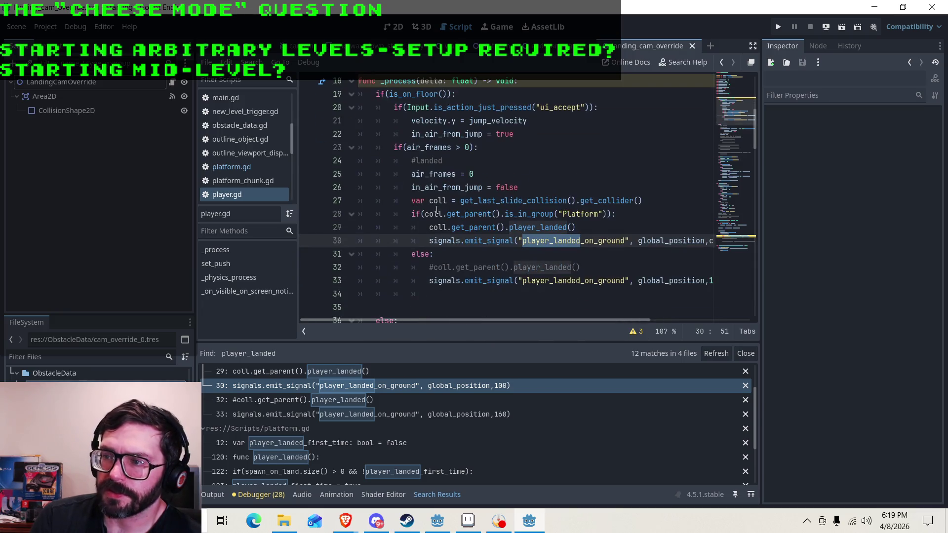
- Scroll horizontally to read the full emit_signal line on line 30
mouse_move(550, 203)
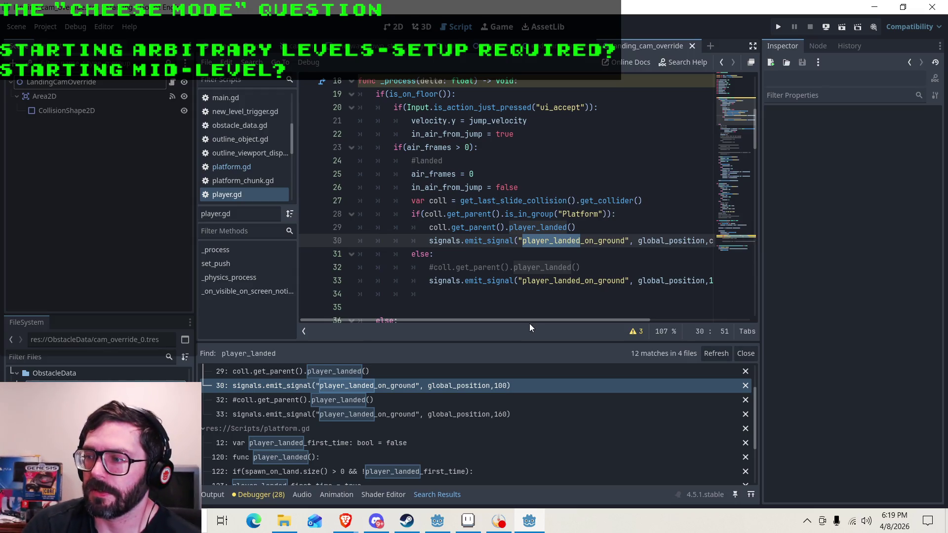
drag(540, 320, 573, 325)
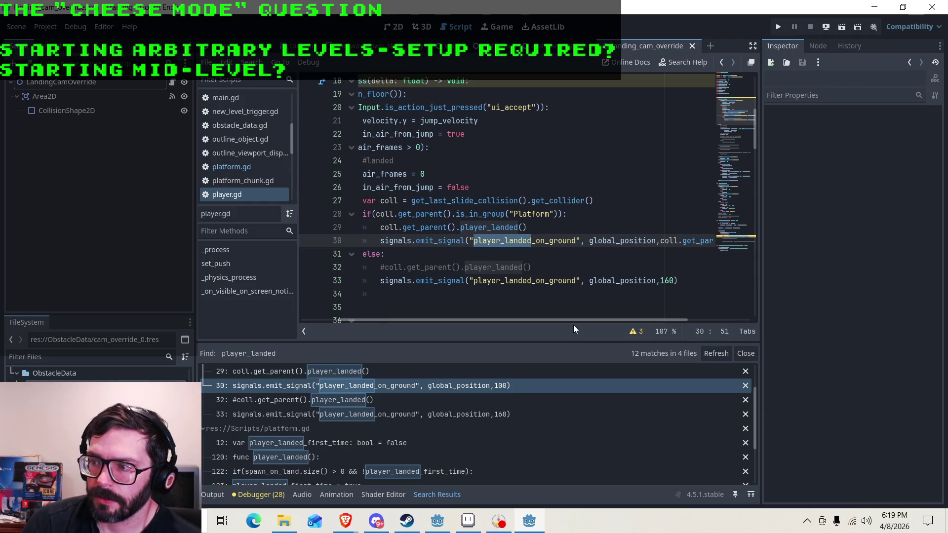
mouse_move(552, 321)
mouse_down()
mouse_move(638, 323)
mouse_move(518, 324)
mouse_move(618, 316)
mouse_up()
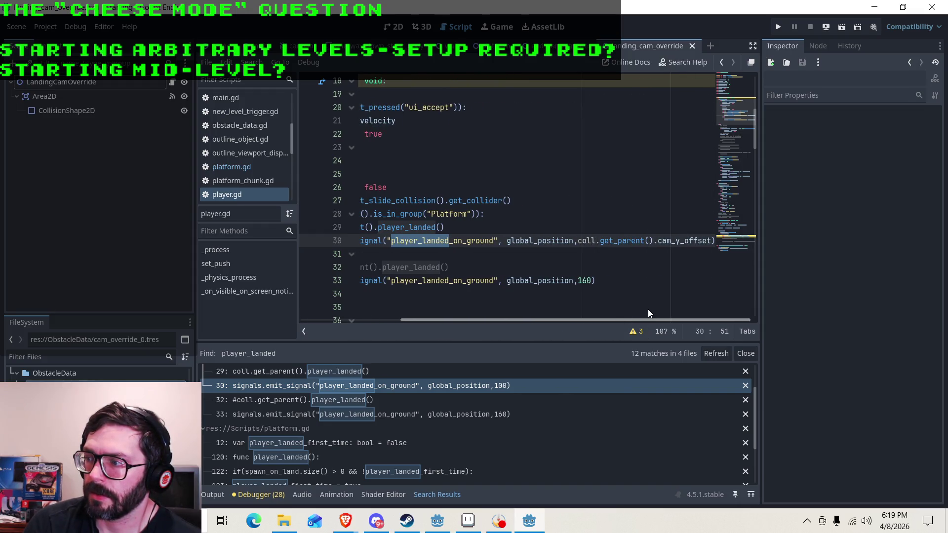
click(599, 242)
mouse_move(556, 320)
mouse_down()
mouse_move(454, 322)
mouse_move(486, 321)
mouse_up()
click(529, 241)
scroll(237, 163, up, 3)
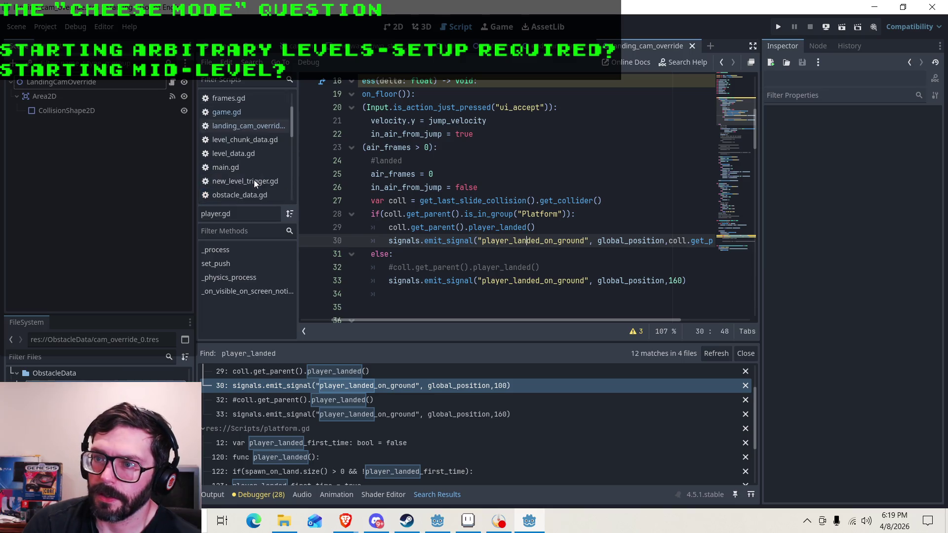
- Open game.gd and scan through its code
click(238, 113)
scroll(426, 245, down, 20)
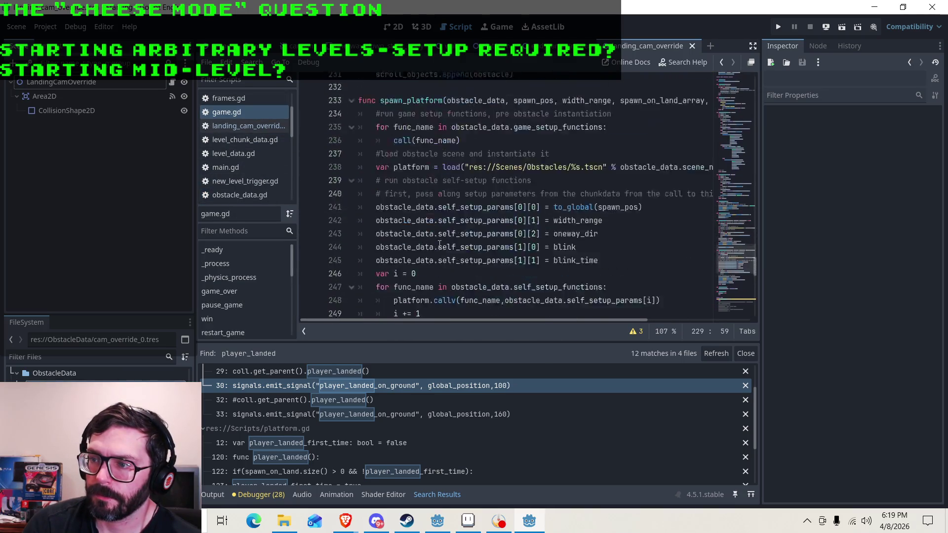
scroll(440, 244, up, 4)
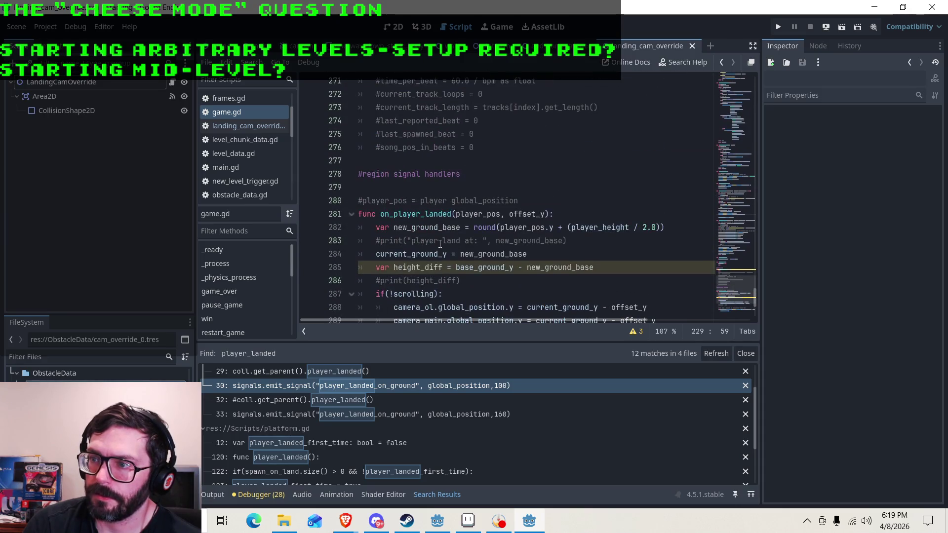
scroll(522, 171, down, 3)
scroll(549, 259, up, 2)
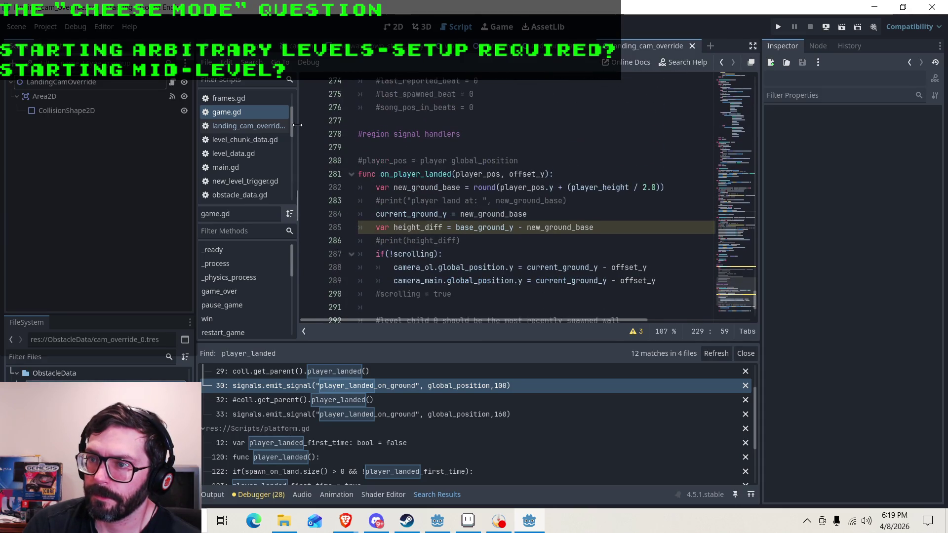
scroll(265, 176, down, 3)
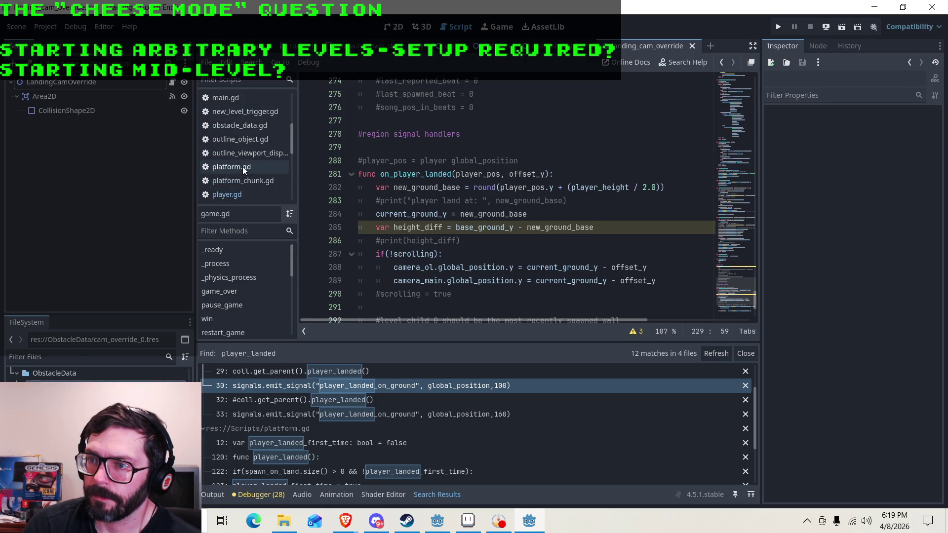
- In player.gd, examine the player_landed code on line 29
click(236, 194)
click(566, 230)
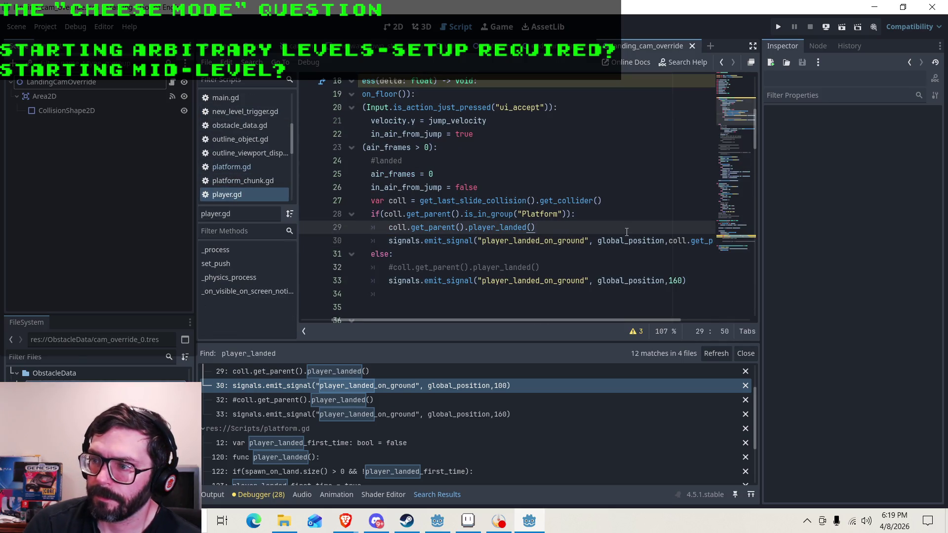
mouse_move(558, 320)
mouse_down()
mouse_move(582, 327)
mouse_move(549, 325)
mouse_move(638, 320)
mouse_move(490, 316)
mouse_up()
click(504, 227)
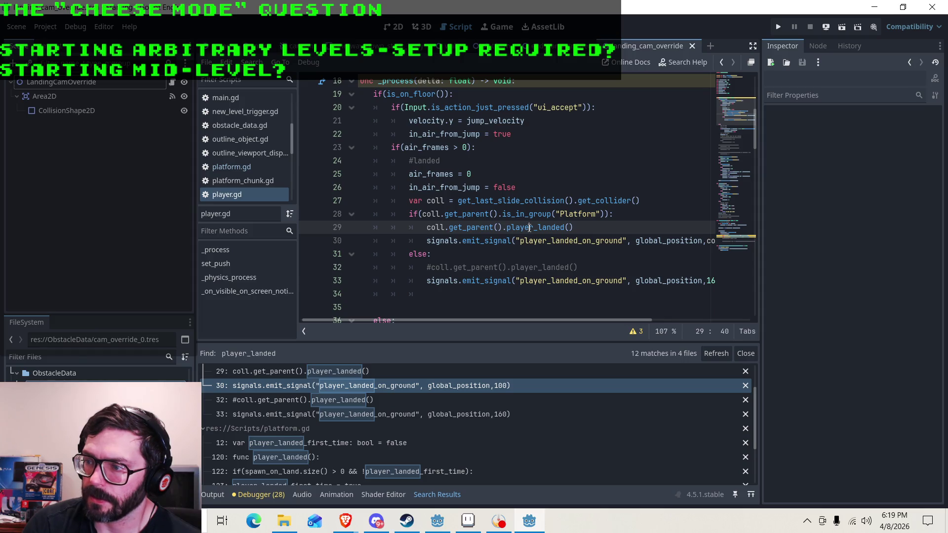
- In platform.gd, locate the spawn_obstacle call
click(254, 169)
scroll(423, 186, down, 15)
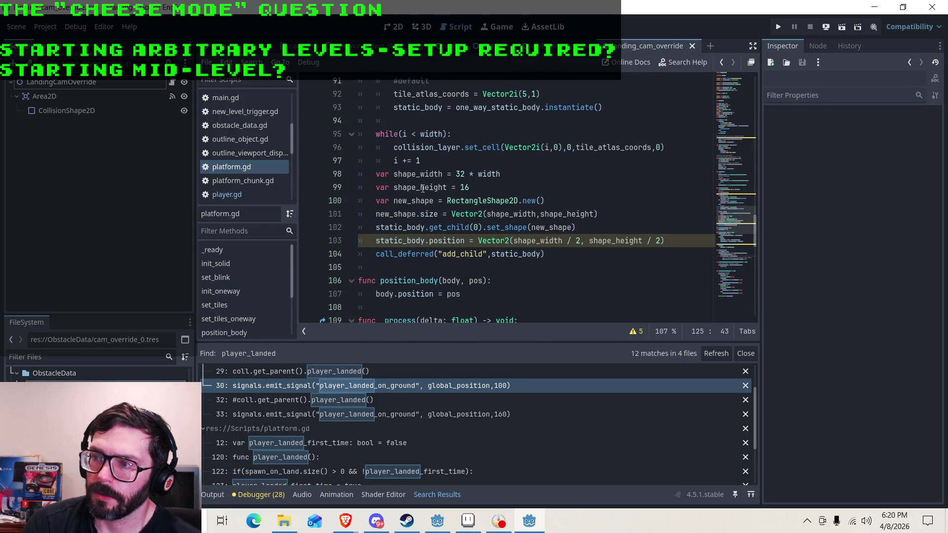
scroll(423, 188, down, 9)
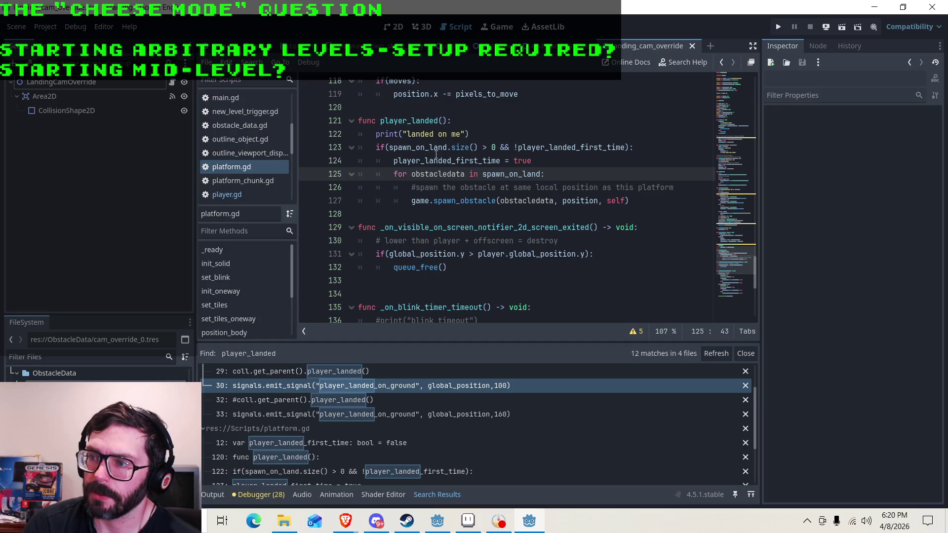
scroll(425, 175, down, 1)
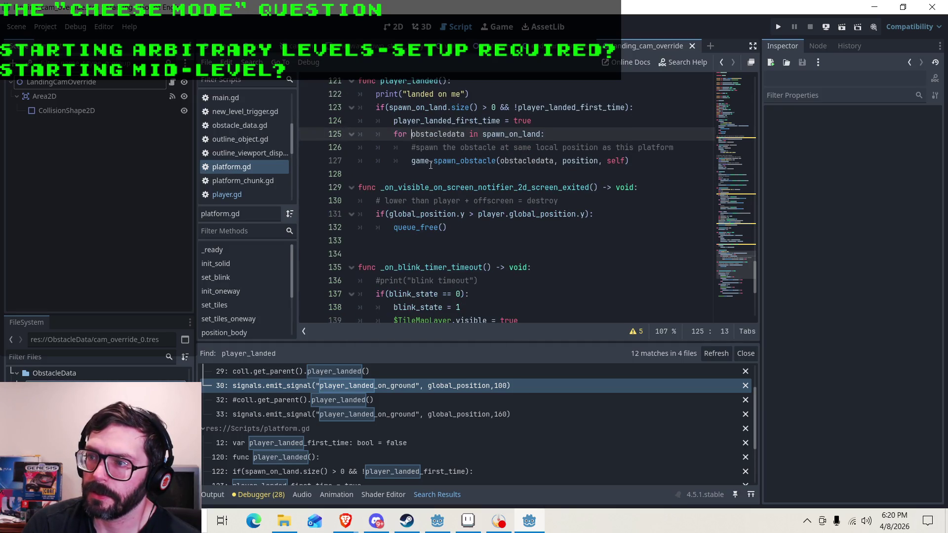
click(445, 160)
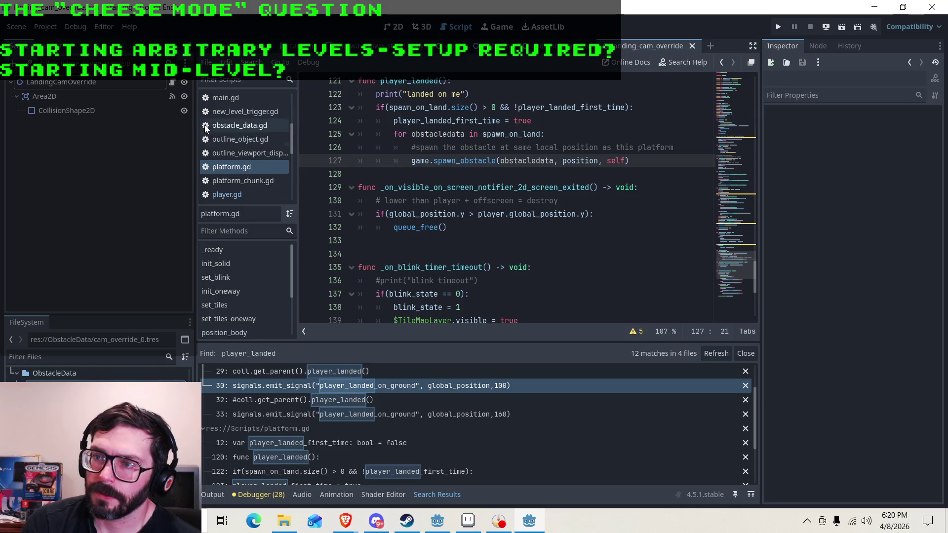
scroll(206, 129, up, 3)
- Return to game.gd, between the end of spawn_obstacle and spawn_platform
click(228, 113)
scroll(427, 200, down, 2)
scroll(427, 200, down, 2)
scroll(447, 217, up, 15)
scroll(473, 230, up, 5)
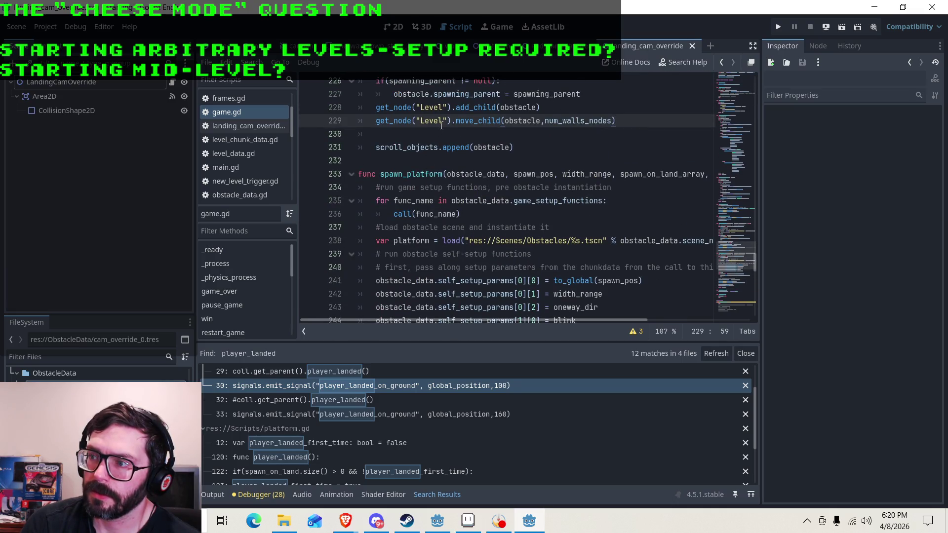
- Review spawn_obstacle's add_child line and spawning_parent check in game.gd
scroll(464, 182, up, 6)
scroll(475, 188, down, 4)
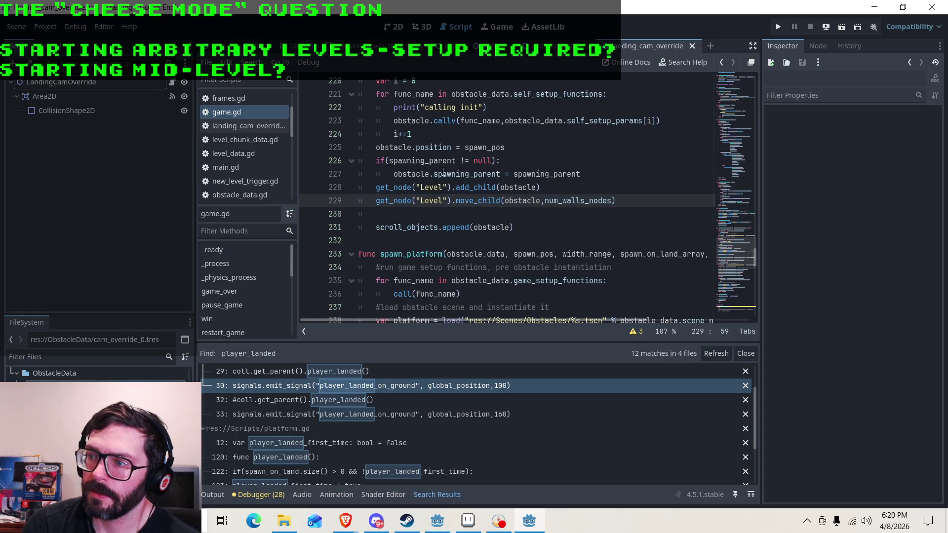
click(443, 173)
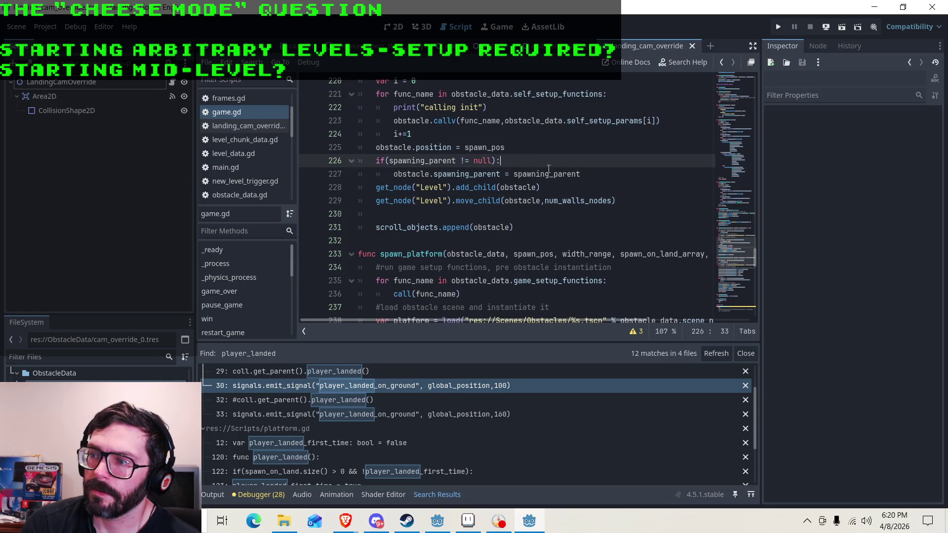
click(504, 188)
scroll(488, 189, up, 3)
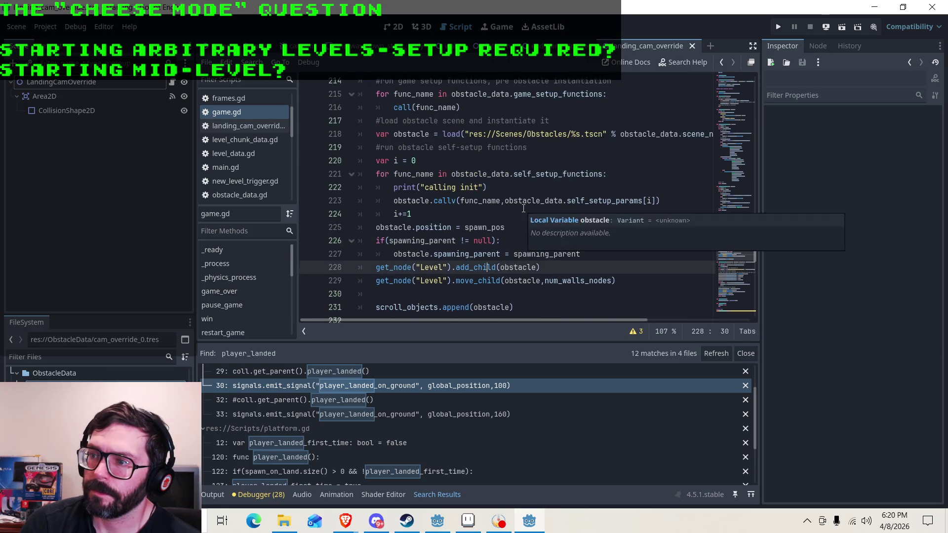
scroll(525, 206, down, 1)
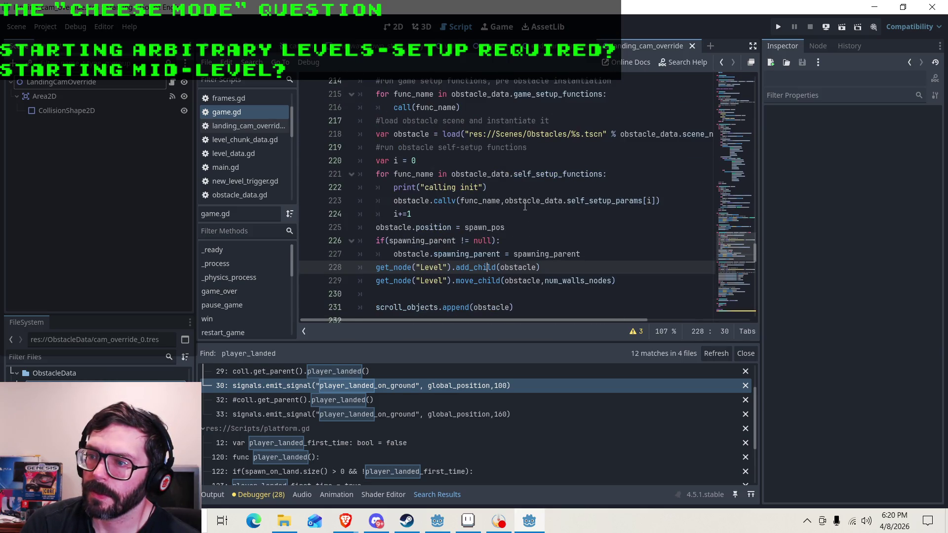
scroll(260, 142, down, 4)
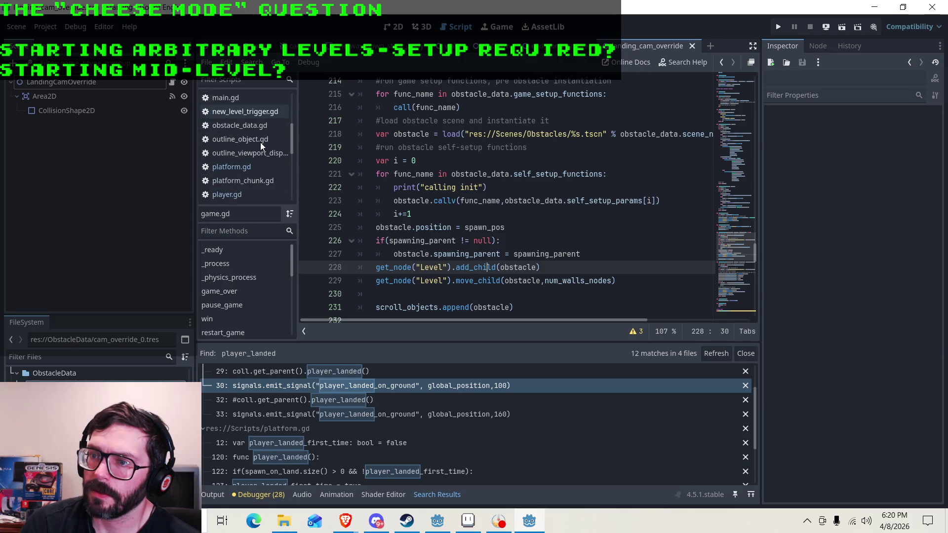
scroll(251, 140, up, 3)
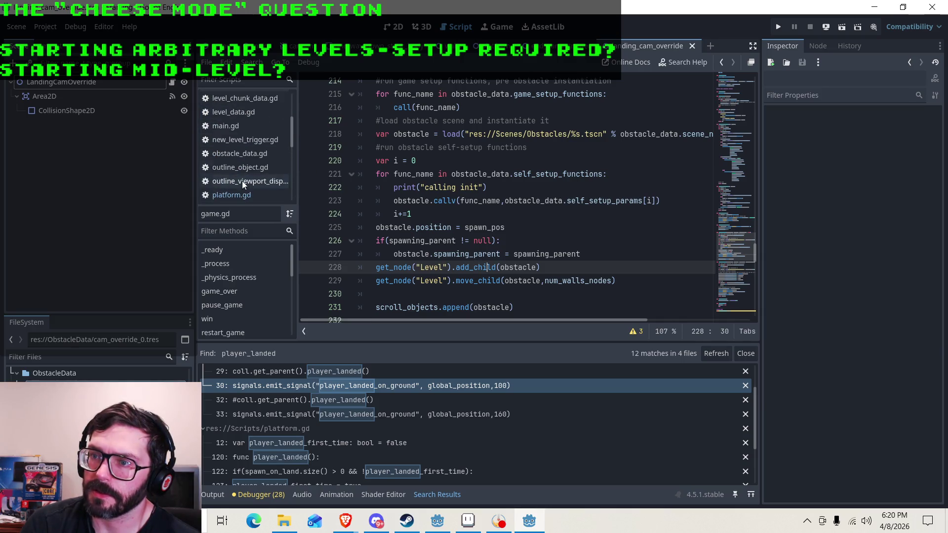
scroll(242, 148, up, 2)
- Open landing_cam_override.gd and select its body-entered handler on lines 20–24
click(248, 113)
mouse_move(511, 187)
mouse_down()
mouse_move(414, 188)
mouse_move(374, 166)
mouse_up()
click(433, 227)
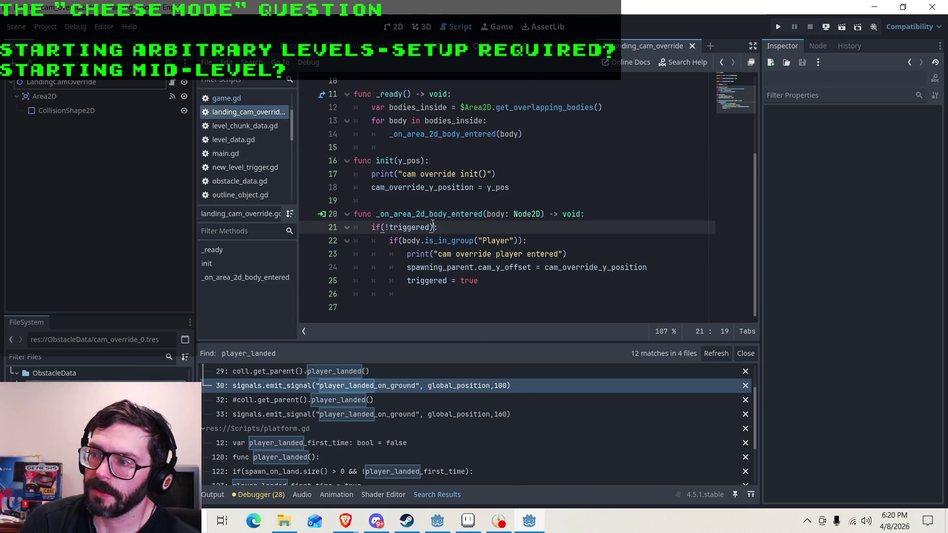
click(608, 267)
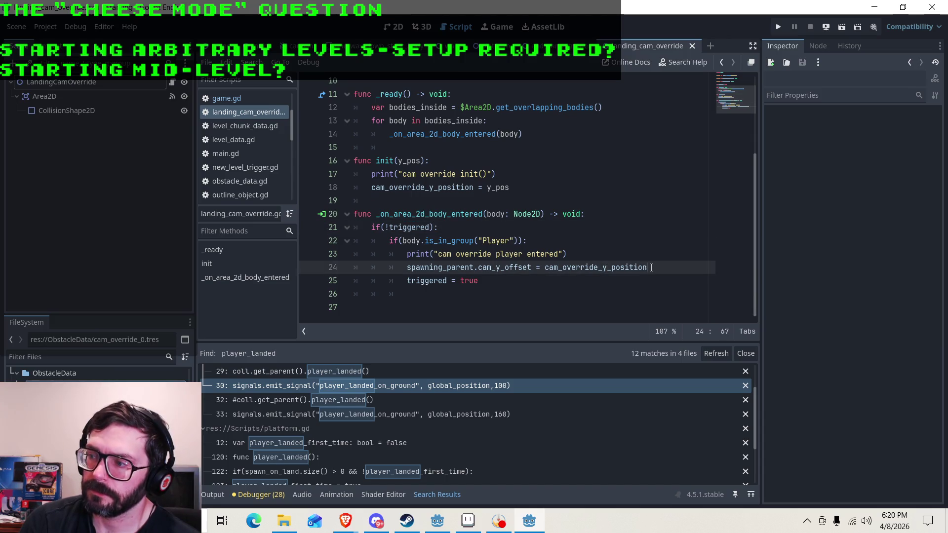
drag(436, 271, 627, 269)
click(626, 267)
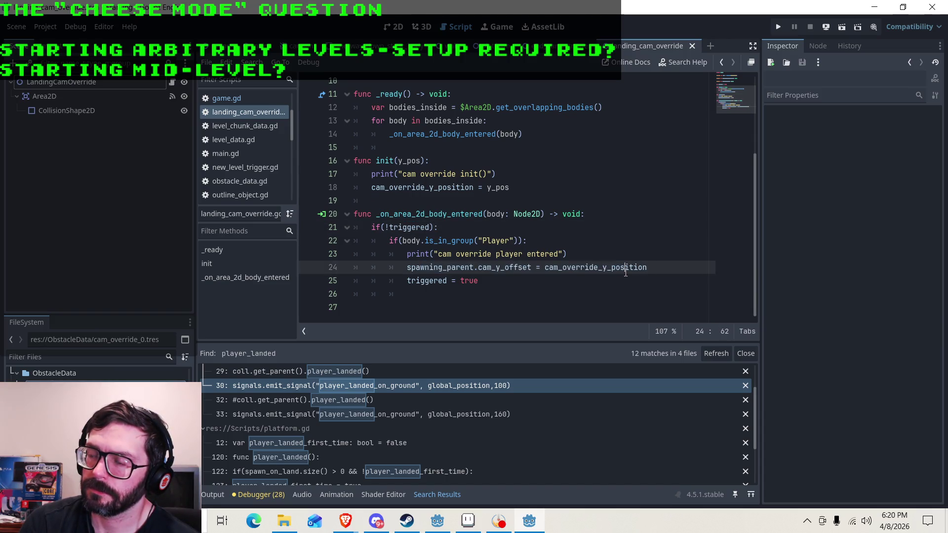
click(421, 215)
mouse_move(654, 271)
mouse_down()
mouse_move(366, 229)
mouse_move(349, 212)
mouse_up()
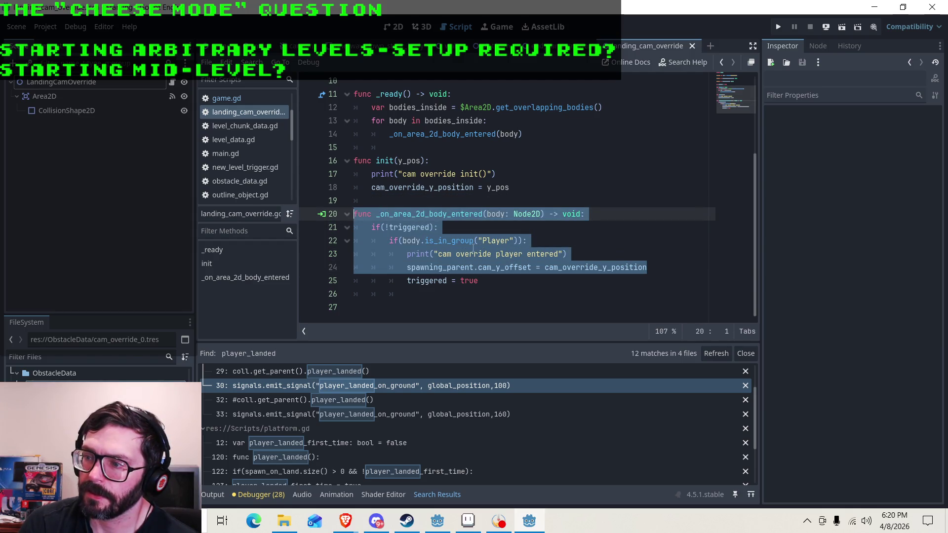
click(470, 244)
click(408, 188)
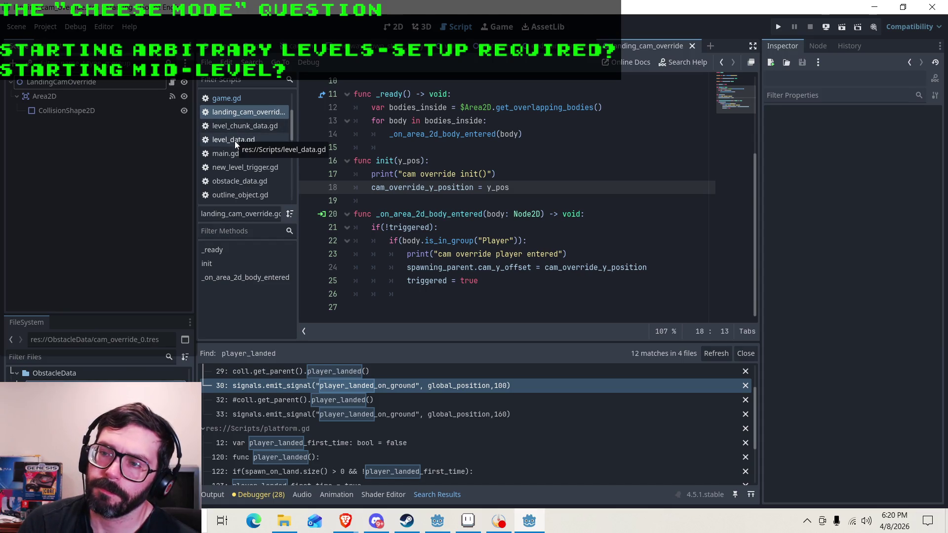
- Move game.gd's spawning_parent if-block to just after the obstacle load line and save
key(alt+Left)
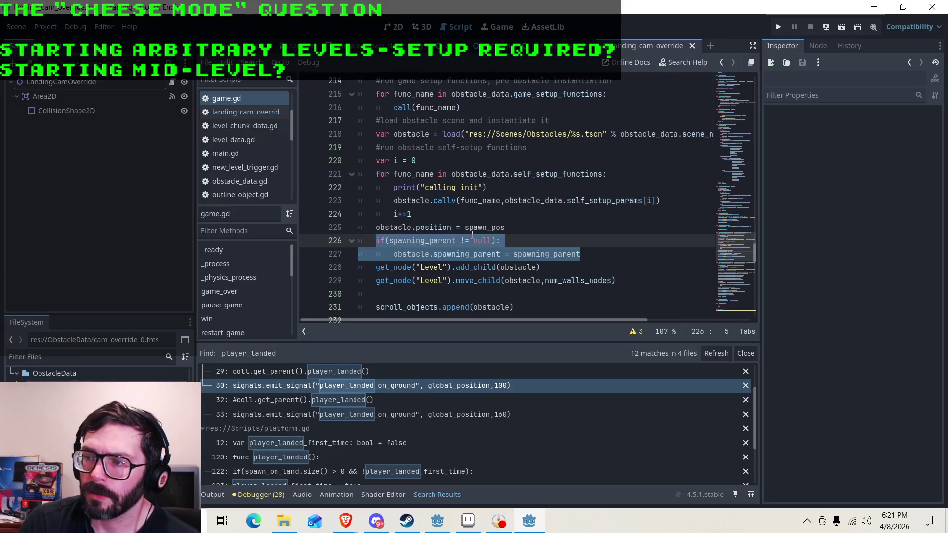
key(BackSpace)
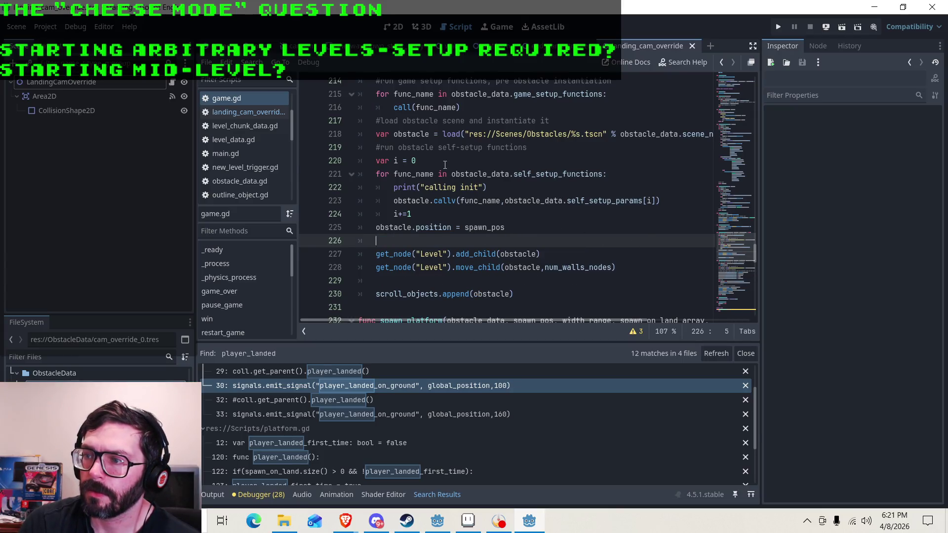
click(445, 165)
click(558, 148)
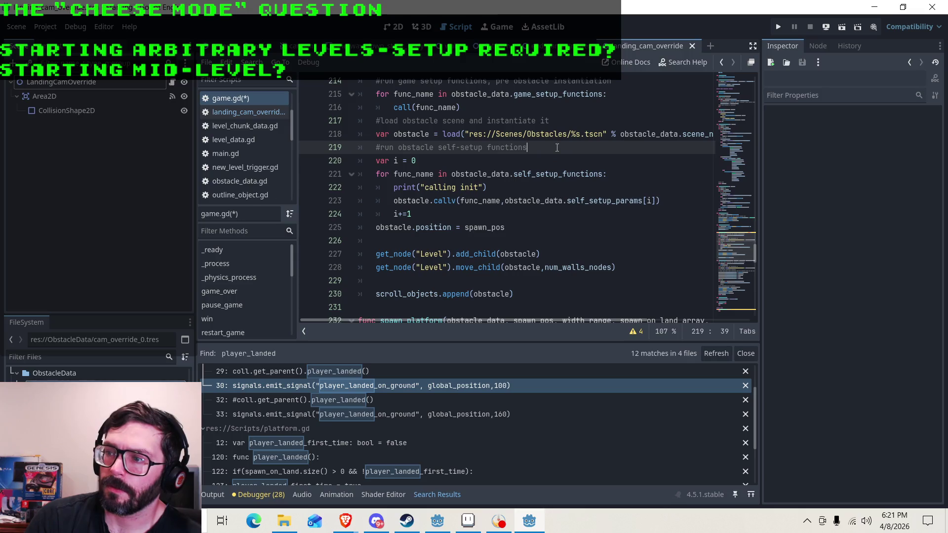
key(Return)
click(399, 153)
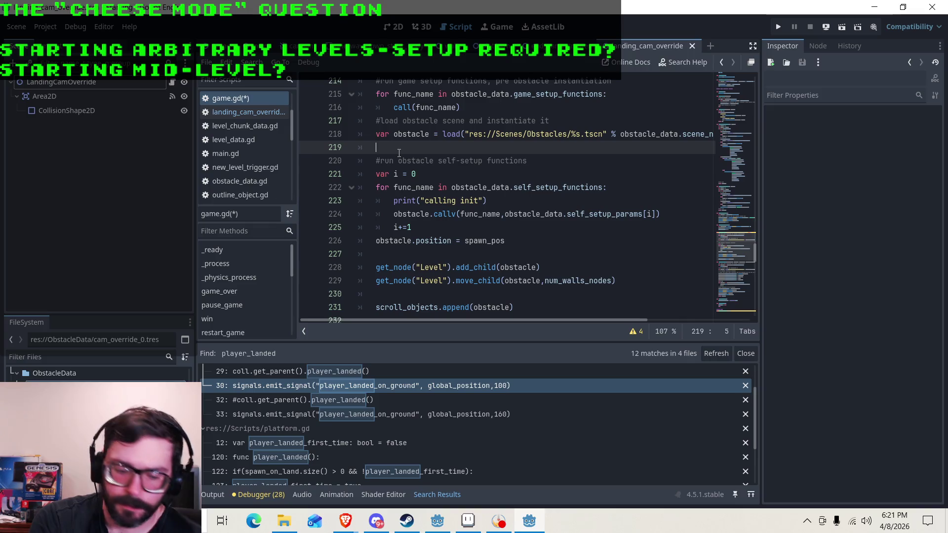
text(if(spawning_parent != null): 		obstacle.spawning_parent = spawning_parent)
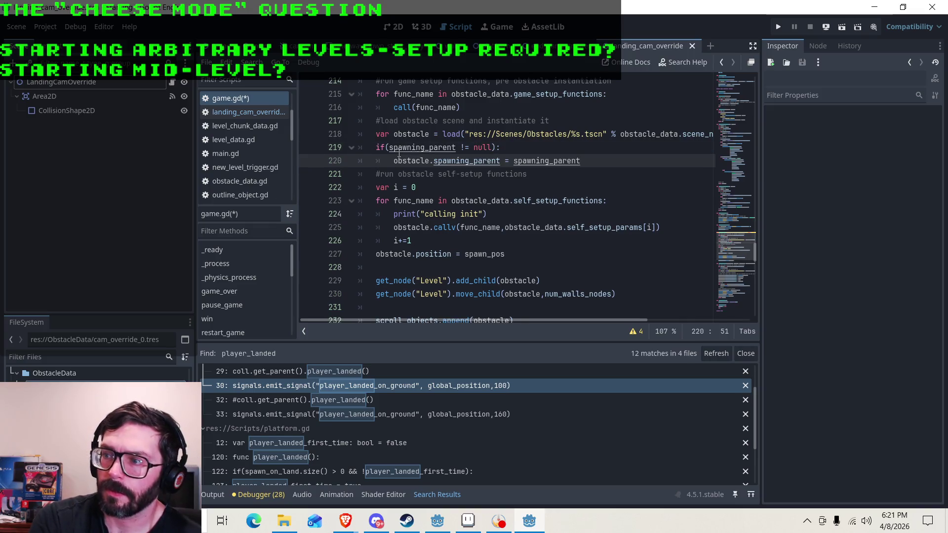
key(ctrl+s)
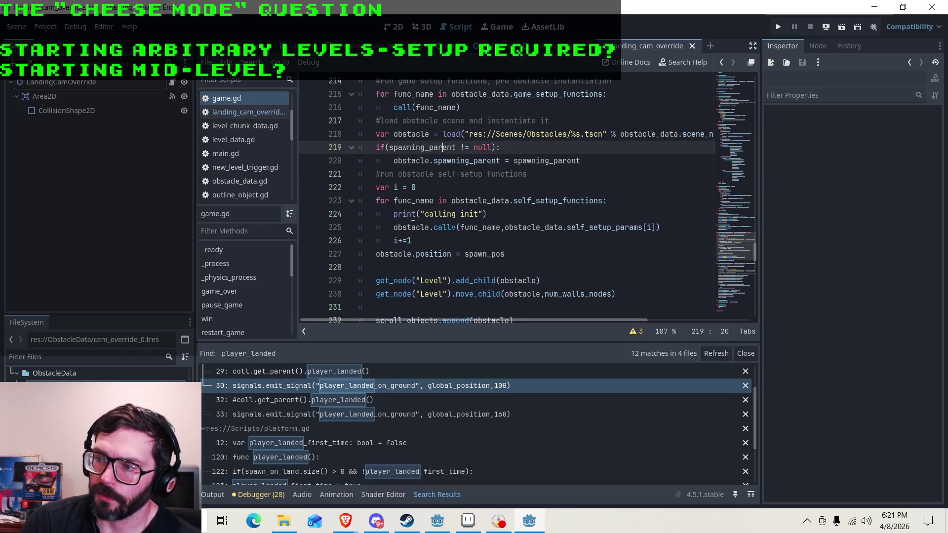
- Delete the leftover blank line near the self-setup loop and save game.gd again
drag(376, 201, 469, 238)
click(526, 261)
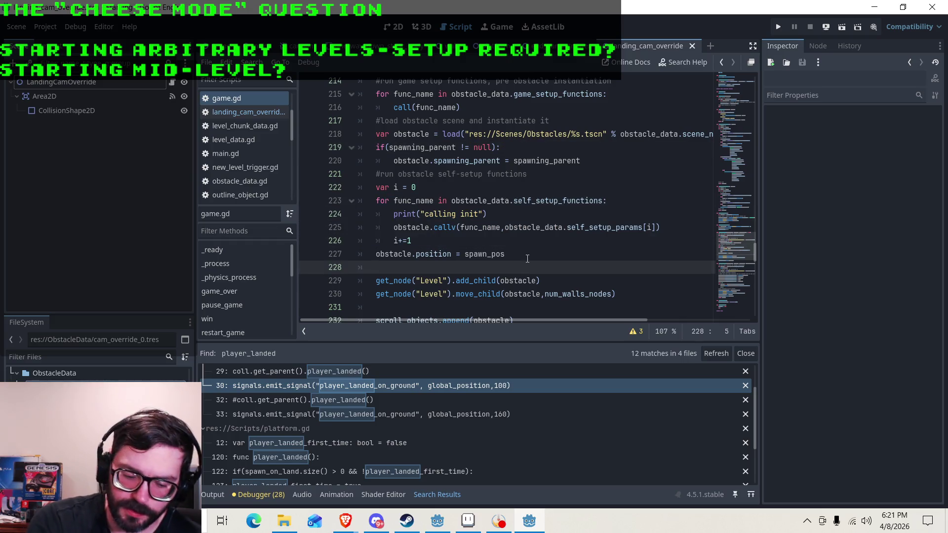
key(BackSpace)
key(BackSpace)
key(ctrl+s)
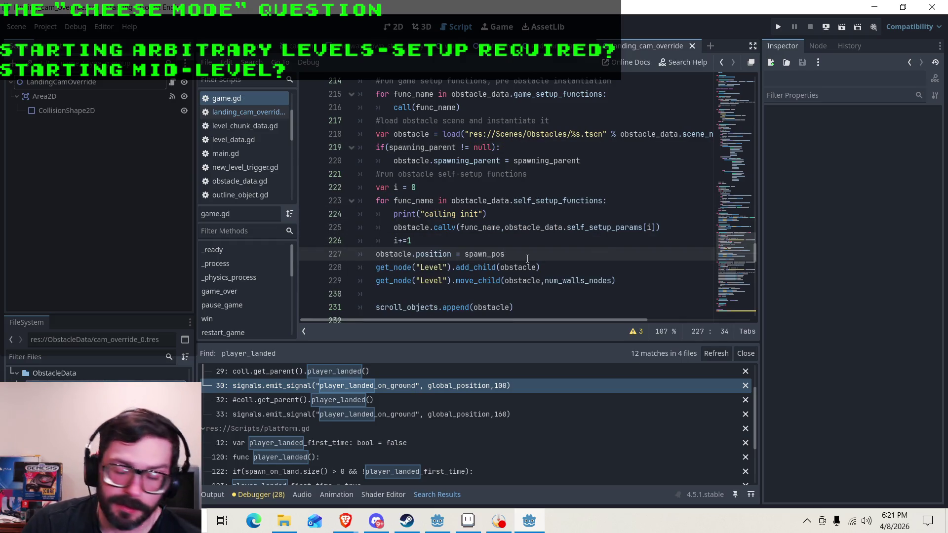
click(443, 240)
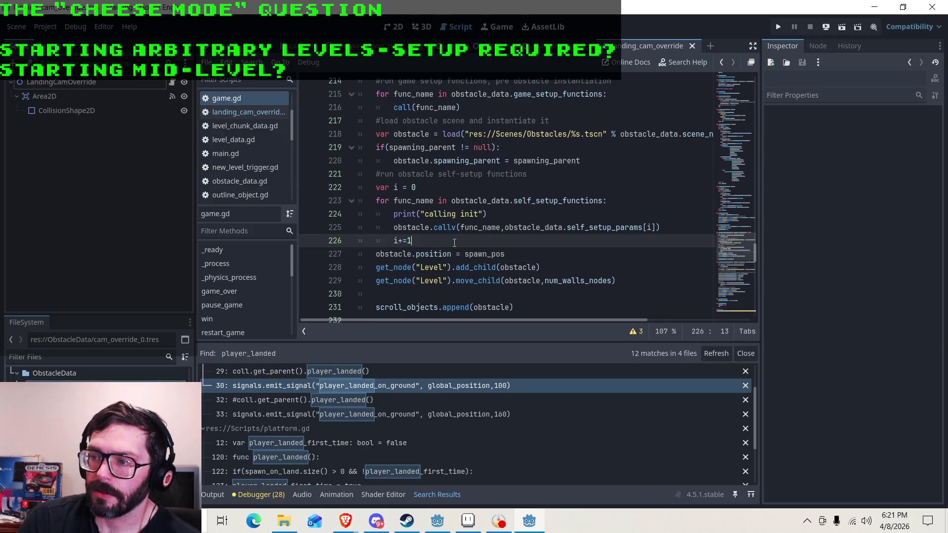
scroll(265, 146, down, 3)
click(247, 182)
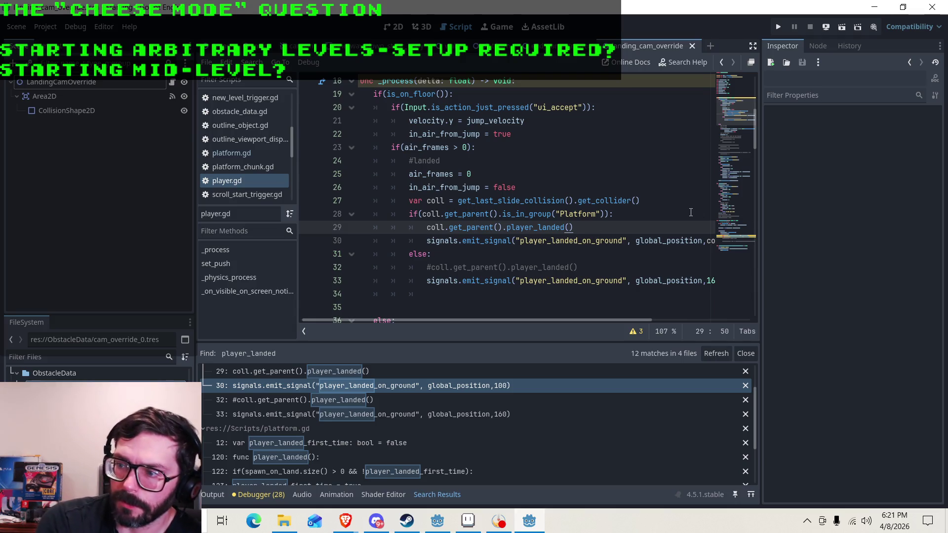
- Start a print line after player_landed() in player.gd and copy the cam_y_offset argument
key(Return)
text(rint()
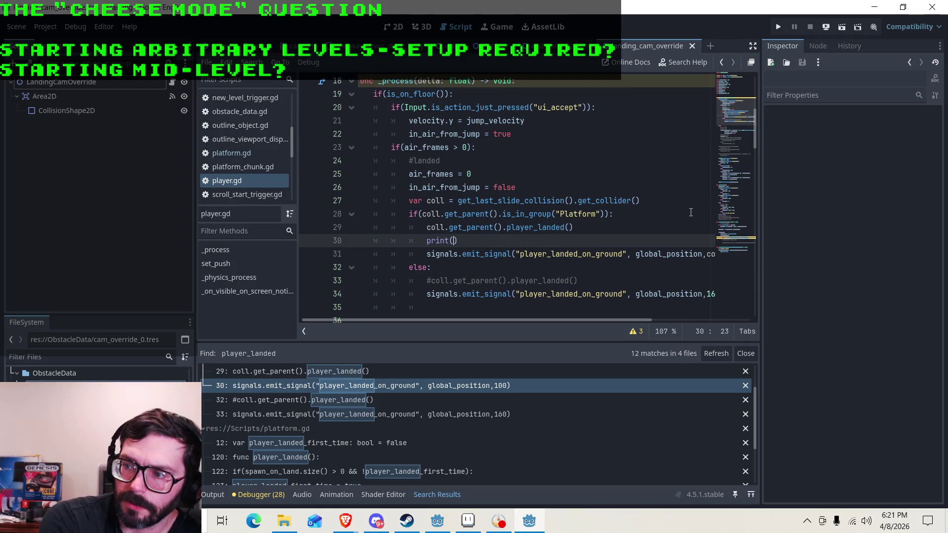
text(player la)
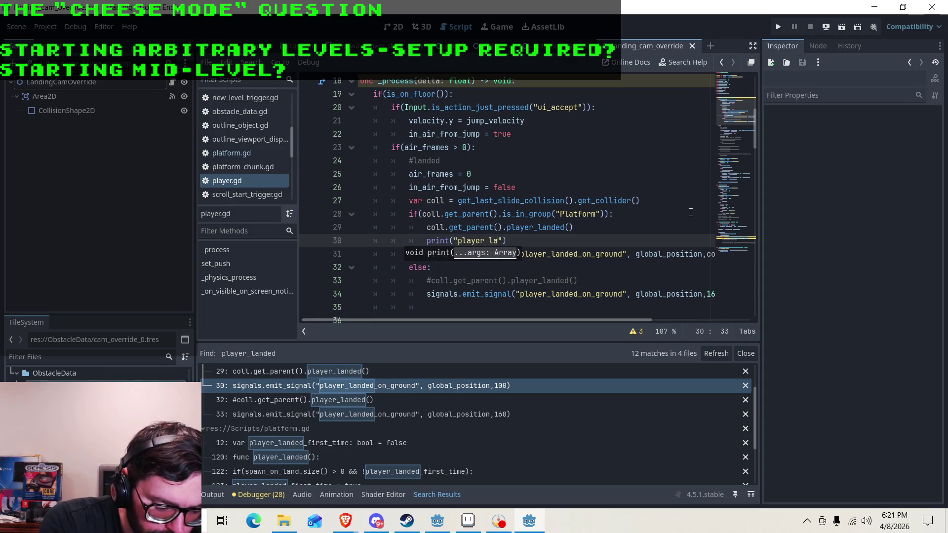
text(d signal)
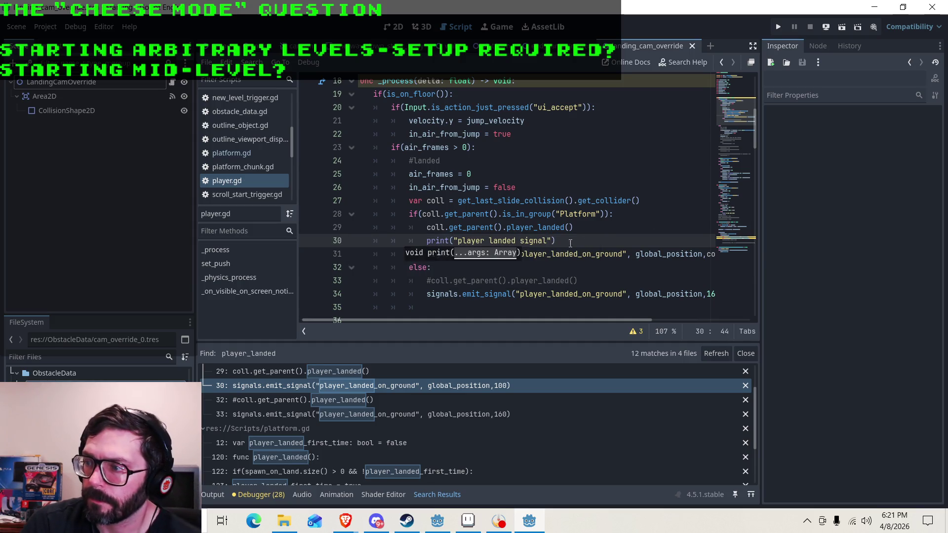
text(t)
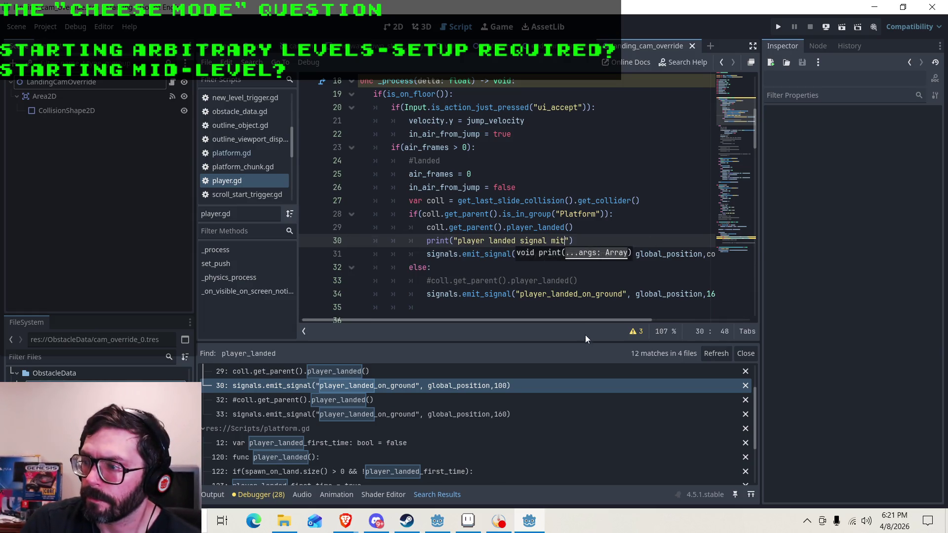
scroll(642, 257, right, 3)
click(681, 254)
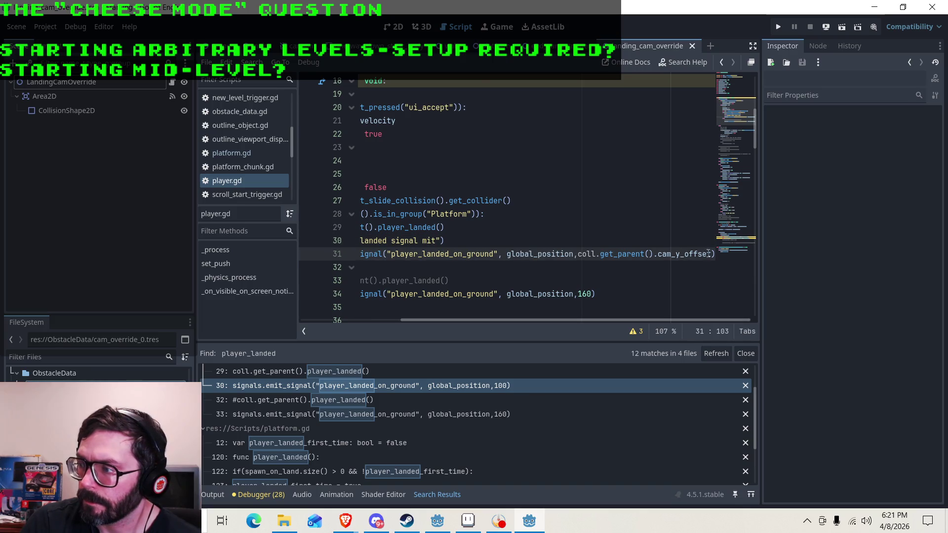
drag(712, 254, 579, 257)
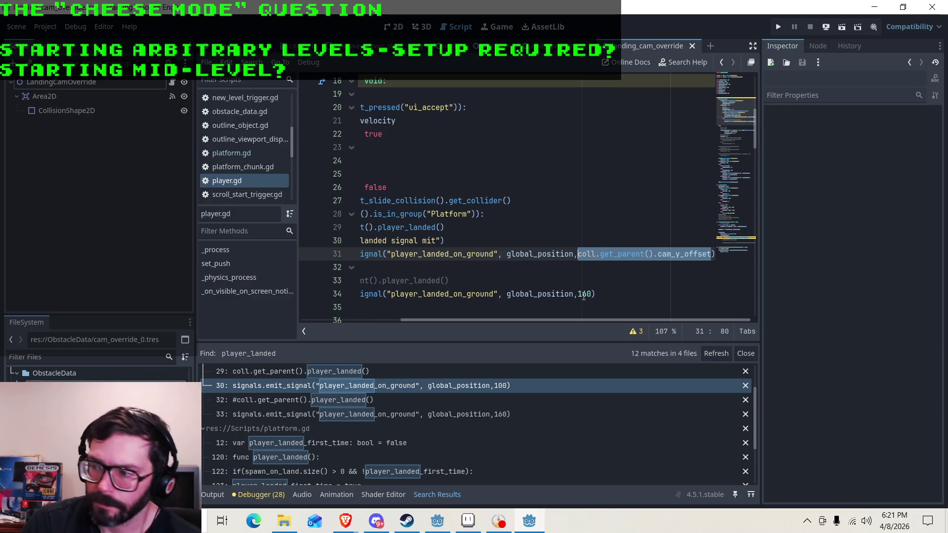
drag(588, 319, 502, 284)
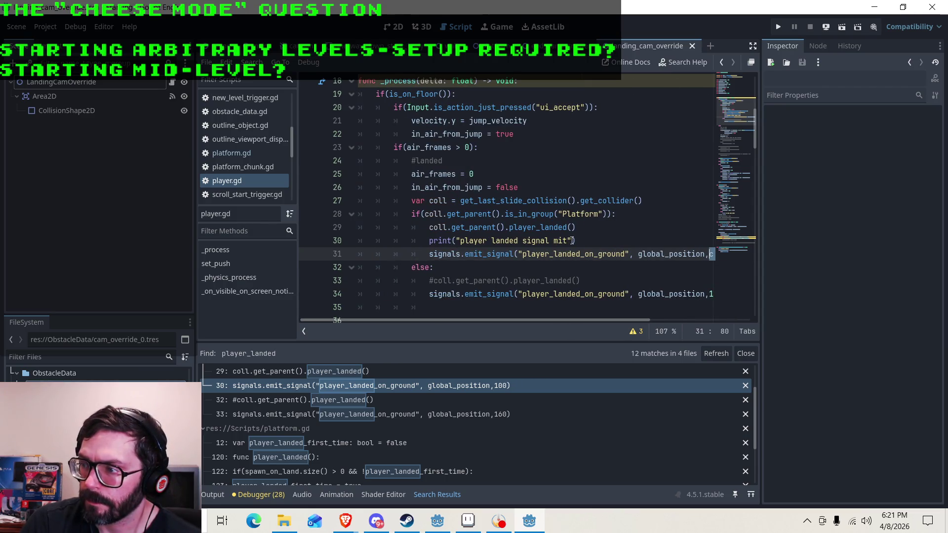
- Finish the print as 'player landed signal emit, platform y offset' with cam_y_offset, save, and run the game
click(553, 241)
text(e)
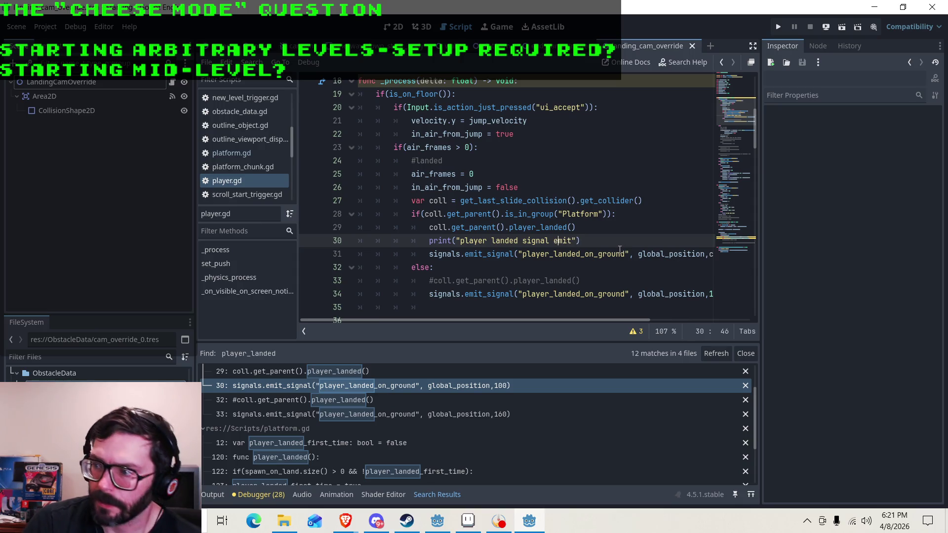
key(Right)
key(Right)
key(Right)
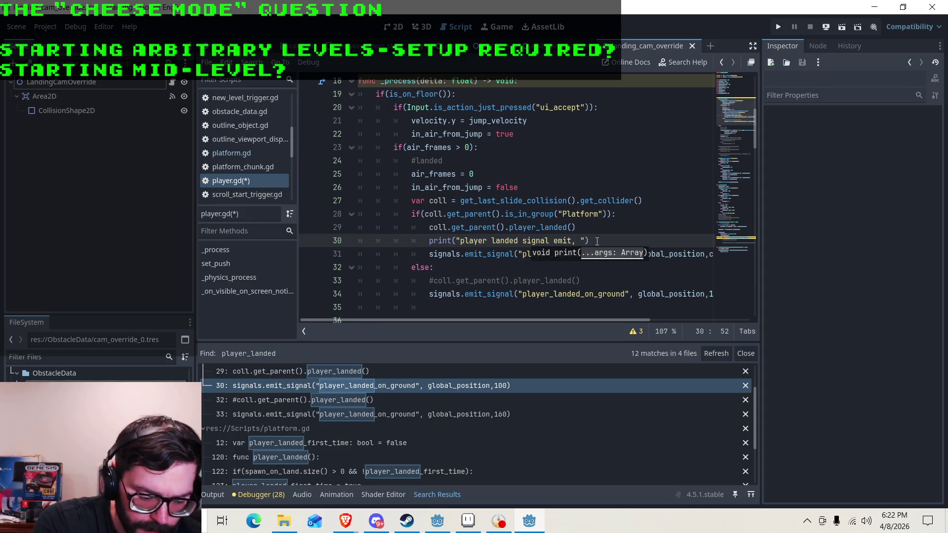
text(, coll.get_parent().cam_y_offset)
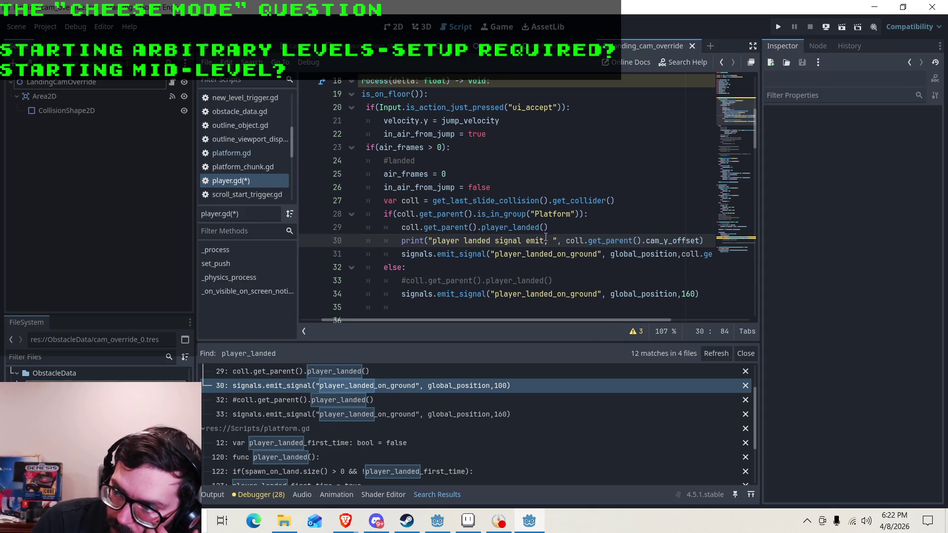
text(platform)
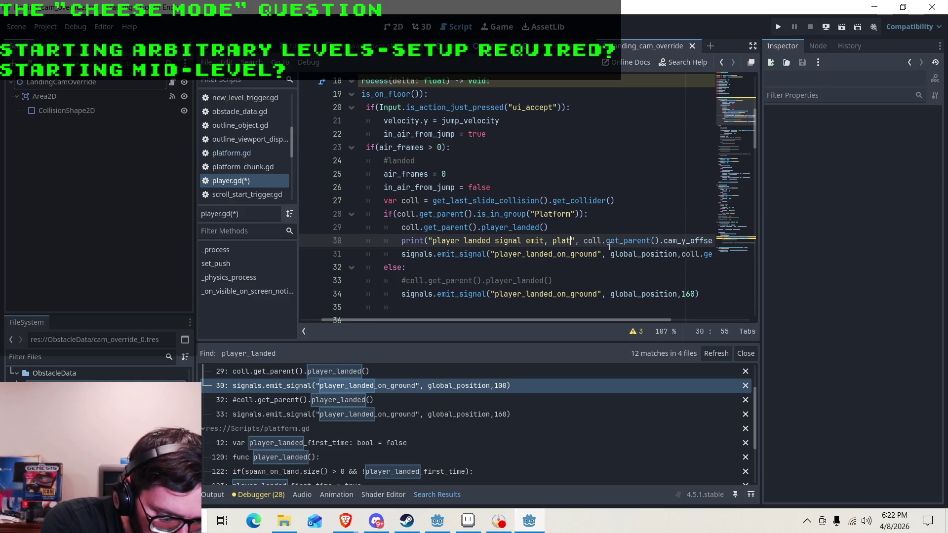
text( y offset)
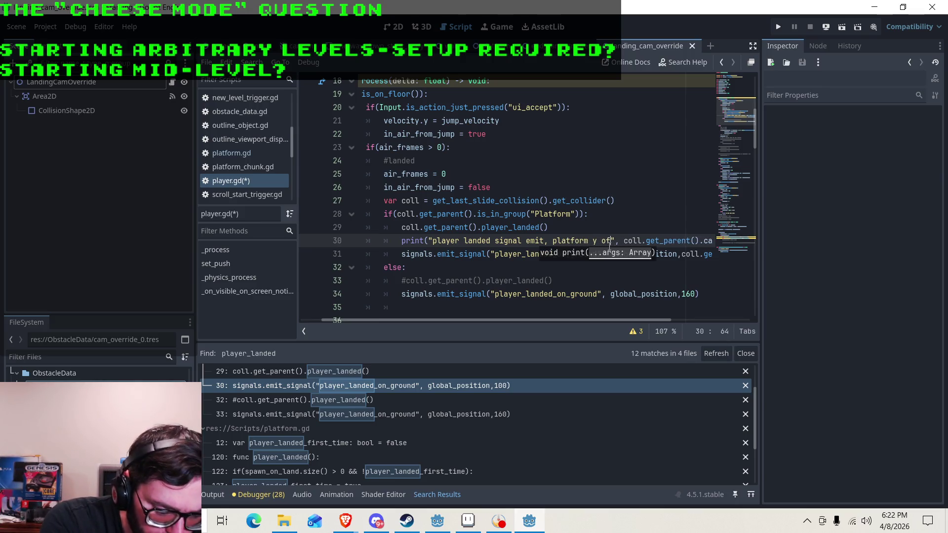
key(Right)
key(ctrl+s)
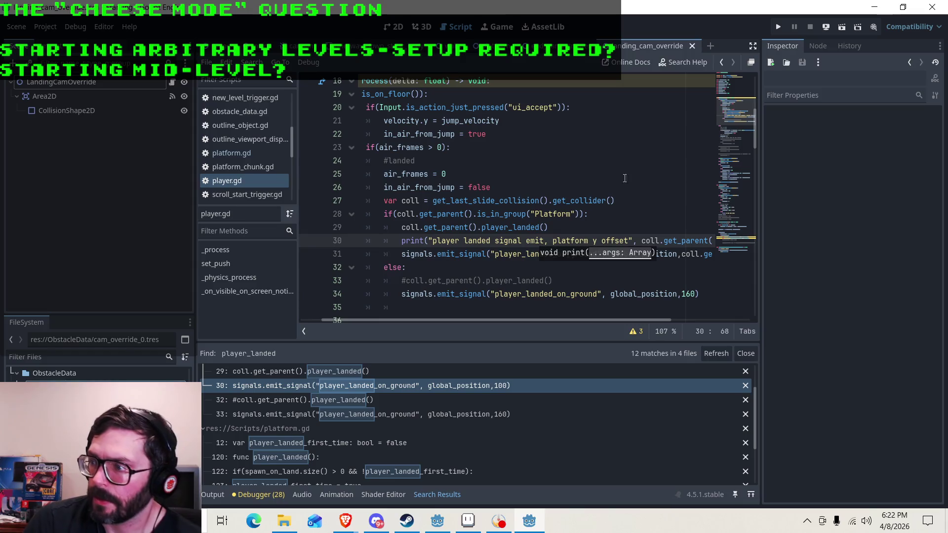
click(776, 28)
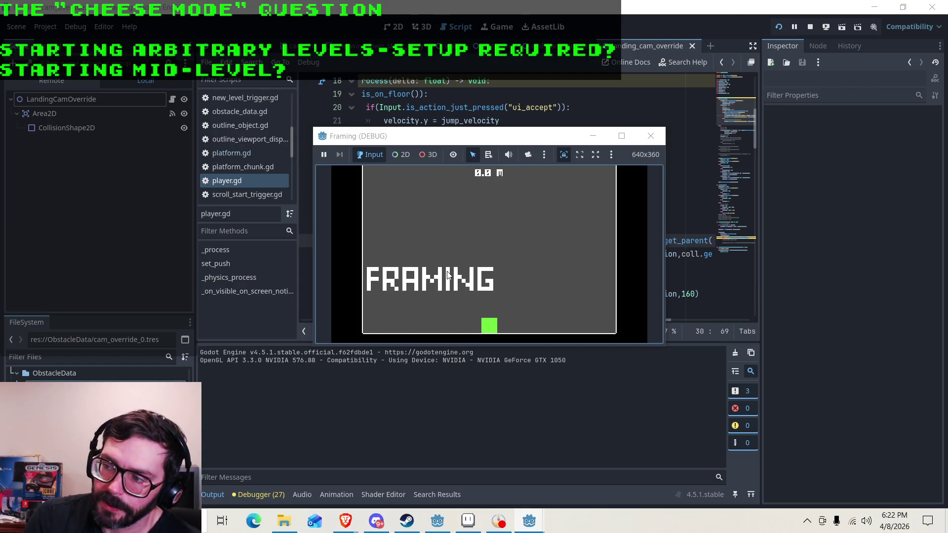
- Walk right and jump up through the lower platforms, steering left and right between them
key(Right)
key(space)
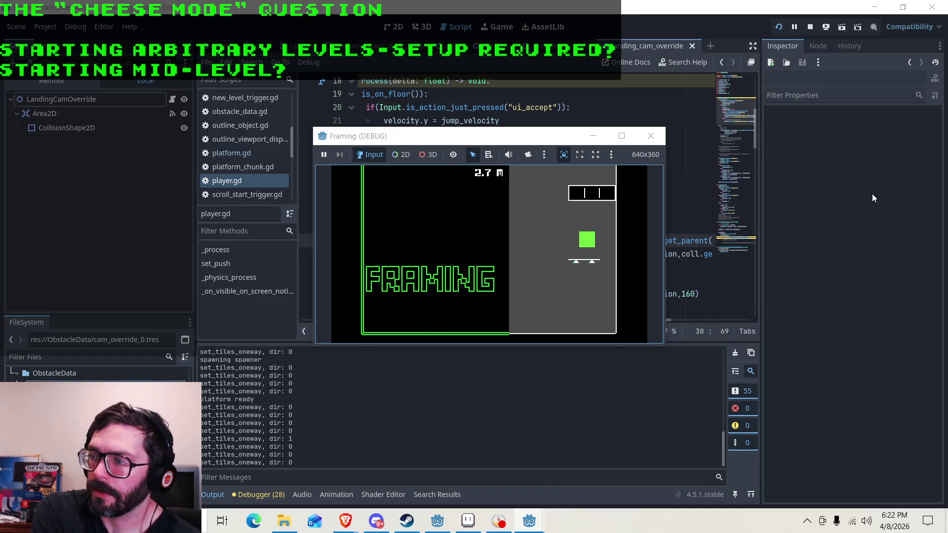
key(space)
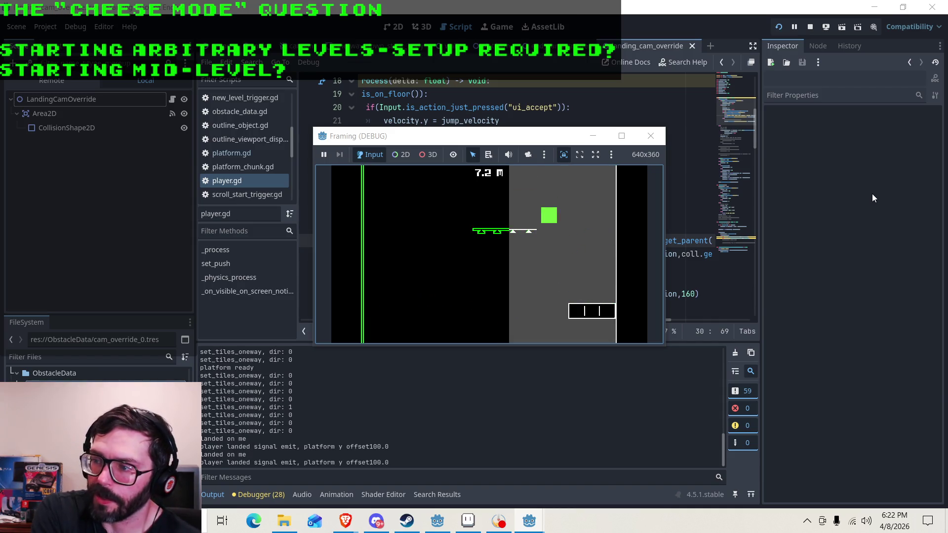
key(space)
key(Left)
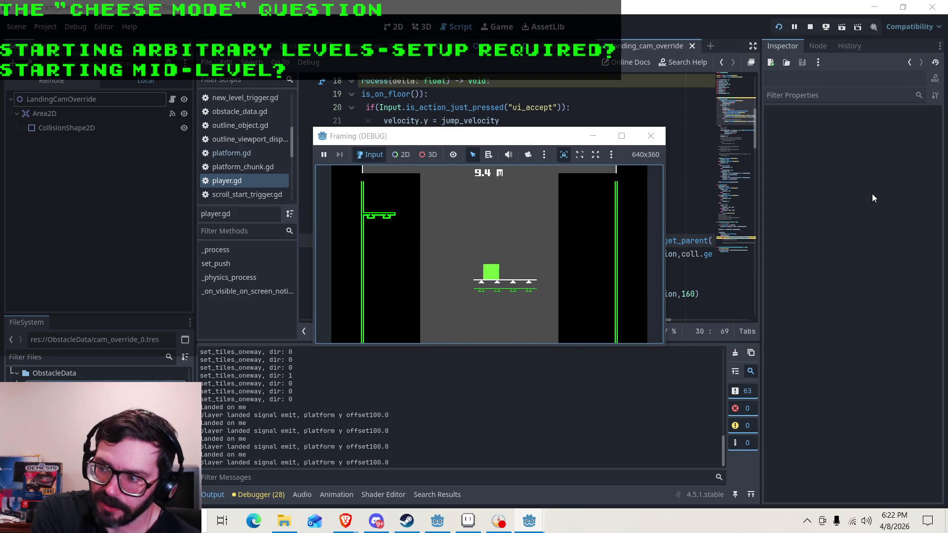
key(Left)
key(space)
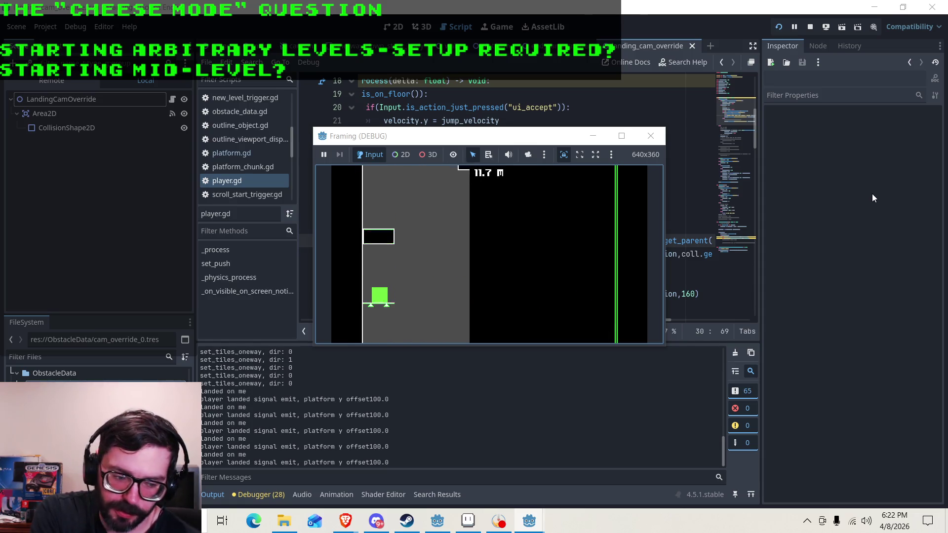
key(Right)
key(space)
key(Left)
key(Right)
key(Left)
key(Right)
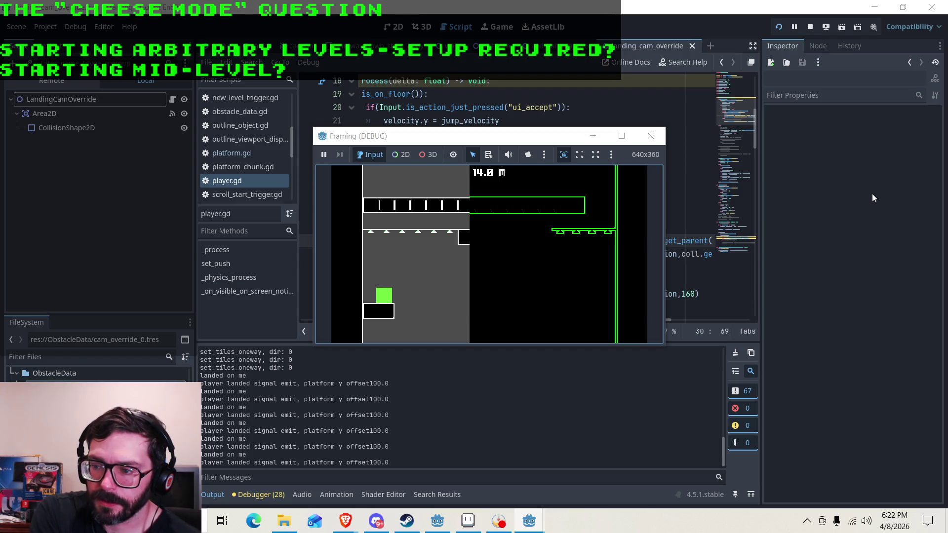
- Jump across the upper platforms until dying, retry from the start screen, then close the game window
key(space)
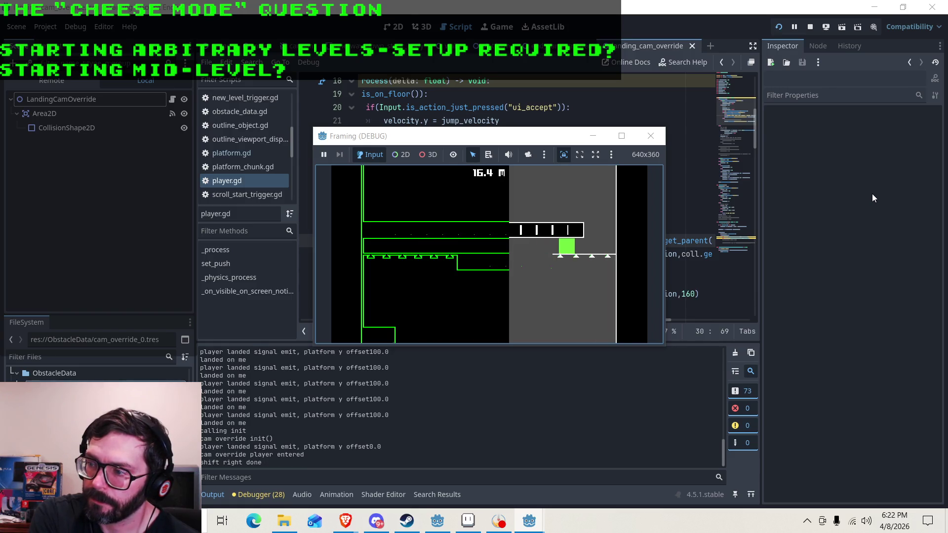
key(space)
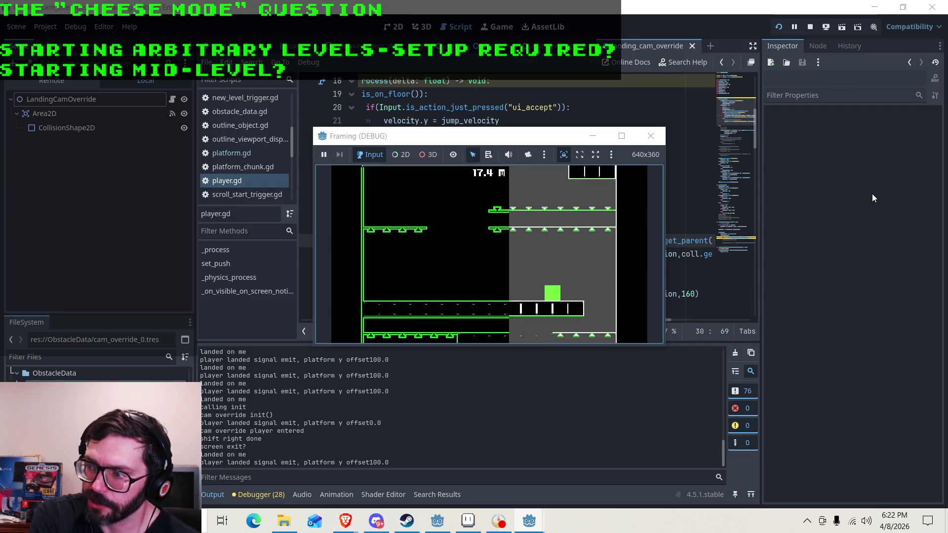
key(space)
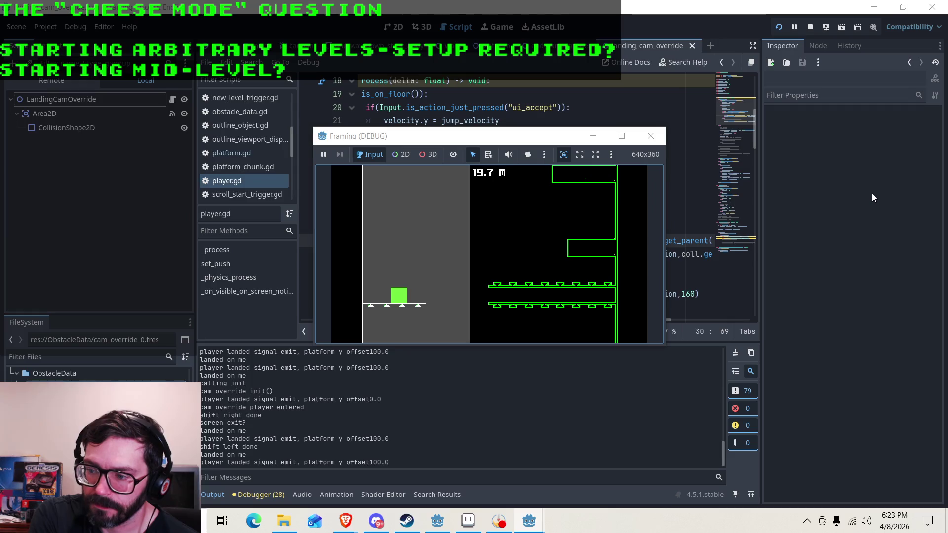
key(space)
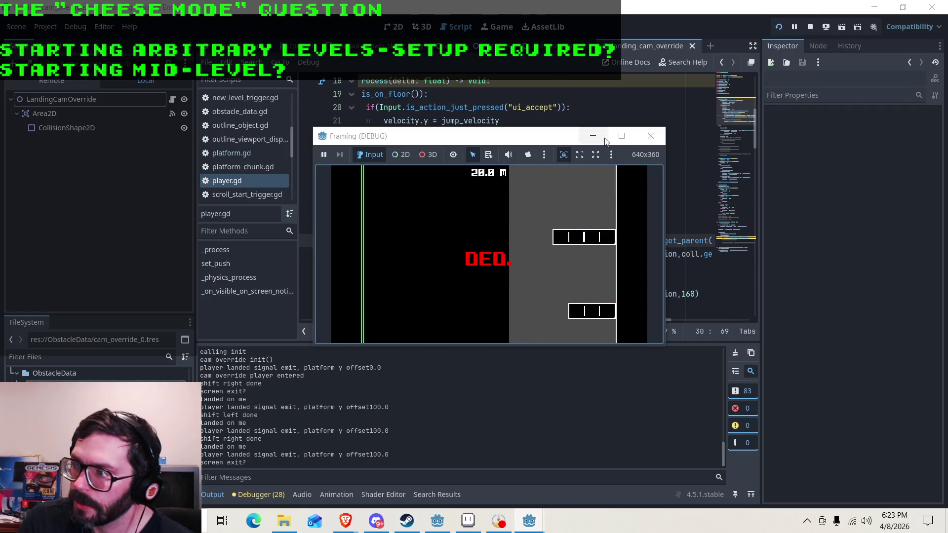
key(space)
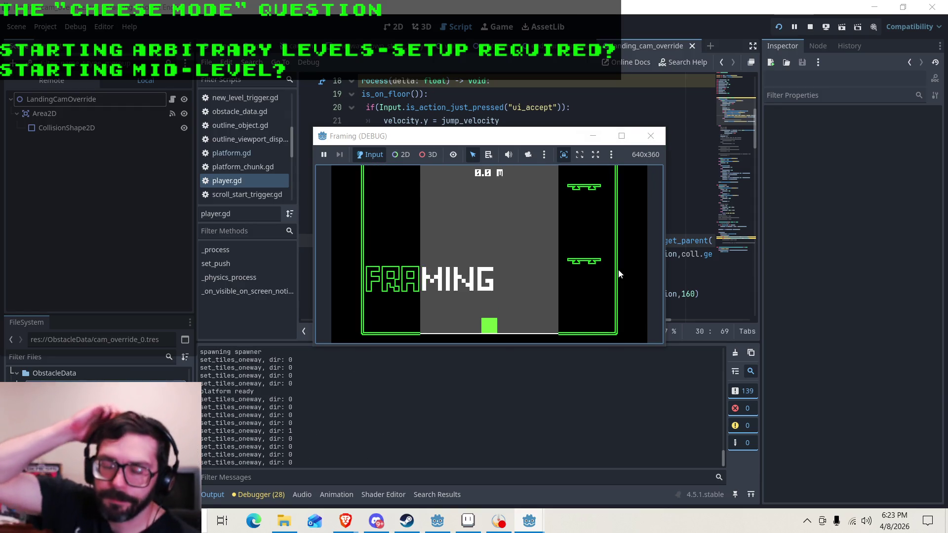
click(650, 136)
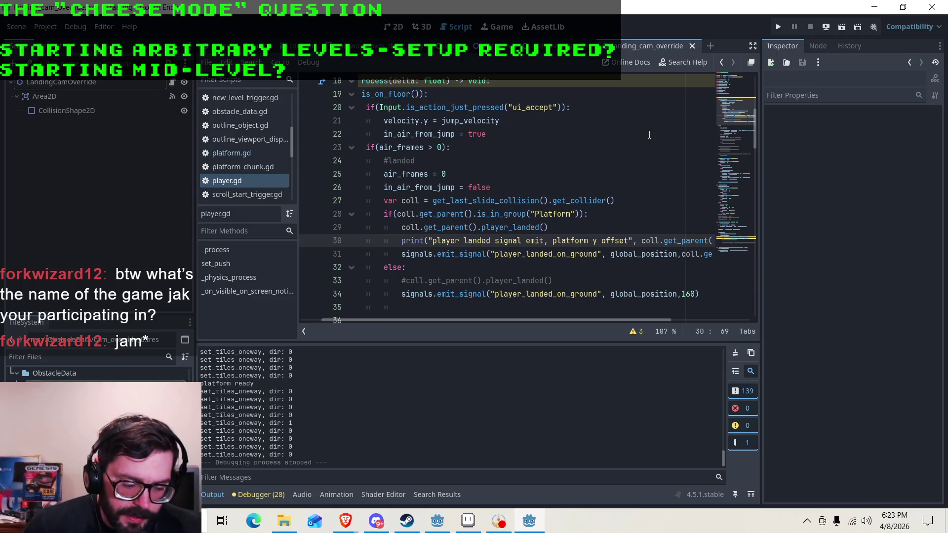
- Bring the Brave browser window forward and switch to the PixoJam 2026 jam page tab
click(345, 527)
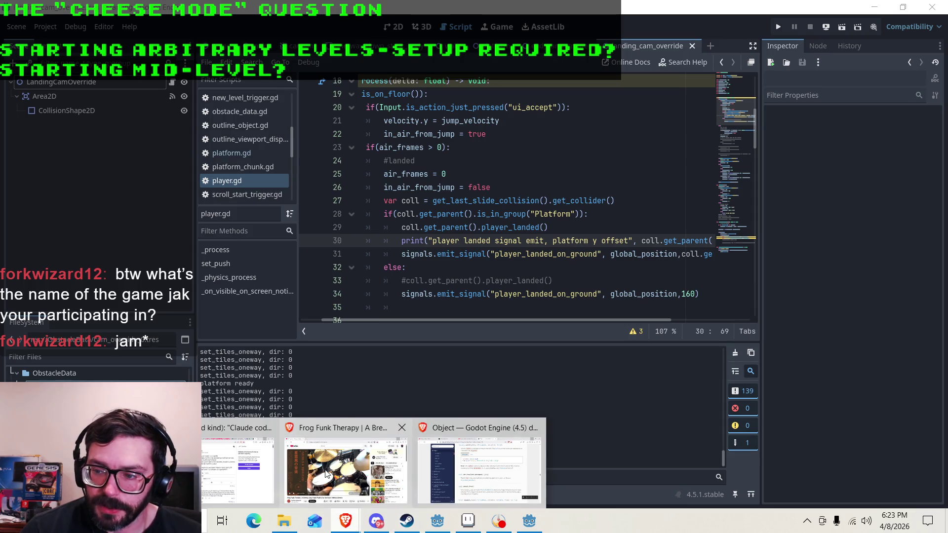
click(490, 477)
click(67, 4)
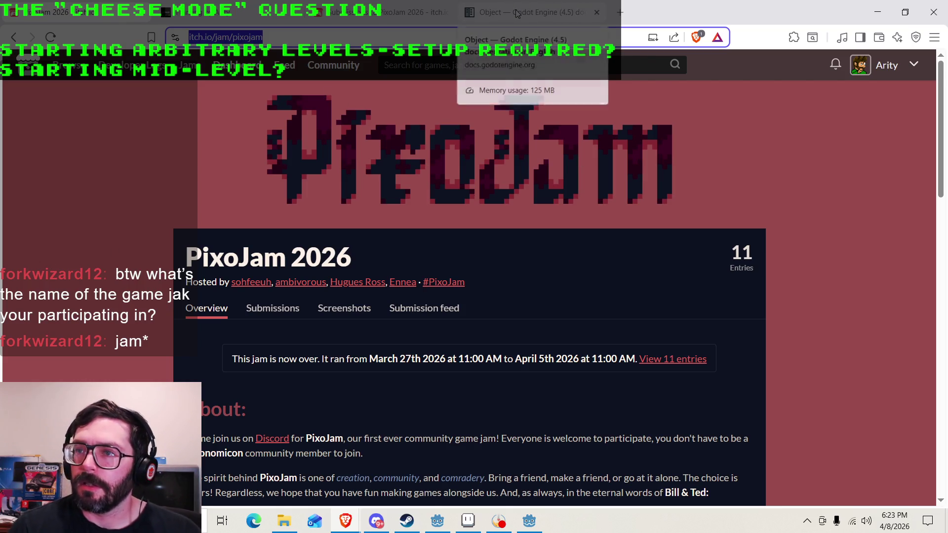
- Look at the Framing game page, then browse the PixoJam 2026 submitted entries
click(240, 12)
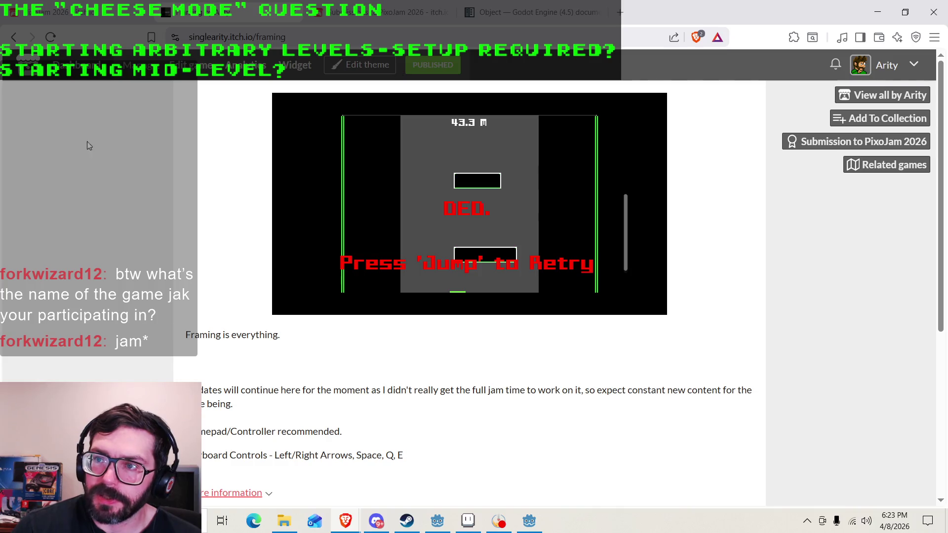
click(60, 19)
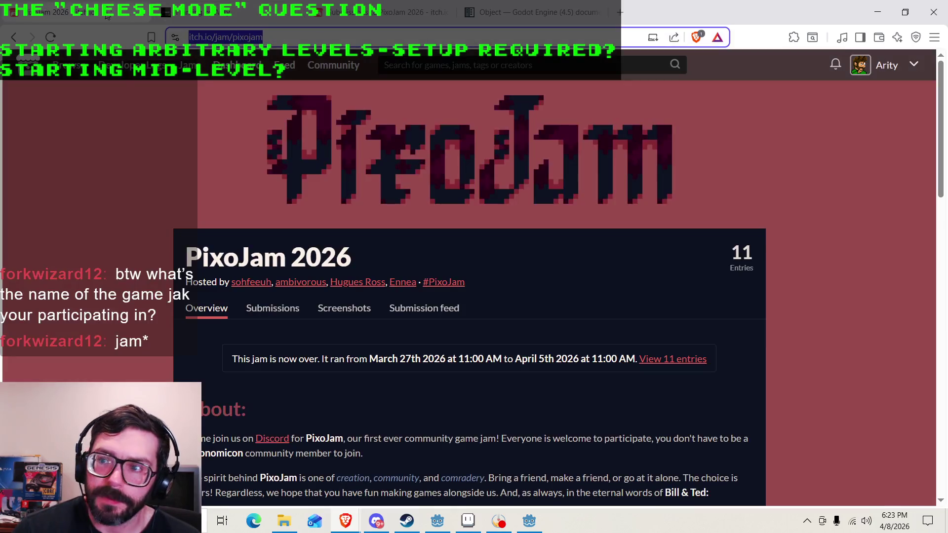
click(273, 308)
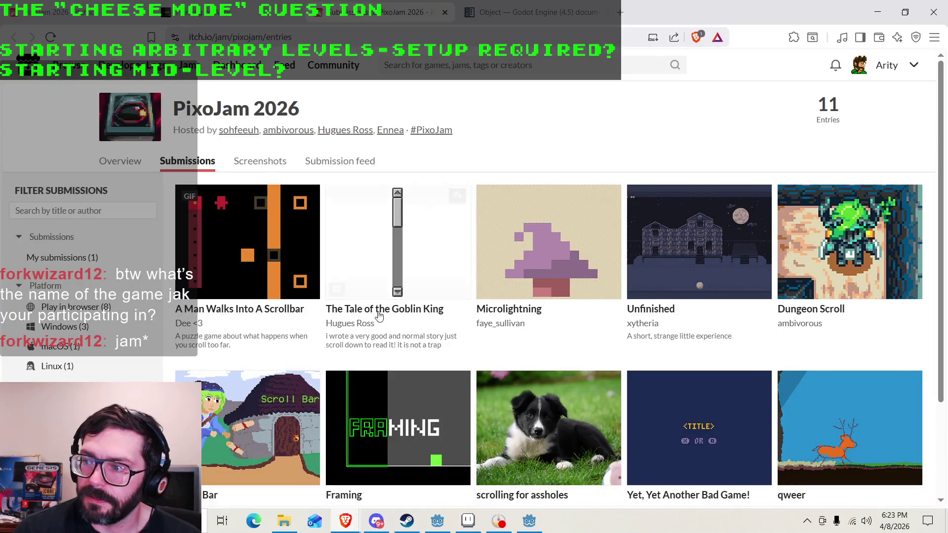
mouse_move(494, 380)
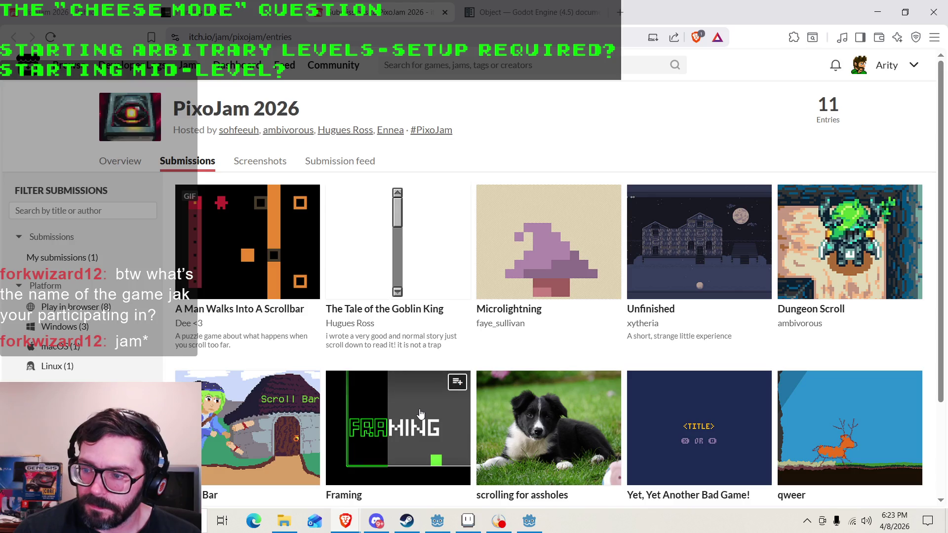
mouse_move(421, 413)
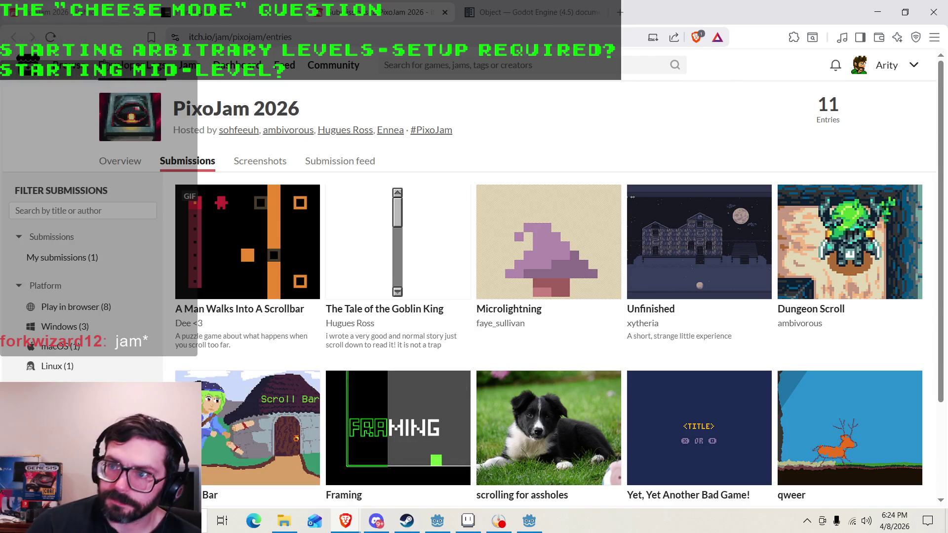
- Copy the PixoJam 2026 overview page address and minimize the browser back to Godot
click(61, 8)
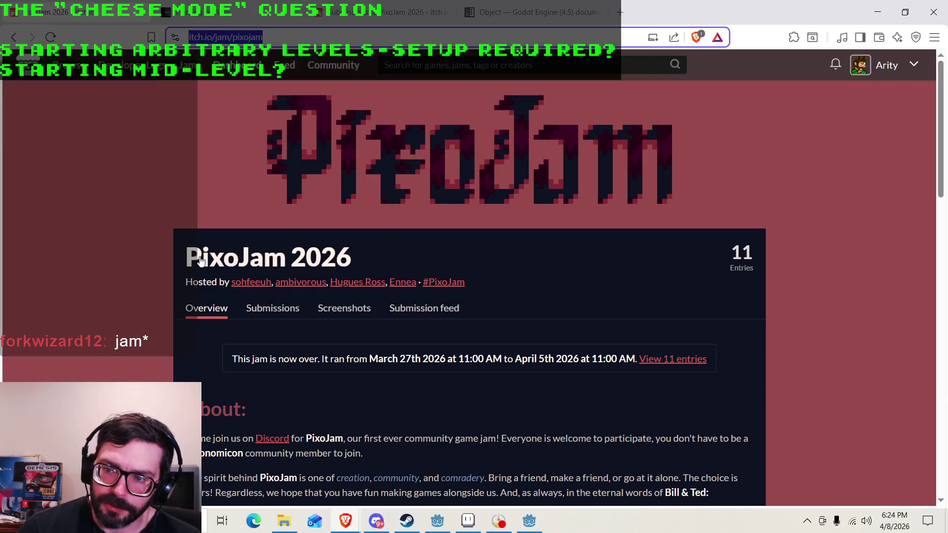
right_click(246, 40)
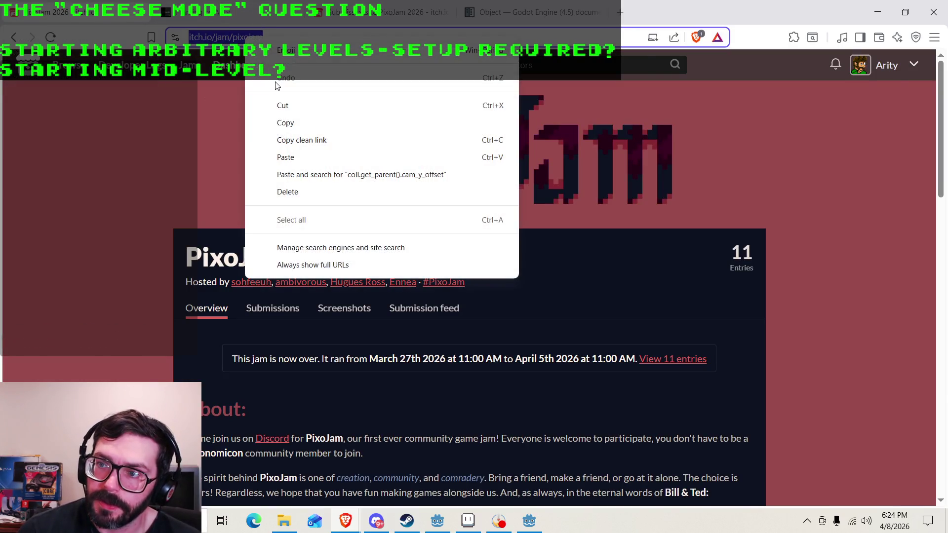
click(281, 121)
key(alt+Tab)
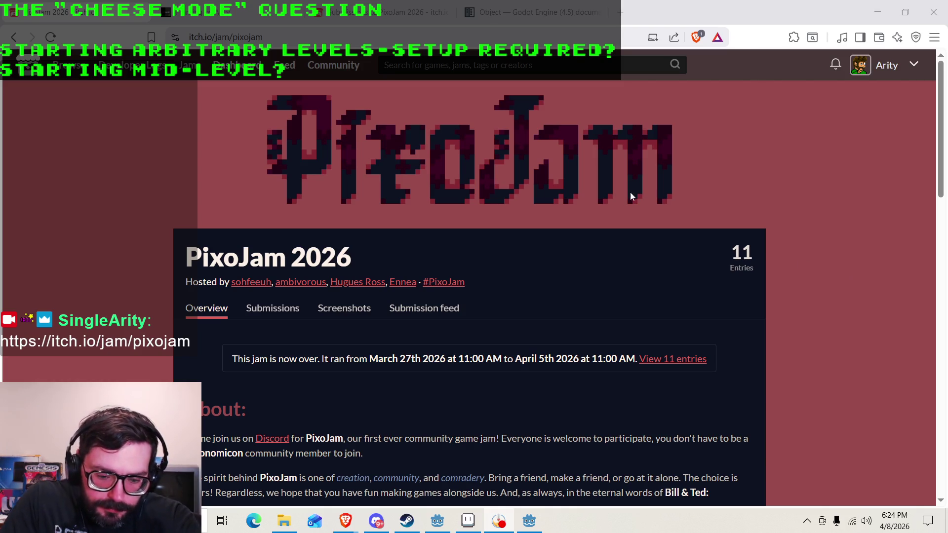
scroll(207, 303, down, 2)
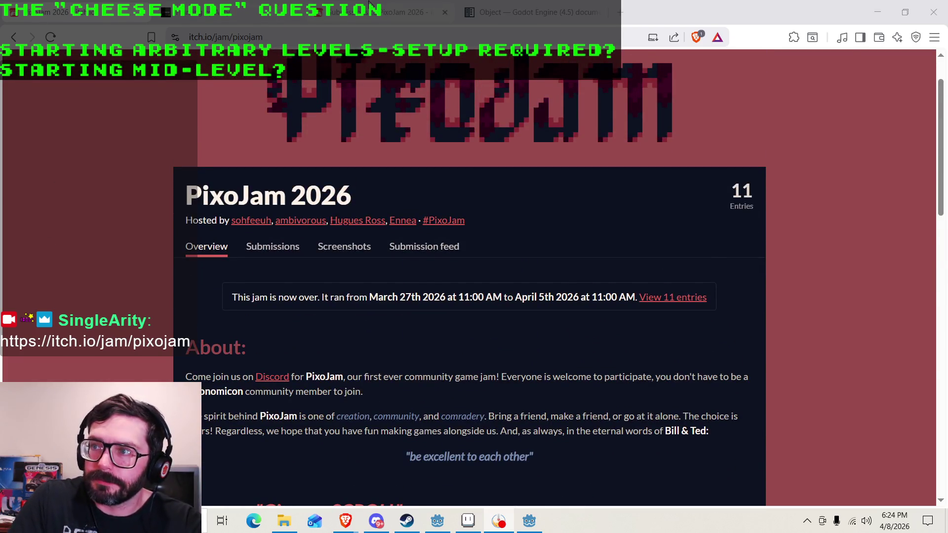
key(ctrl+Tab)
key(ctrl+Tab)
key(ctrl+Tab)
click(877, 11)
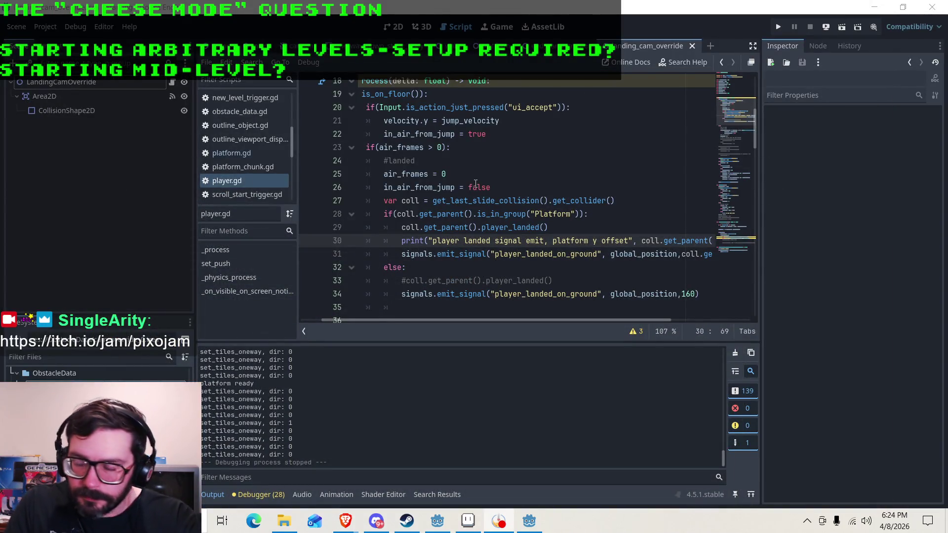
- Delete the debug print on line 30 of player.gd and save
triple_click(455, 239)
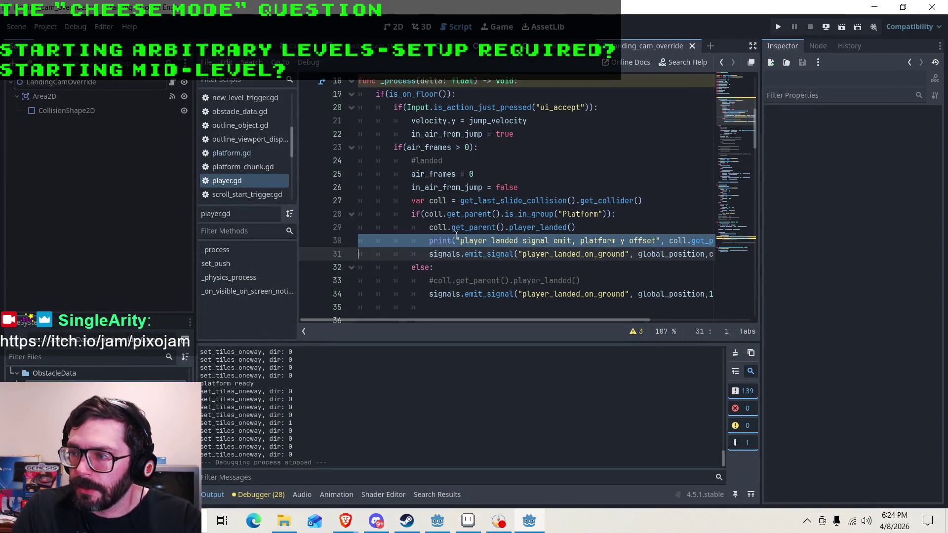
key(Delete)
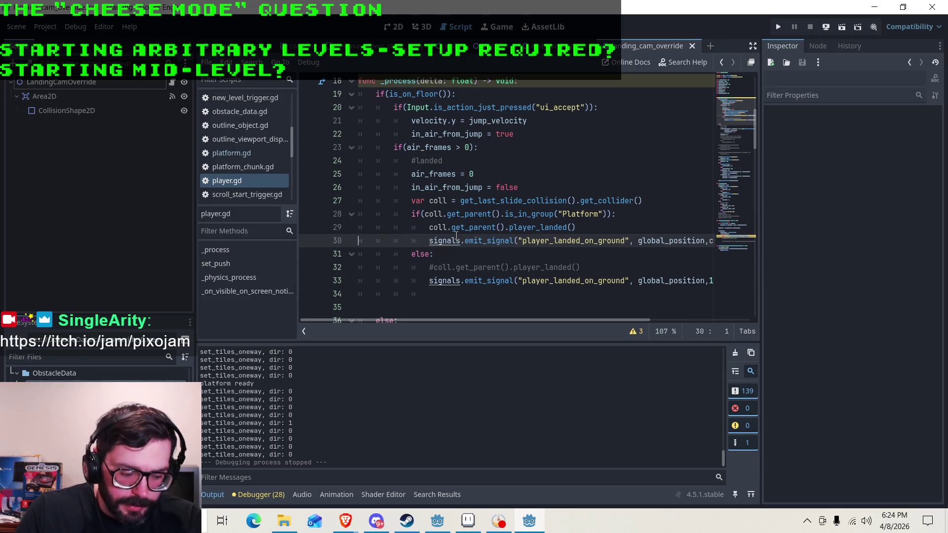
key(ctrl+s)
- Remove print("landed on me") from platform.gd's player_landed and save the script
click(233, 152)
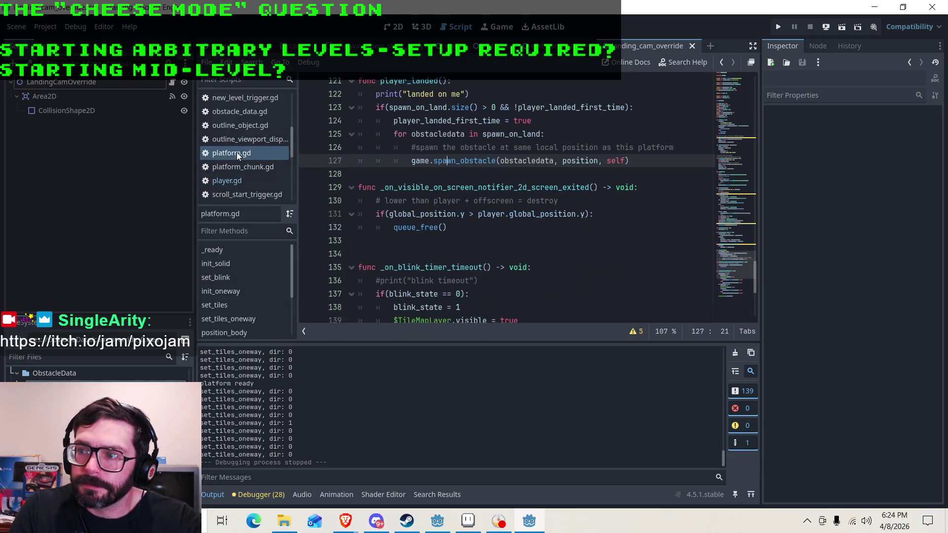
scroll(469, 178, up, 2)
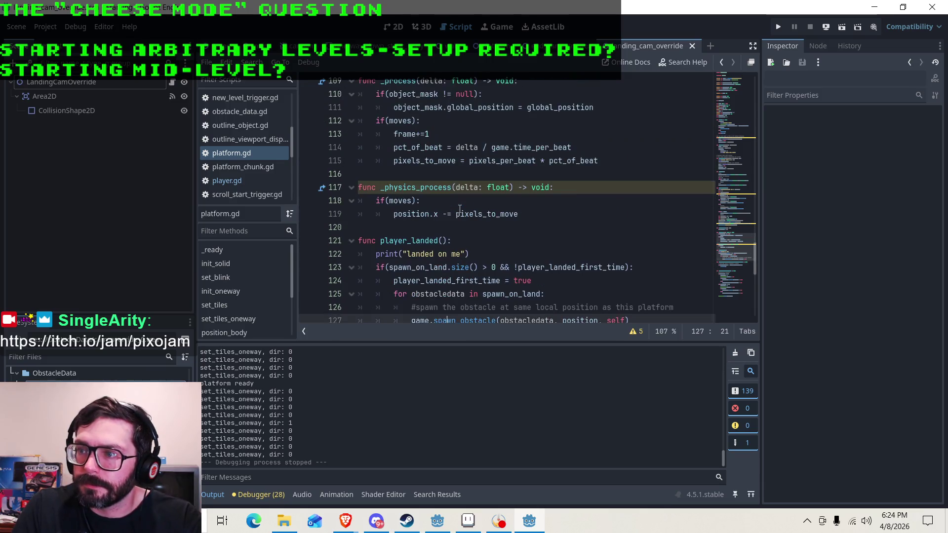
scroll(460, 209, down, 1)
scroll(290, 364, up, 3)
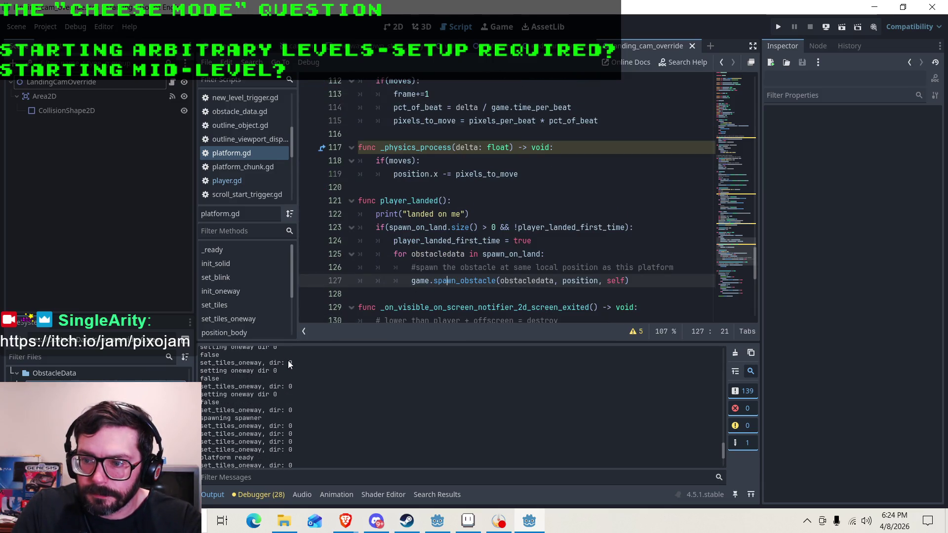
scroll(288, 360, down, 3)
click(439, 214)
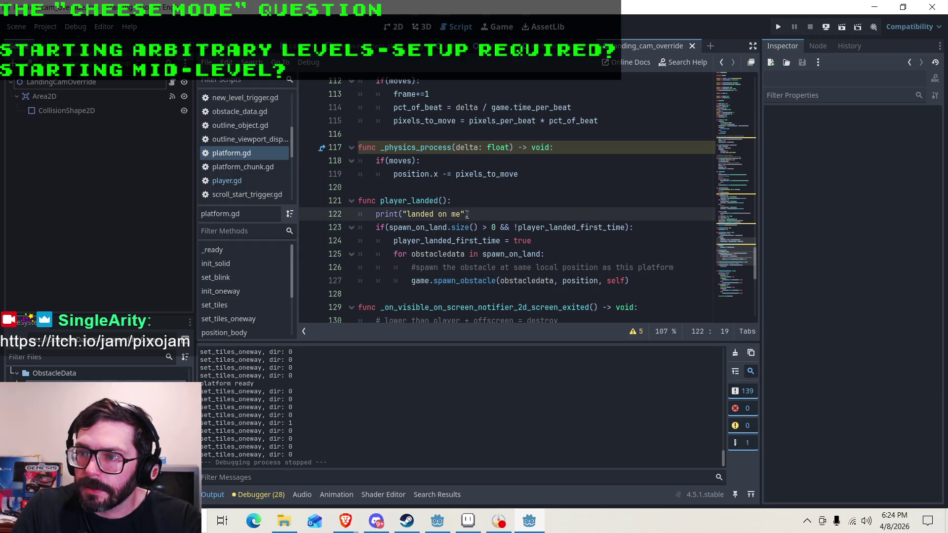
drag(376, 215, 486, 214)
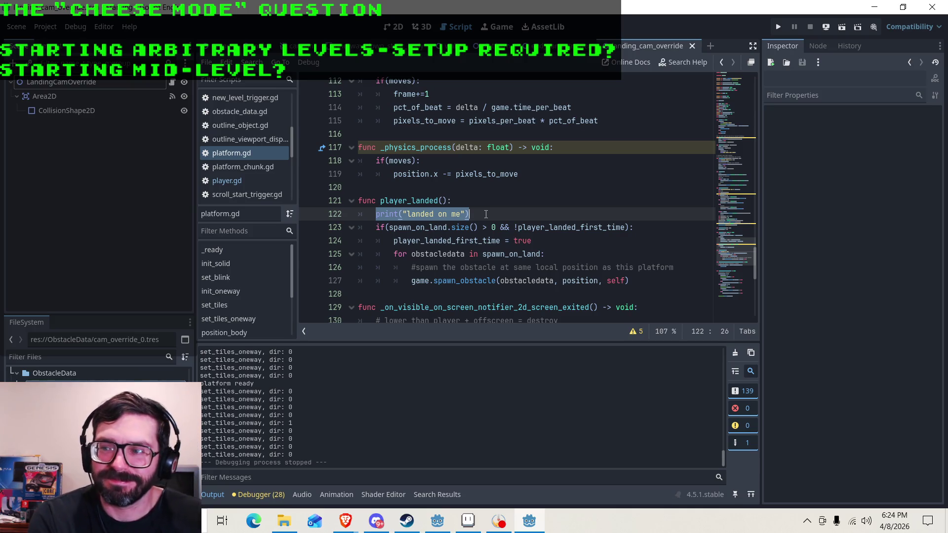
key(BackSpace)
key(BackSpace)
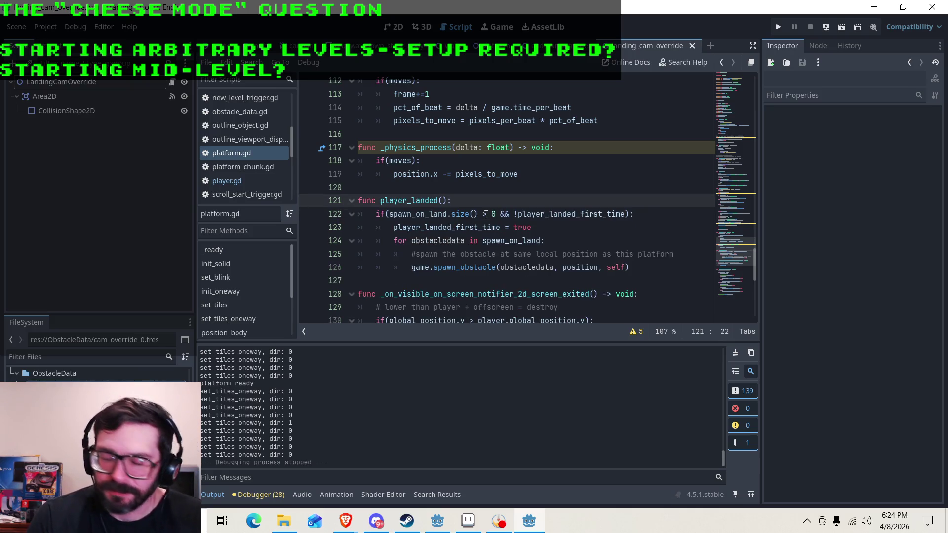
key(ctrl+s)
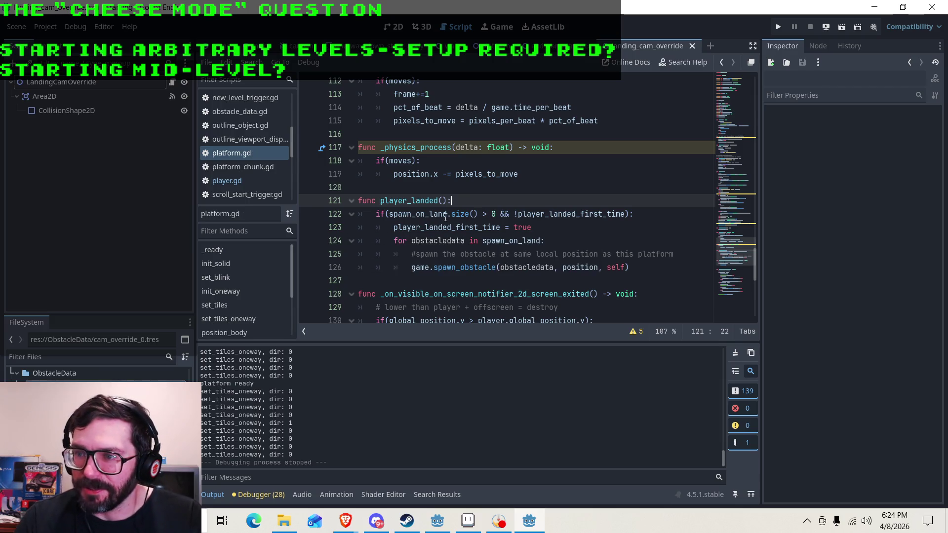
scroll(242, 160, down, 2)
scroll(242, 185, up, 4)
click(247, 112)
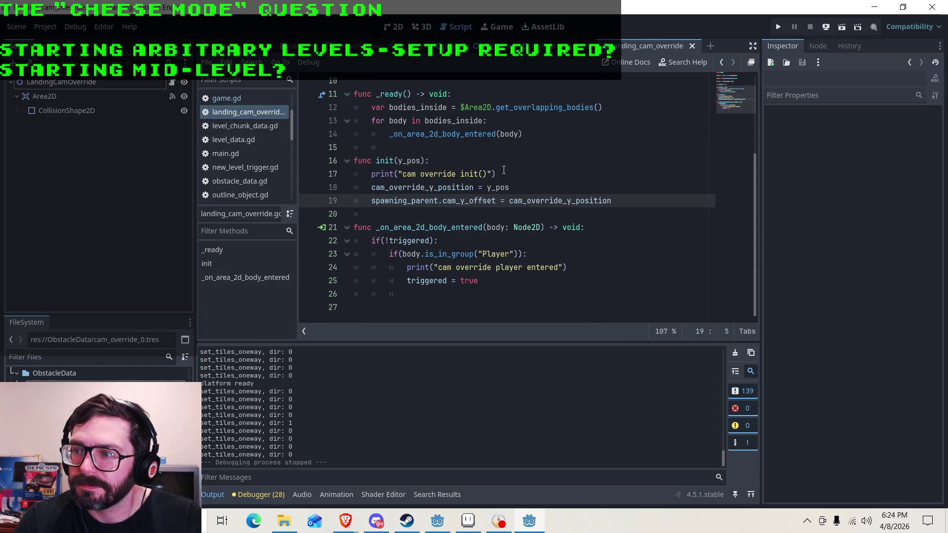
- Delete the 'cam override init()' and 'cam override player entered' print statements from landing_cam_override.gd
drag(501, 173, 375, 174)
key(BackSpace)
key(BackSpace)
key(BackSpace)
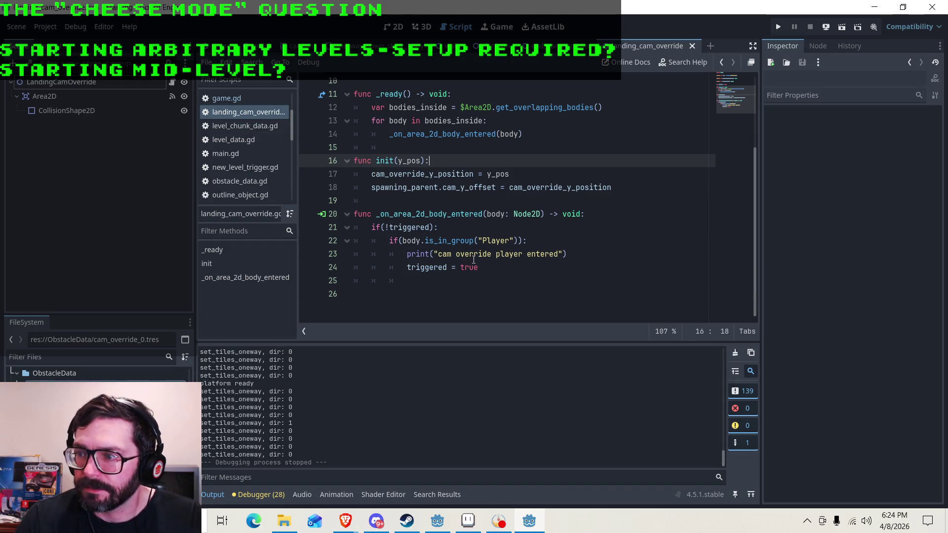
drag(572, 254, 406, 254)
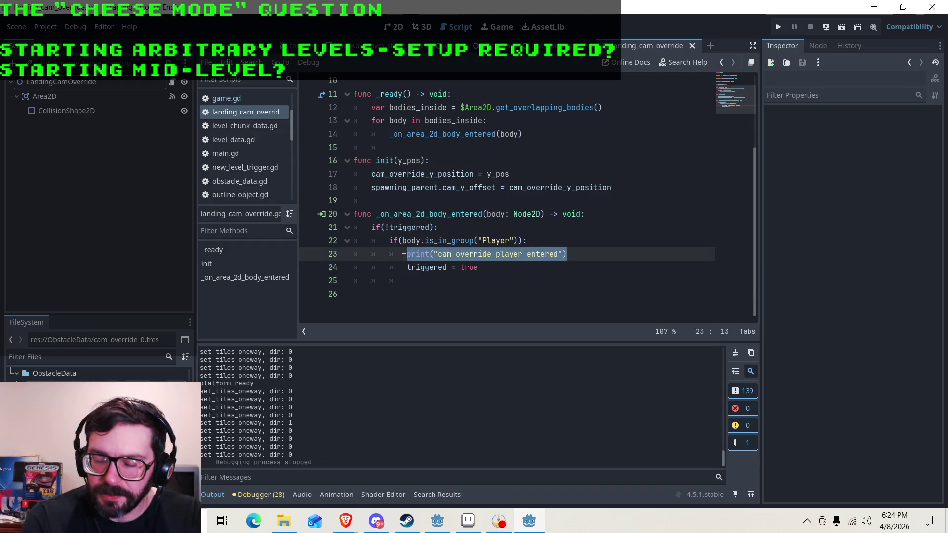
key(BackSpace)
key(BackSpace)
key(BackSpace)
key(BackSpace)
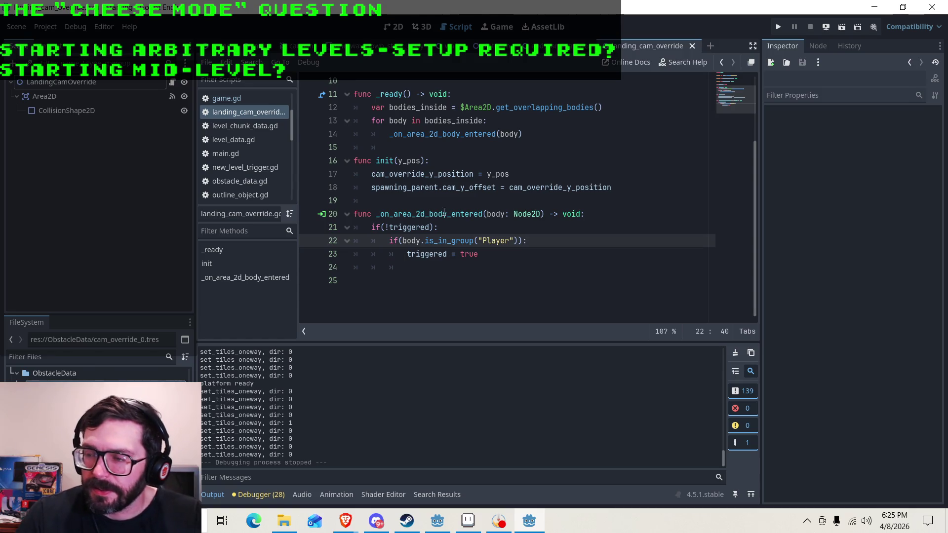
- Review the if(!triggered) body-entered handler and save landing_cam_override.gd
click(455, 229)
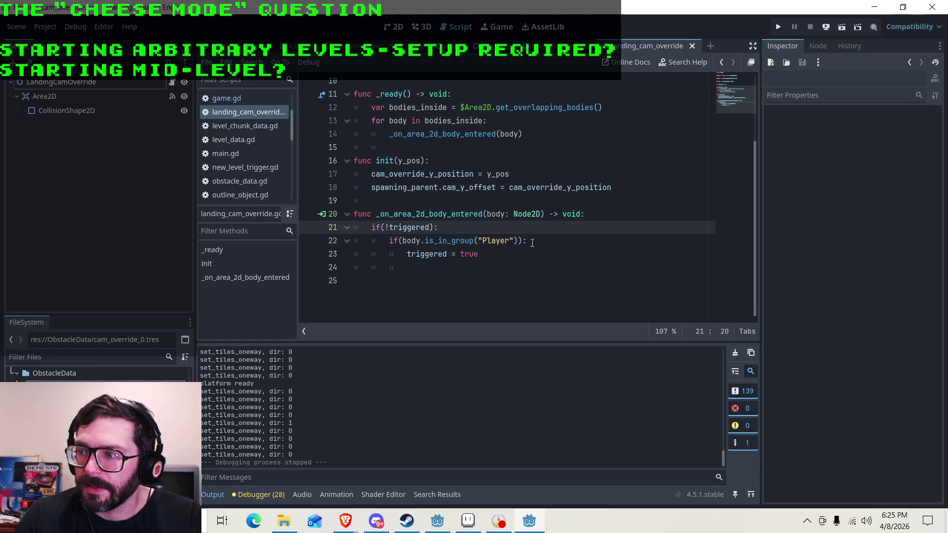
mouse_move(489, 255)
mouse_down()
mouse_move(355, 228)
mouse_move(336, 213)
mouse_up()
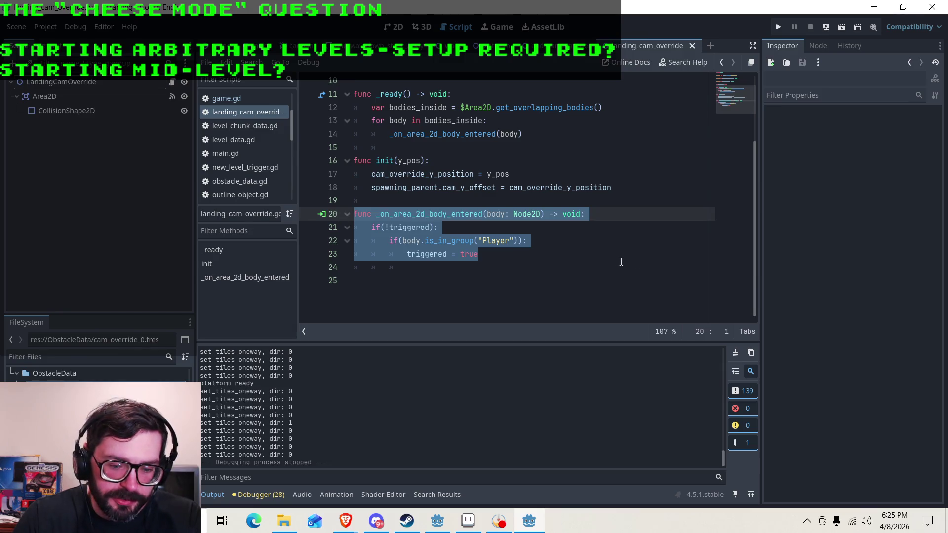
click(542, 245)
key(Down)
key(Up)
key(Up)
key(Down)
key(Down)
key(Up)
key(Up)
key(Down)
key(Down)
key(ctrl+s)
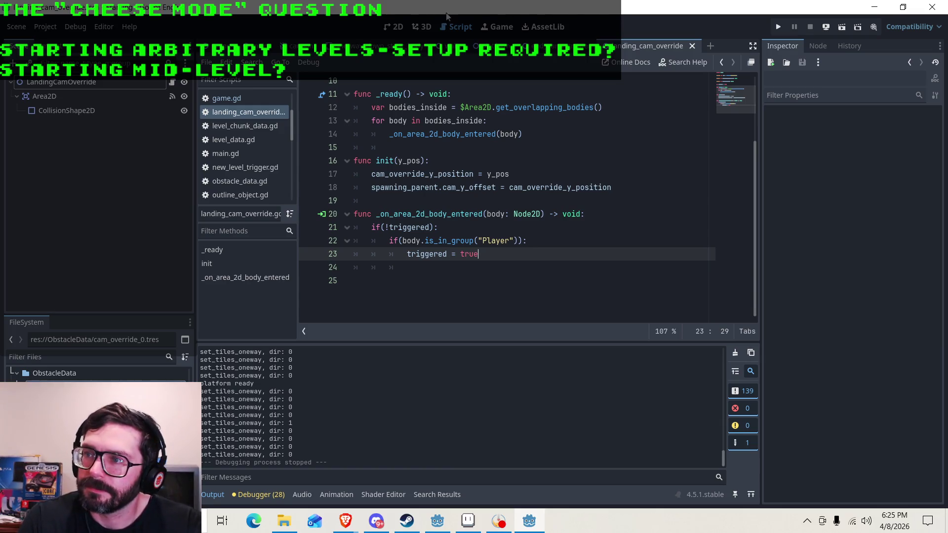
click(395, 28)
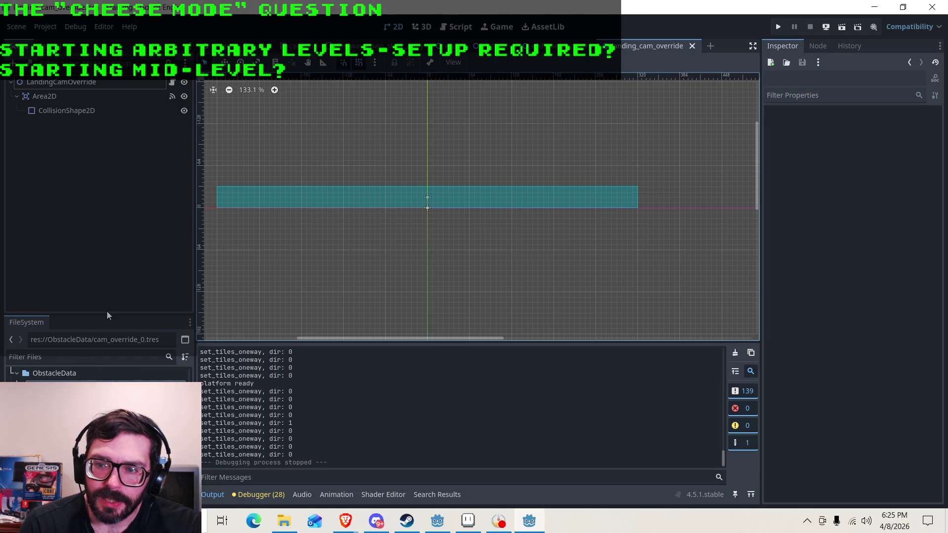
- Enlarge the FileSystem dock, find test1.tres under LevelData, and open it
mouse_move(110, 313)
mouse_down()
mouse_move(129, 197)
mouse_move(158, 143)
mouse_up()
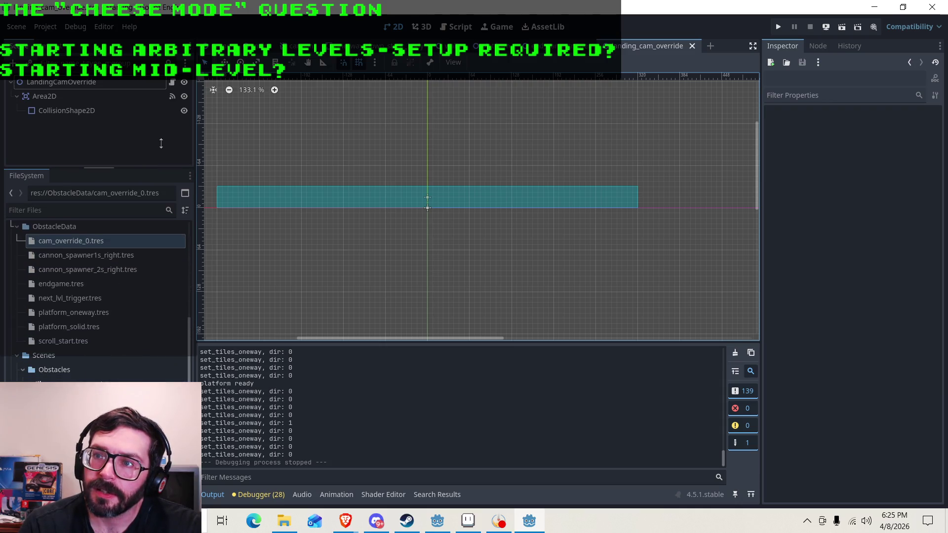
scroll(49, 319, up, 3)
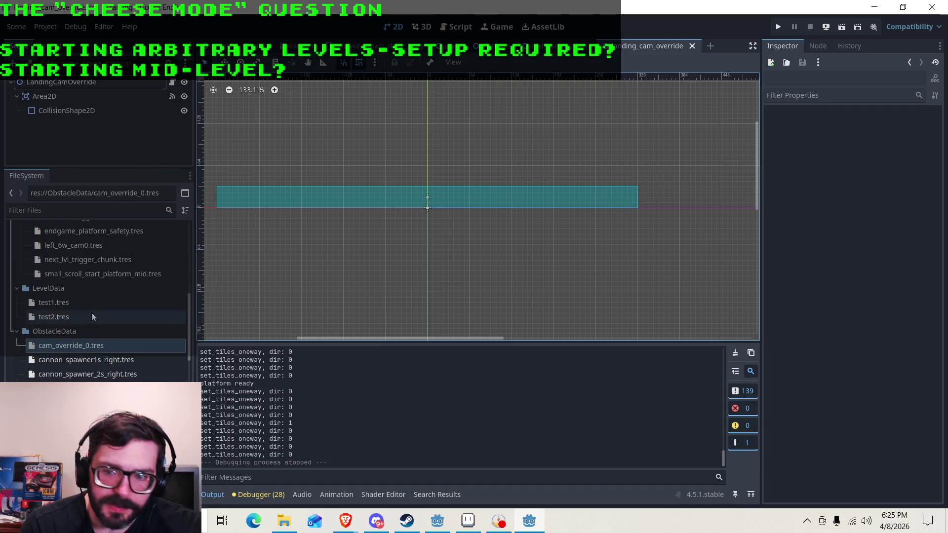
scroll(72, 304, up, 6)
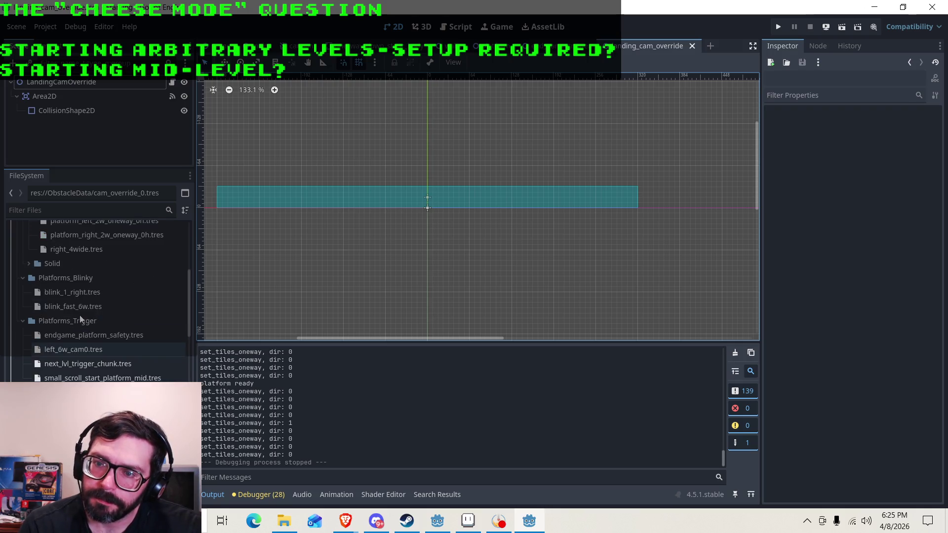
scroll(87, 274, down, 3)
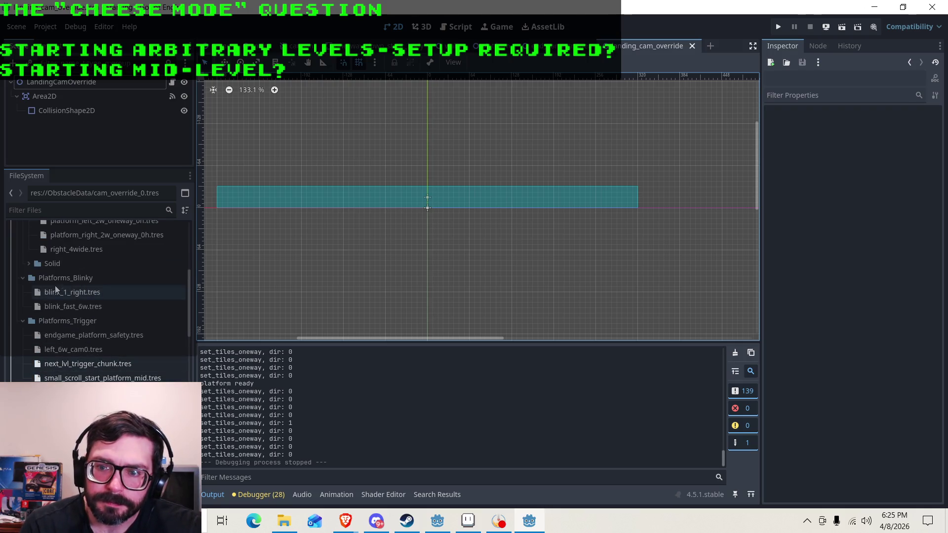
right_click(76, 272)
click(105, 285)
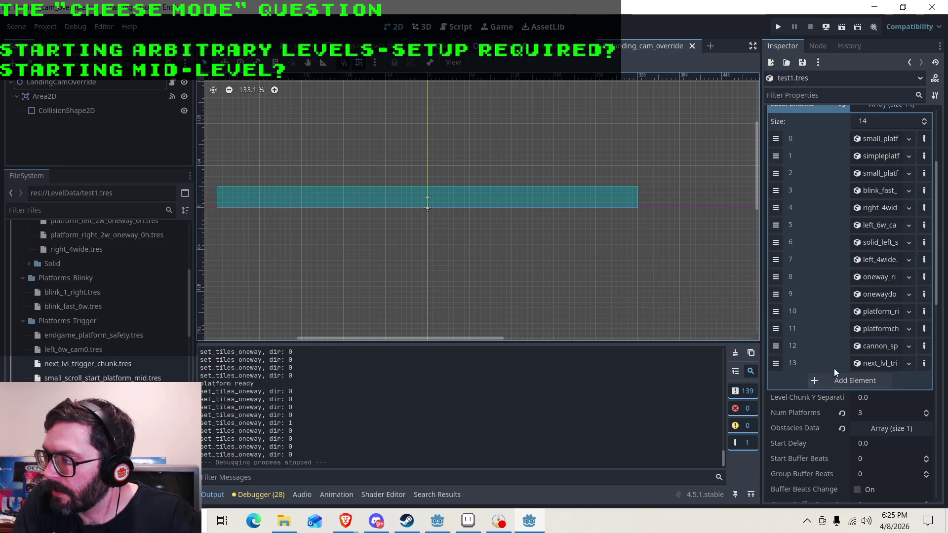
- Add two new Level Chunks entries, 14 and 15, both set to Object type
click(825, 383)
click(825, 395)
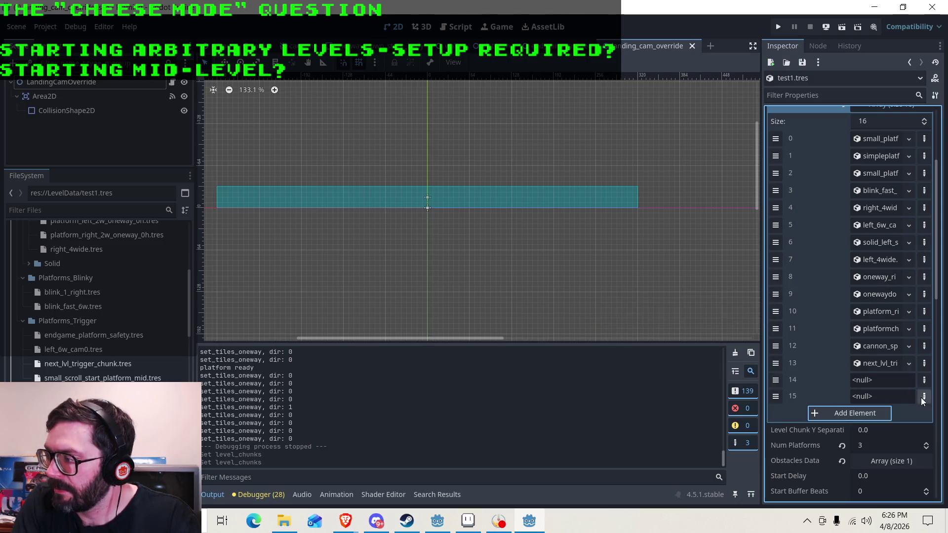
click(924, 381)
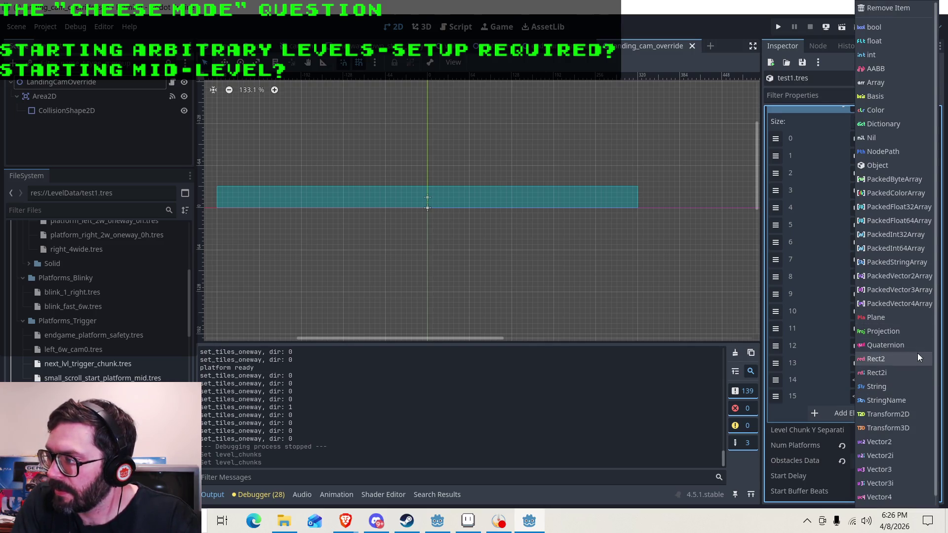
click(884, 165)
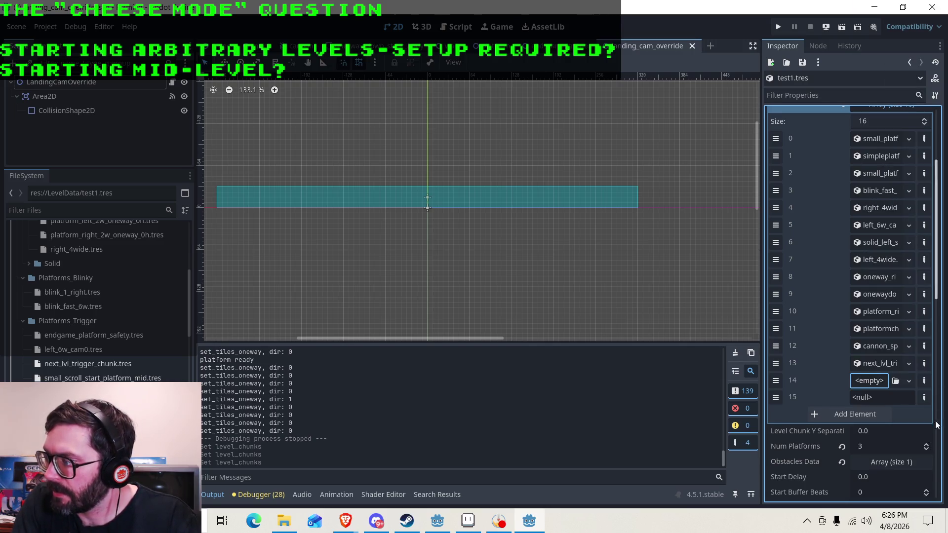
click(916, 381)
click(878, 165)
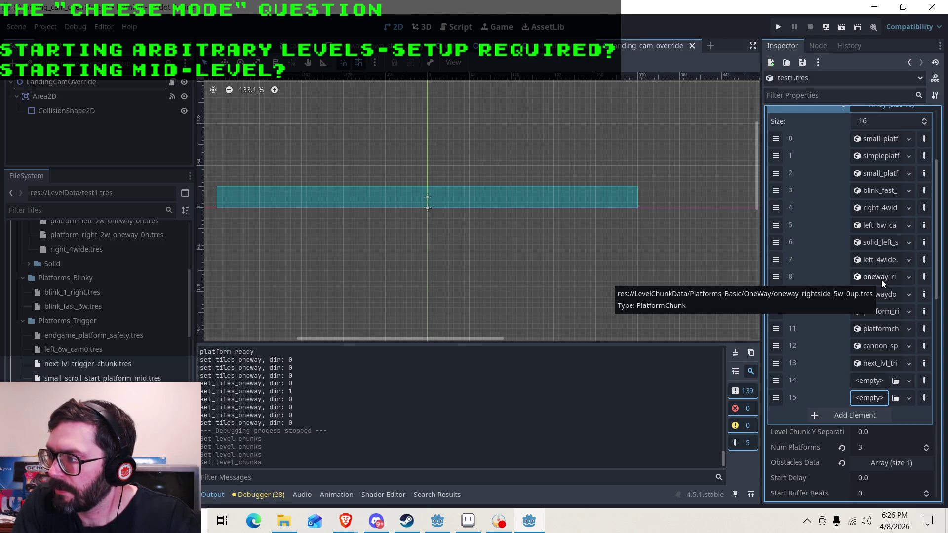
- Assign oneway_rightside_5w_0up.tres to entry 14 and onewaydown_rightside_5w_2up.tres to entry 15
scroll(116, 345, up, 4)
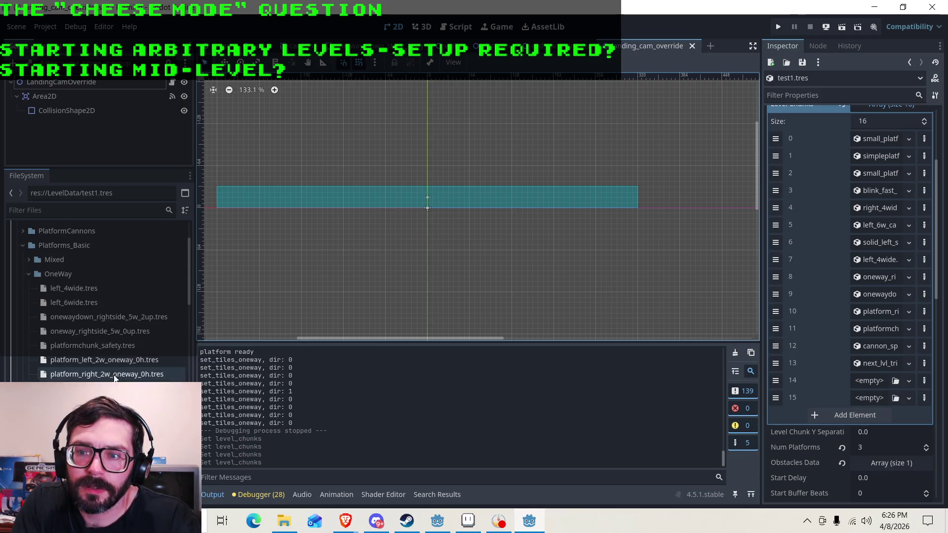
click(94, 331)
drag(813, 379, 814, 380)
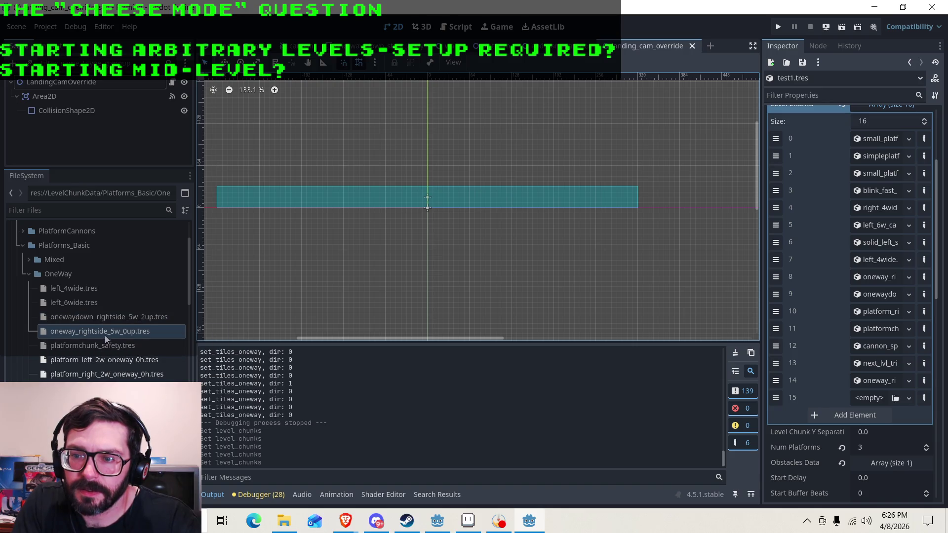
mouse_move(105, 317)
mouse_down()
mouse_move(277, 346)
mouse_move(866, 396)
mouse_up()
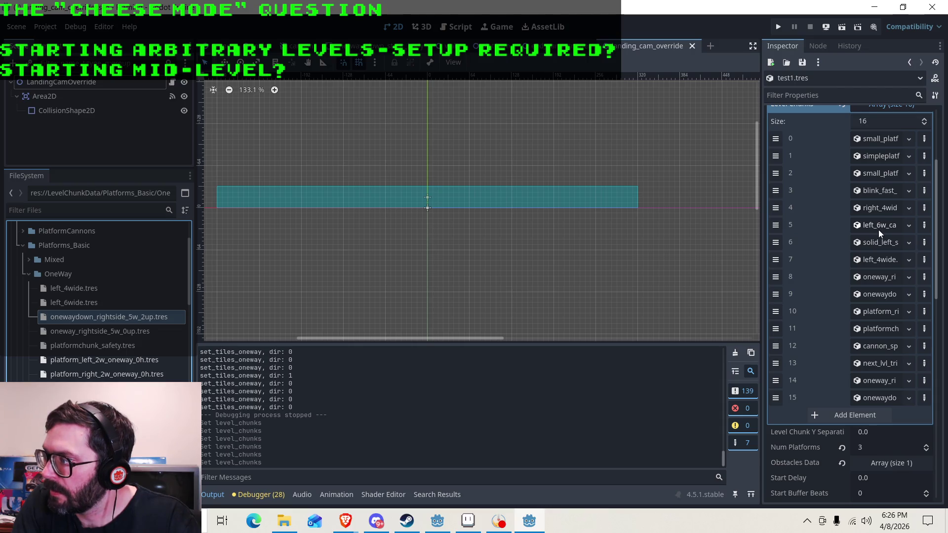
- Expand and inspect level chunks 2 and 14, then collapse them again
click(879, 177)
scroll(872, 296, down, 5)
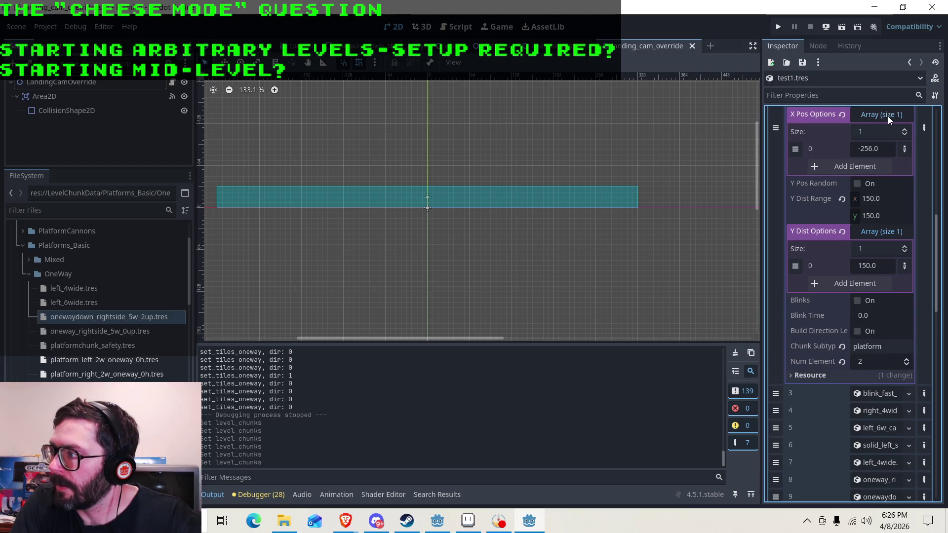
scroll(844, 182, up, 6)
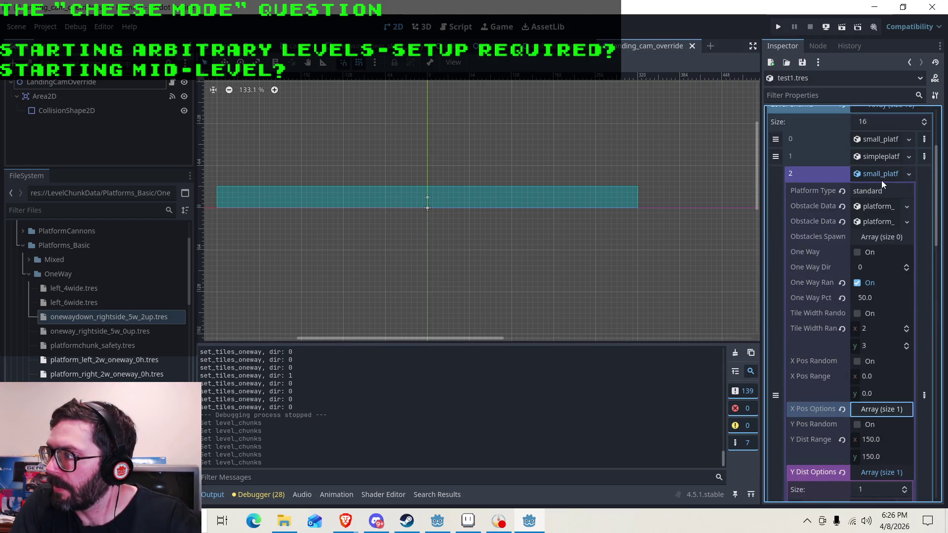
click(881, 180)
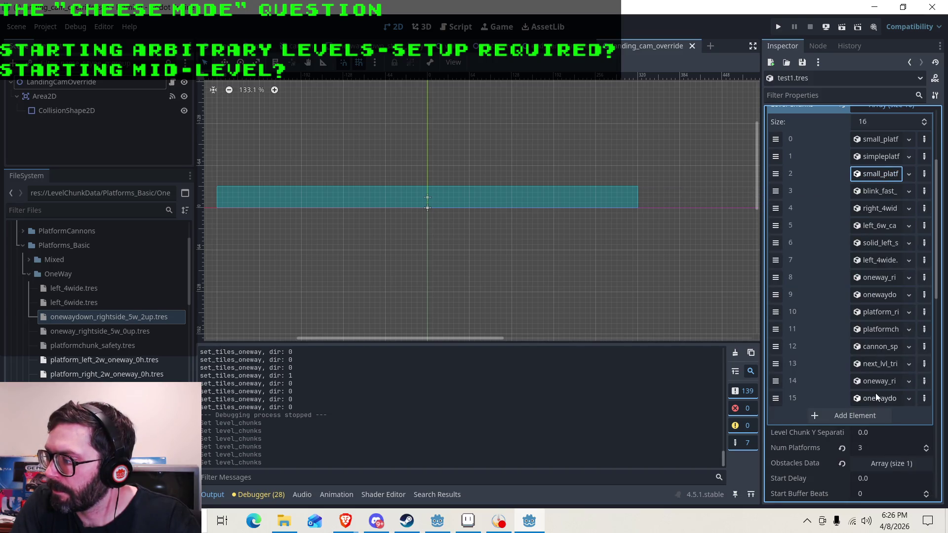
click(881, 378)
scroll(857, 342, down, 3)
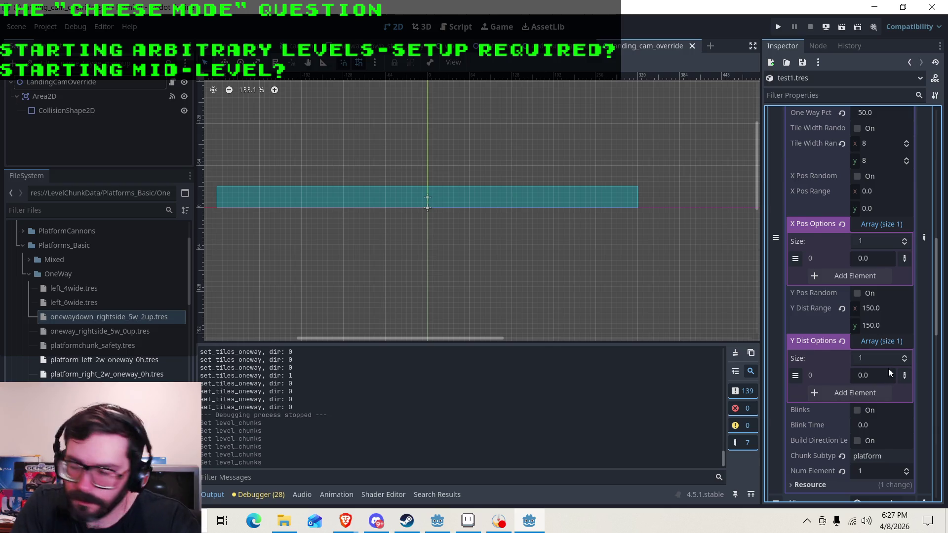
scroll(884, 369, up, 3)
scroll(872, 336, up, 3)
click(884, 286)
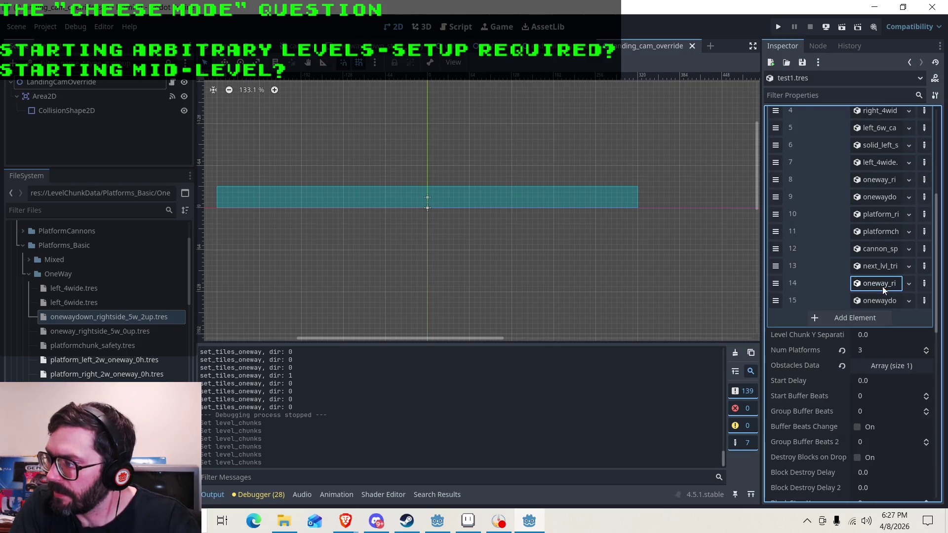
scroll(813, 305, up, 3)
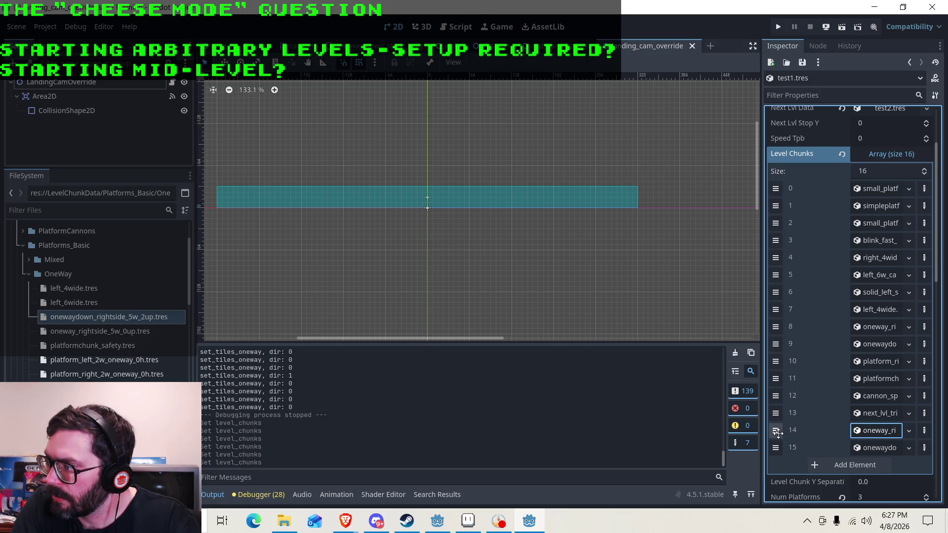
- Move the two one-way chunks up to entries 3 and 4, then run the game
mouse_move(778, 432)
mouse_down()
mouse_move(776, 207)
mouse_move(776, 257)
mouse_move(776, 240)
mouse_up()
drag(778, 451, 776, 257)
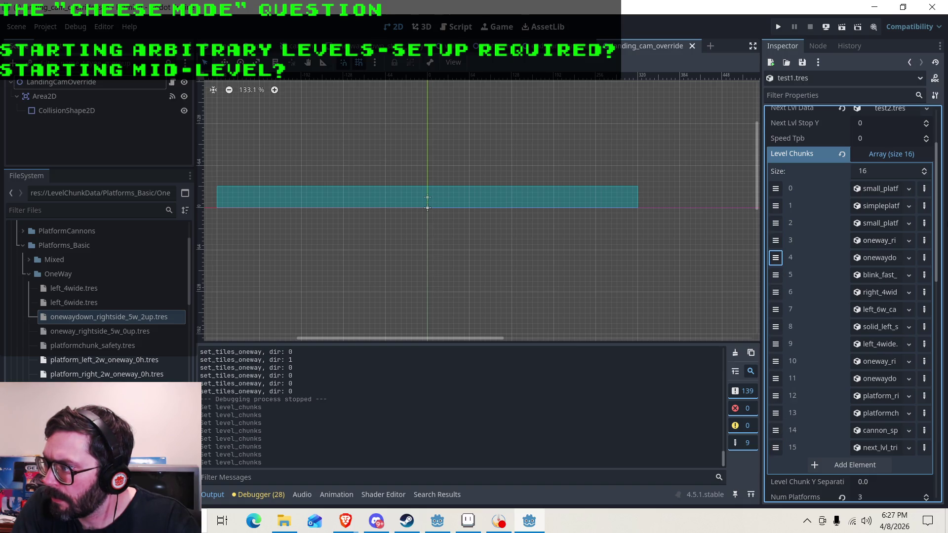
click(779, 27)
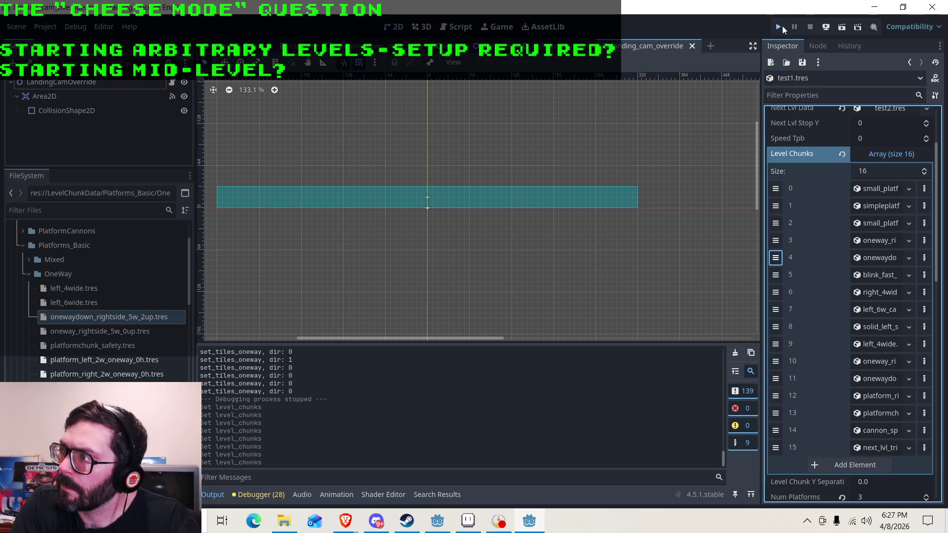
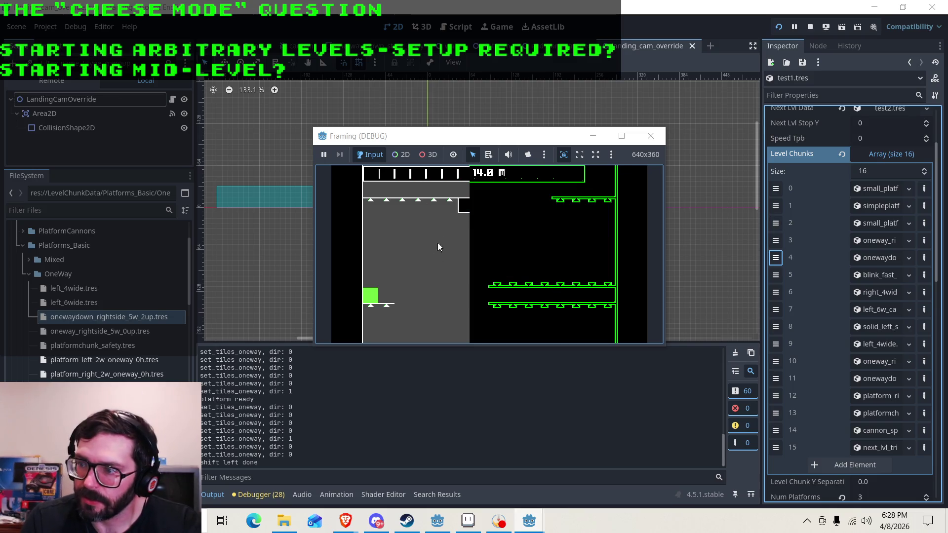
- Stop the game, set chunk 5's Y Dist Options element 0 to 128.0, and save test1.tres
click(648, 136)
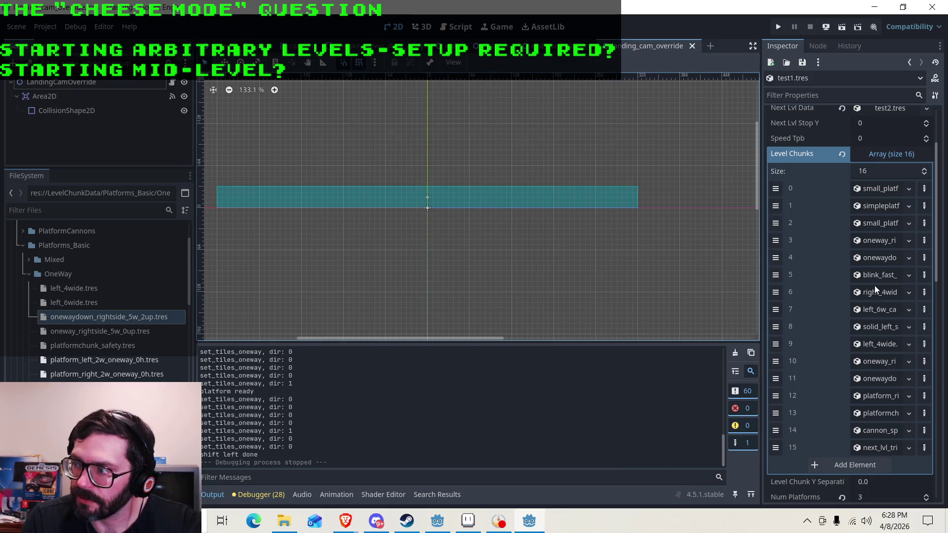
click(873, 274)
scroll(863, 357, down, 10)
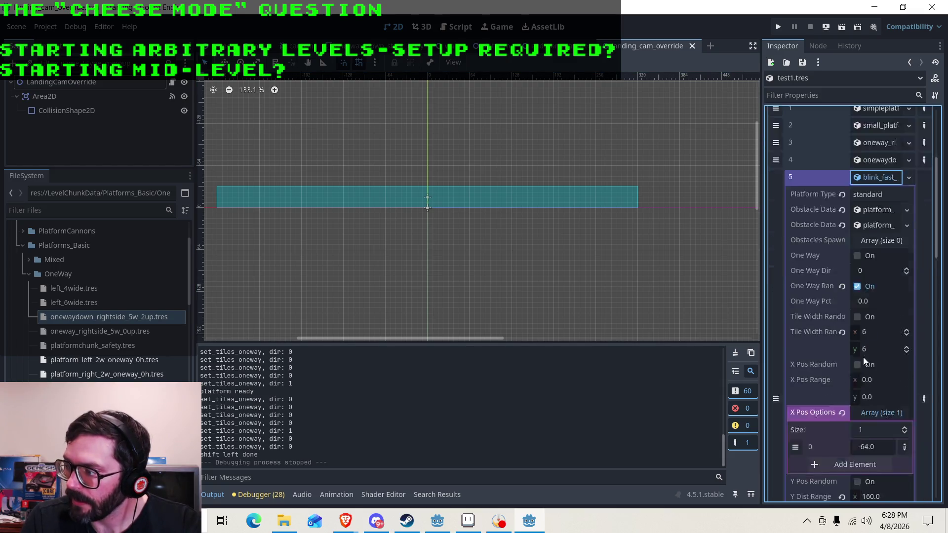
scroll(852, 361, down, 1)
scroll(843, 373, up, 1)
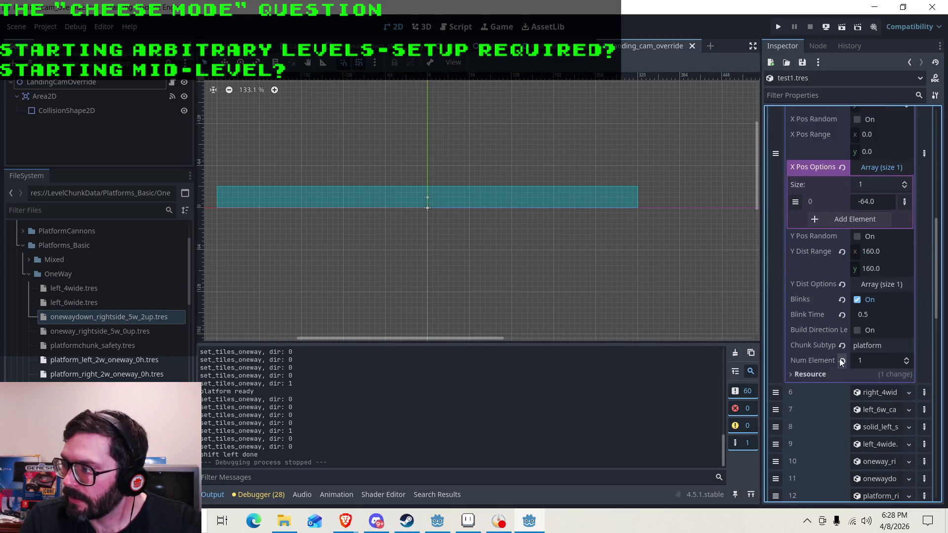
click(870, 286)
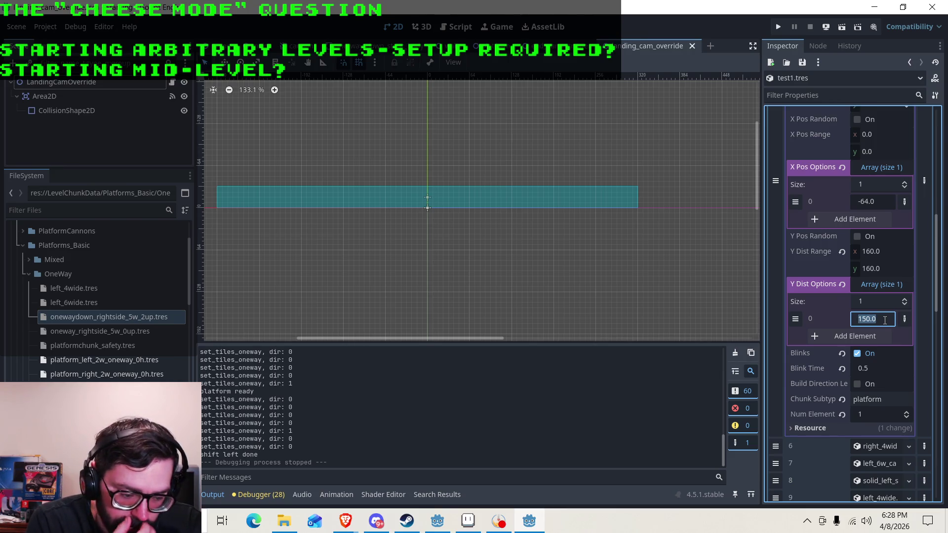
key(Return)
key(ctrl+s)
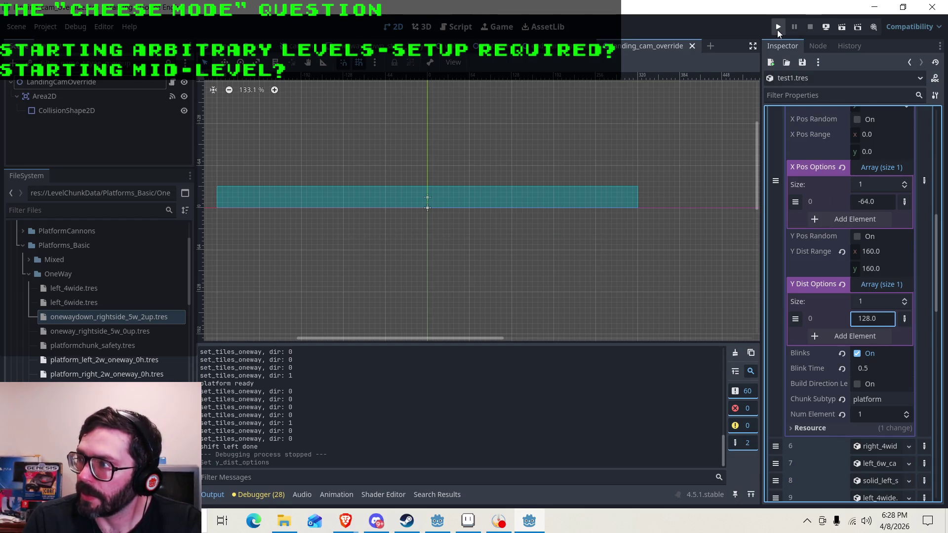
- Launch the game and steer the player right and left onto the first platform
click(777, 28)
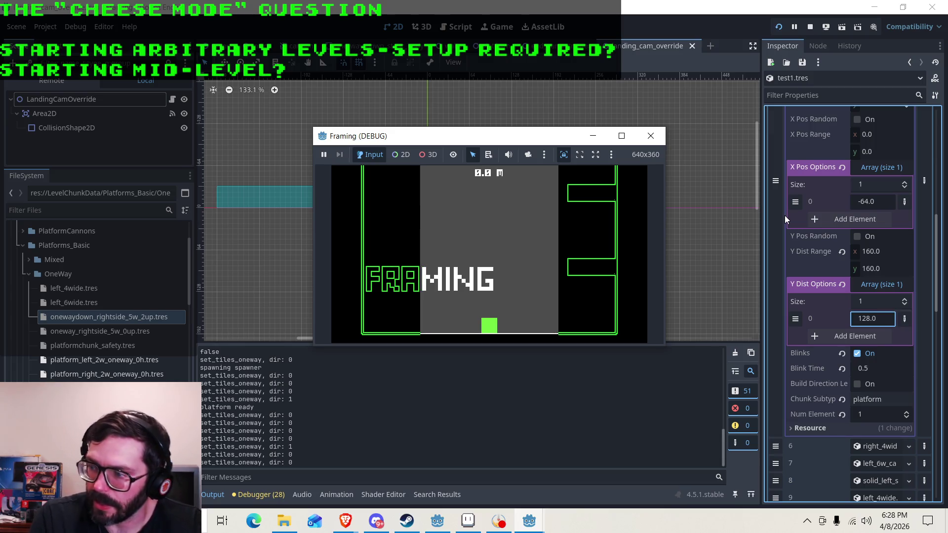
key(Right)
key(space)
key(Left)
key(Right)
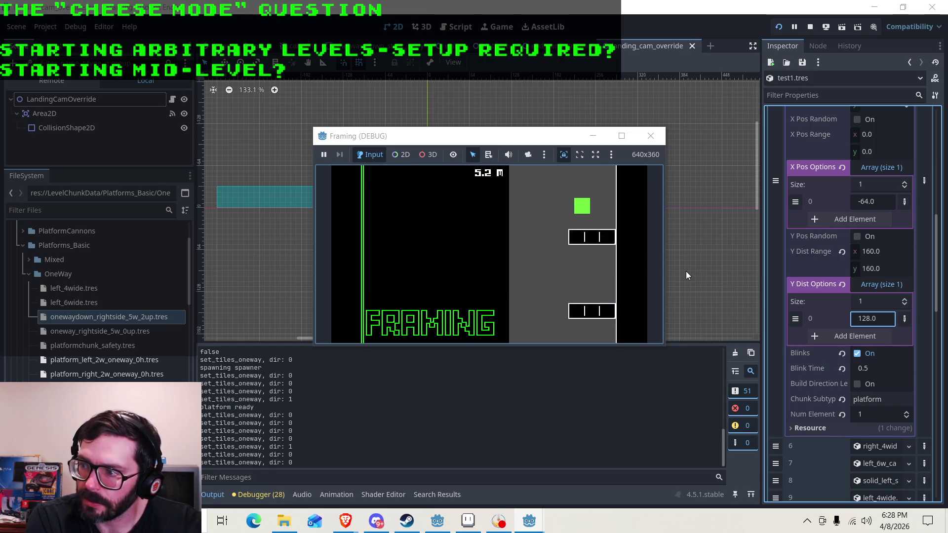
key(Left)
- Jump up the one-way and blinking platforms to about 15.6 m
key(Left)
key(space)
key(Left)
key(space)
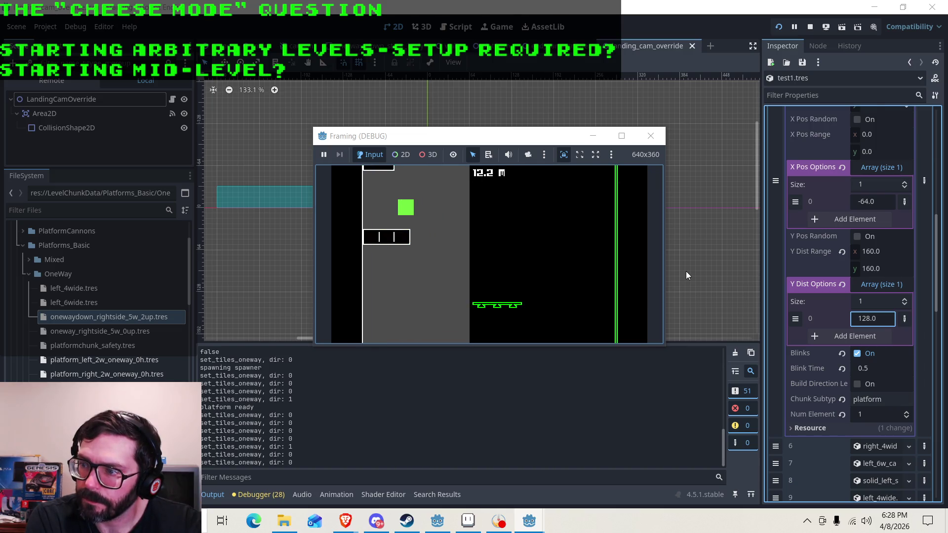
key(space)
key(Right)
key(Right)
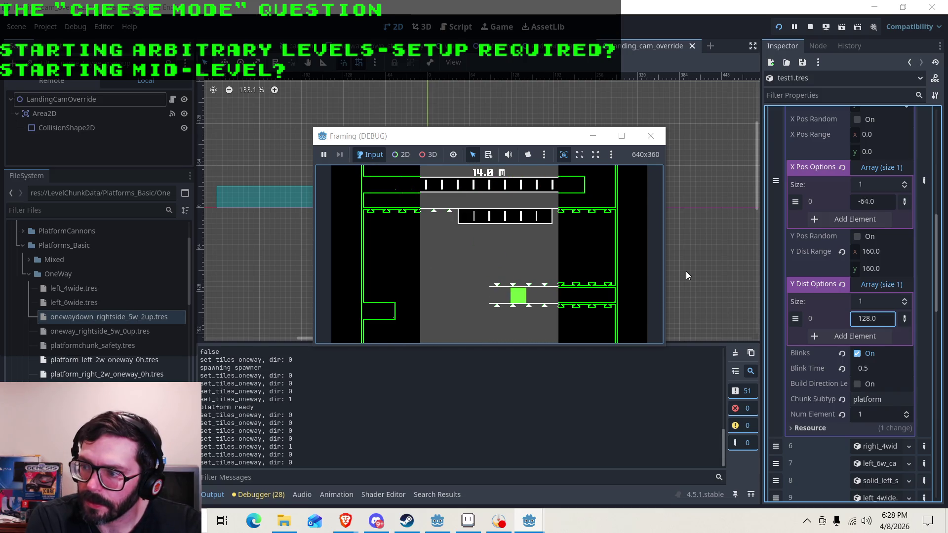
key(Left)
key(space)
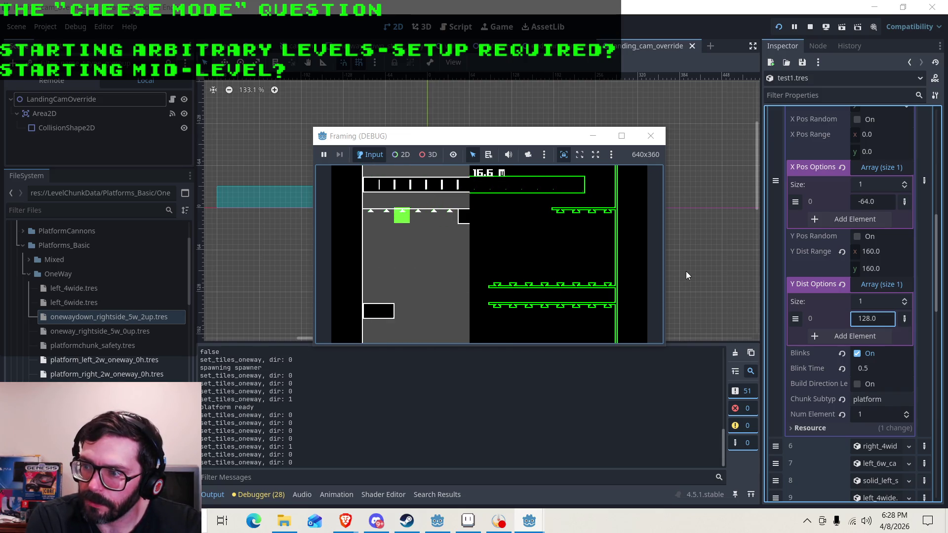
key(Down)
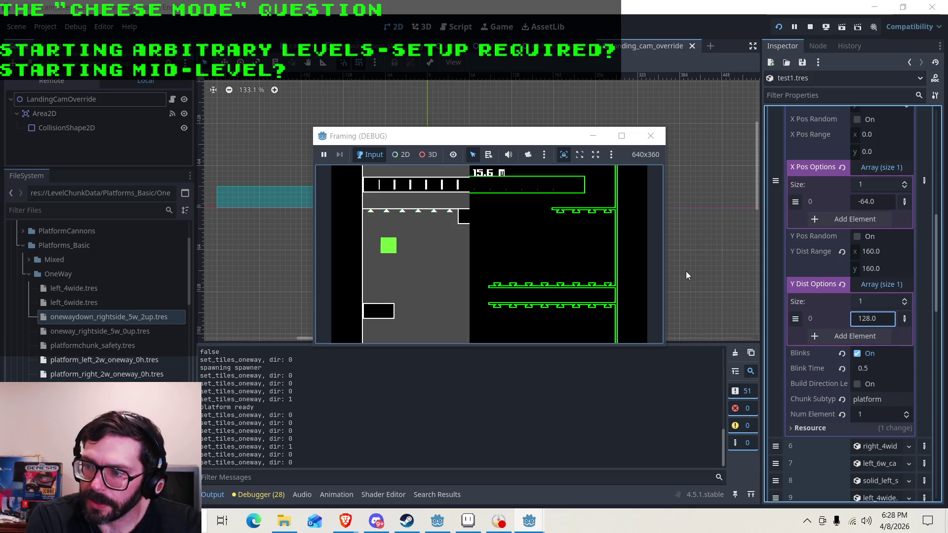
- Stop the game and change the Y Dist Options value to 96.0
click(650, 136)
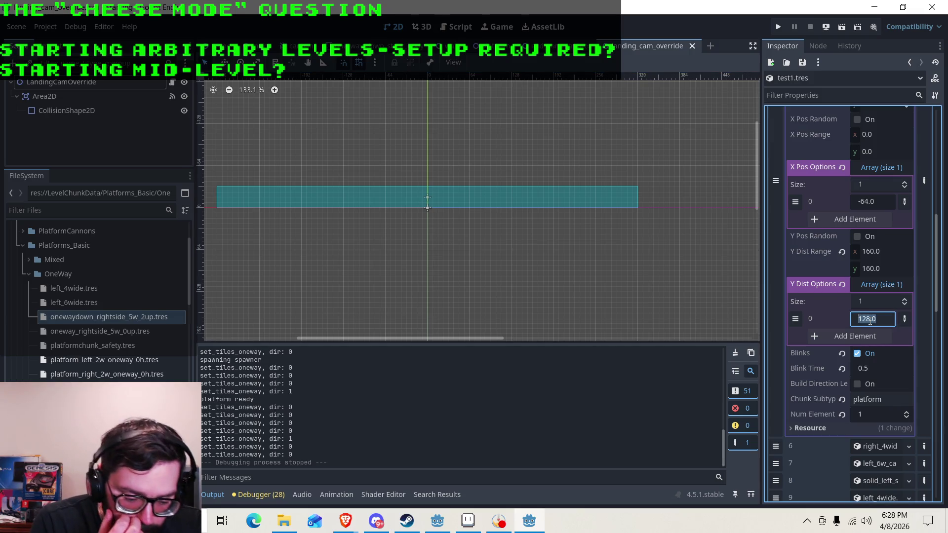
text(96)
key(Return)
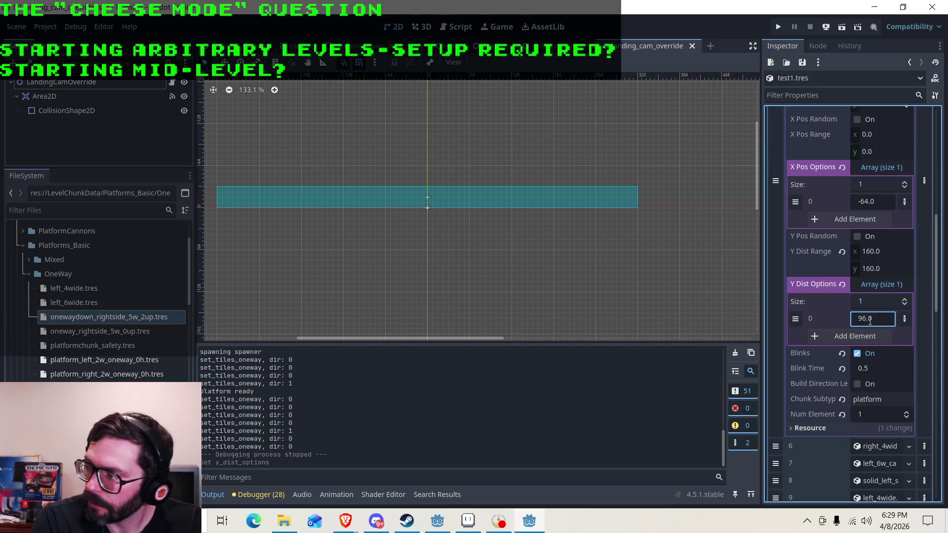
- Relaunch the game and climb the first platforms, hopping between the left and right sides
click(780, 29)
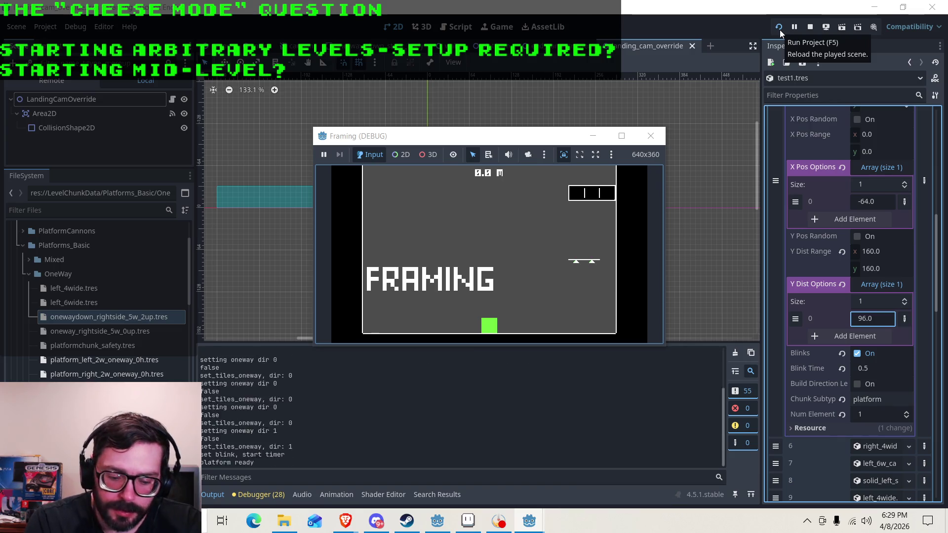
key(space)
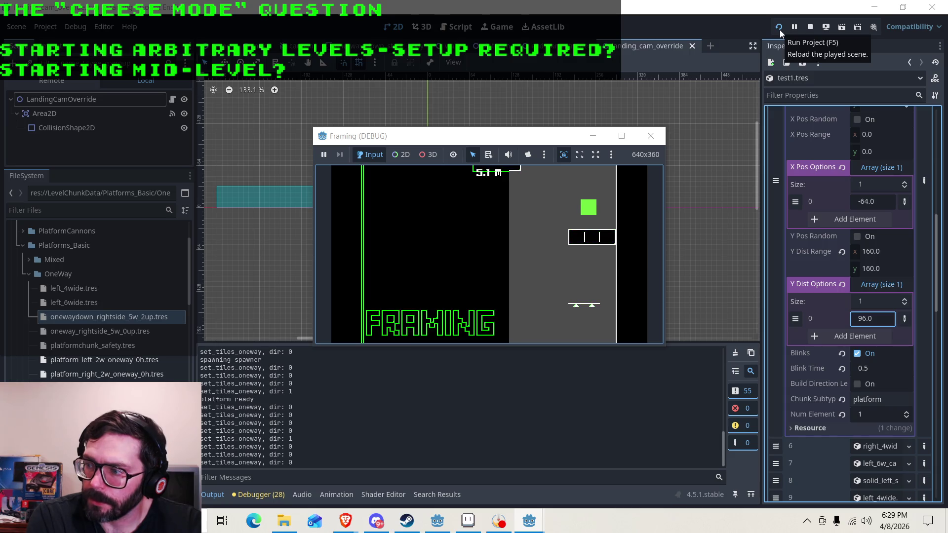
key(space)
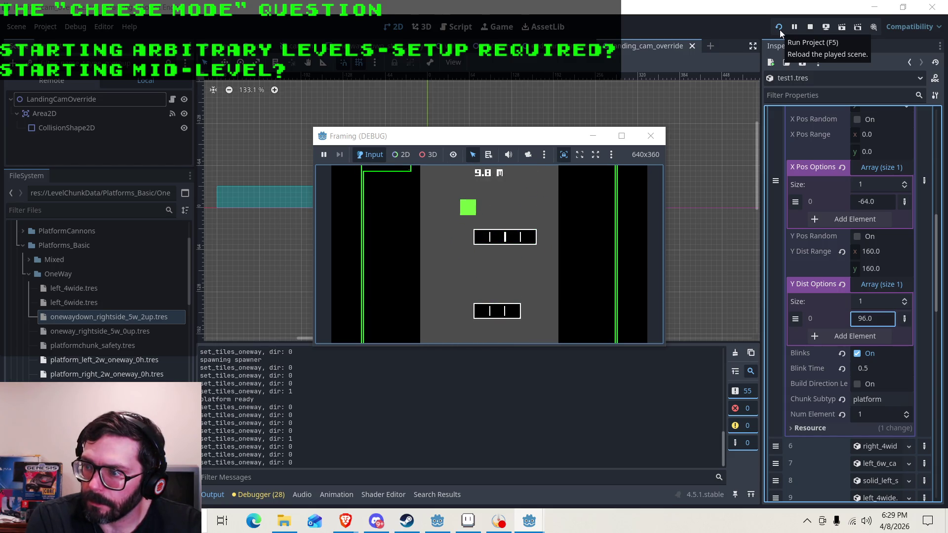
key(space)
key(space)
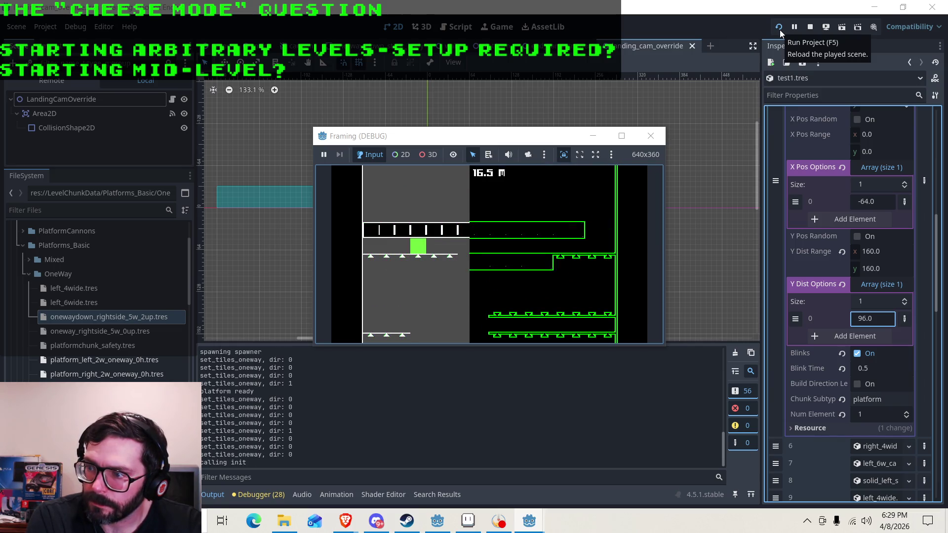
key(Right)
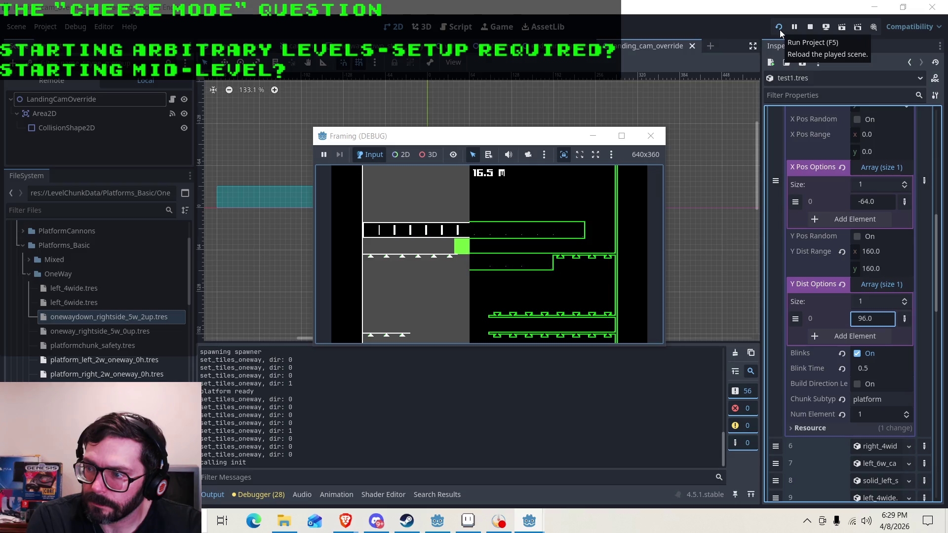
key(Right)
key(Left)
key(space)
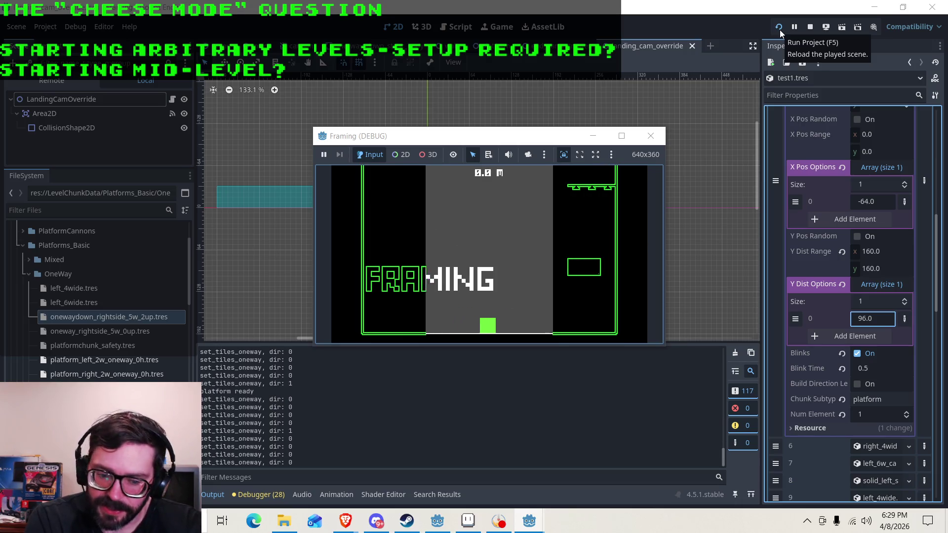
key(Right)
key(Right)
key(space)
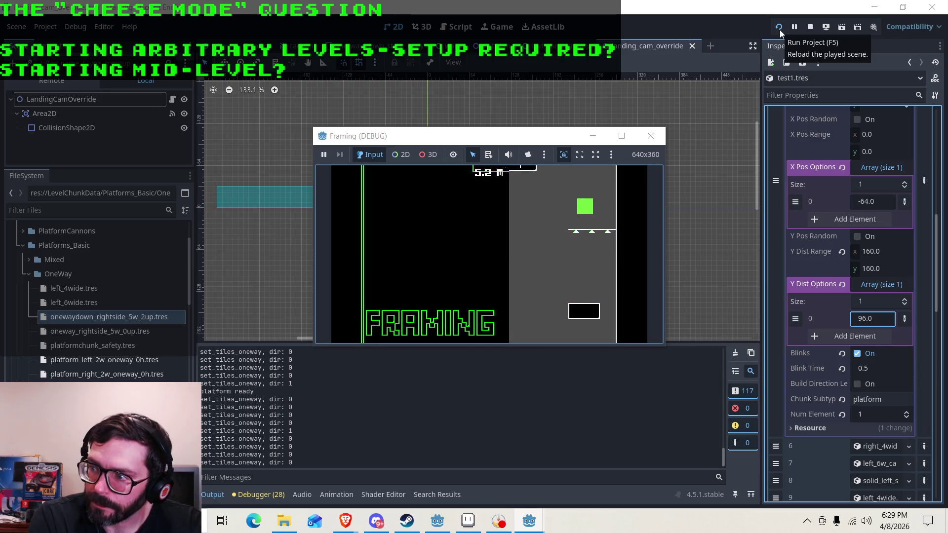
- Keep jumping left and right up the platforms to reach 16.5 m
key(Left)
key(space)
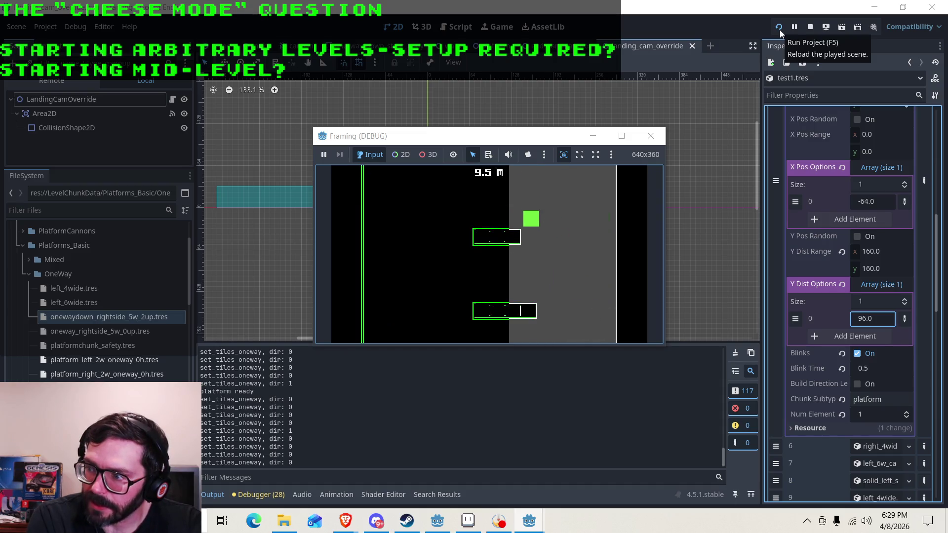
key(Left)
key(space)
key(Left)
key(space)
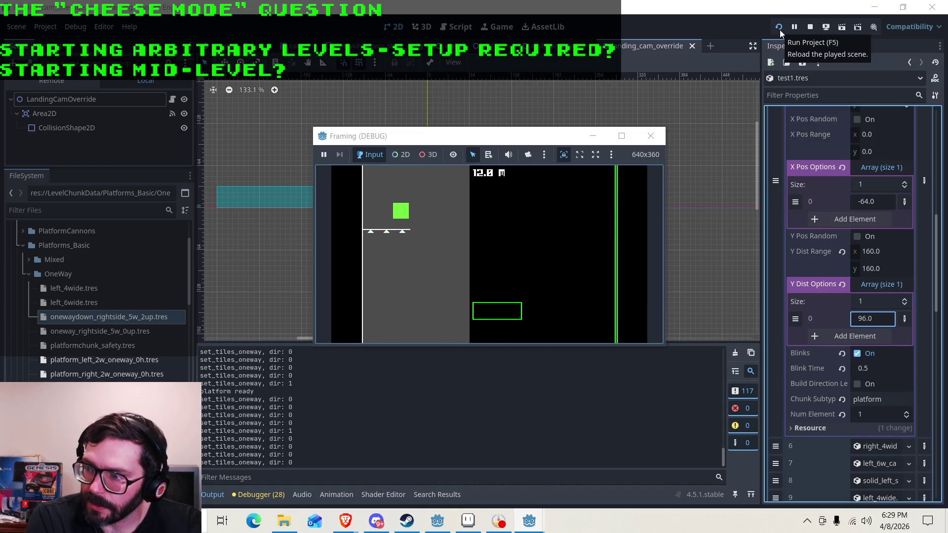
key(Right)
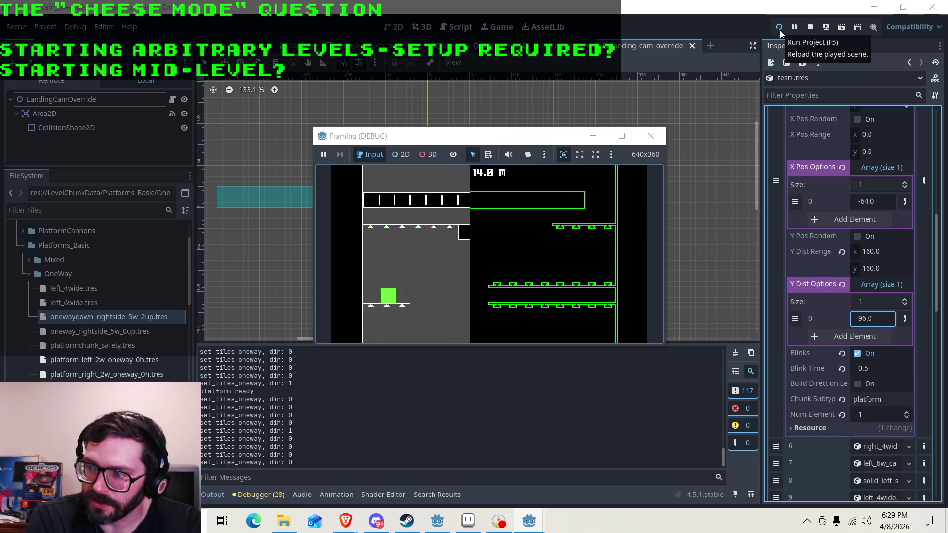
key(Right)
key(space)
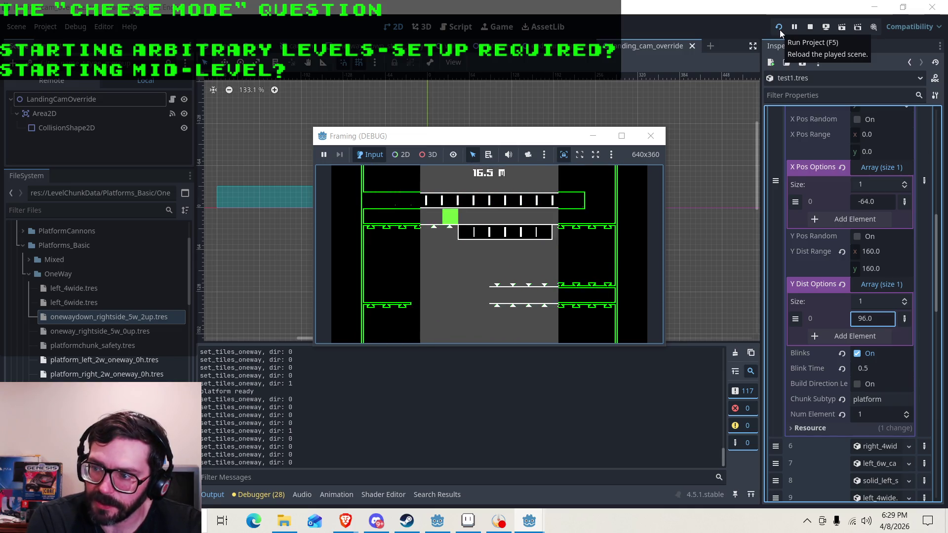
key(Left)
key(space)
key(Right)
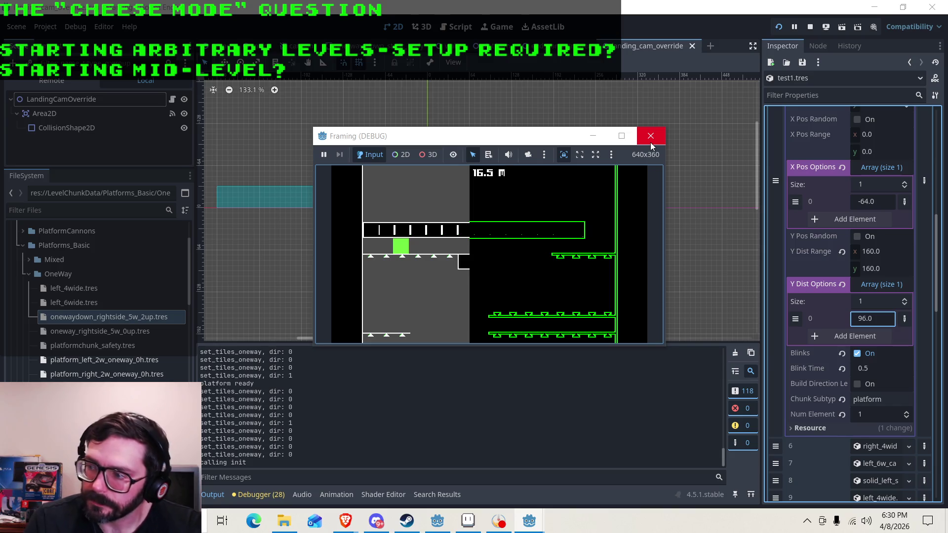
- Stop the game and return to test1.tres in the Inspector, with Y Dist Options still 96.0
click(651, 143)
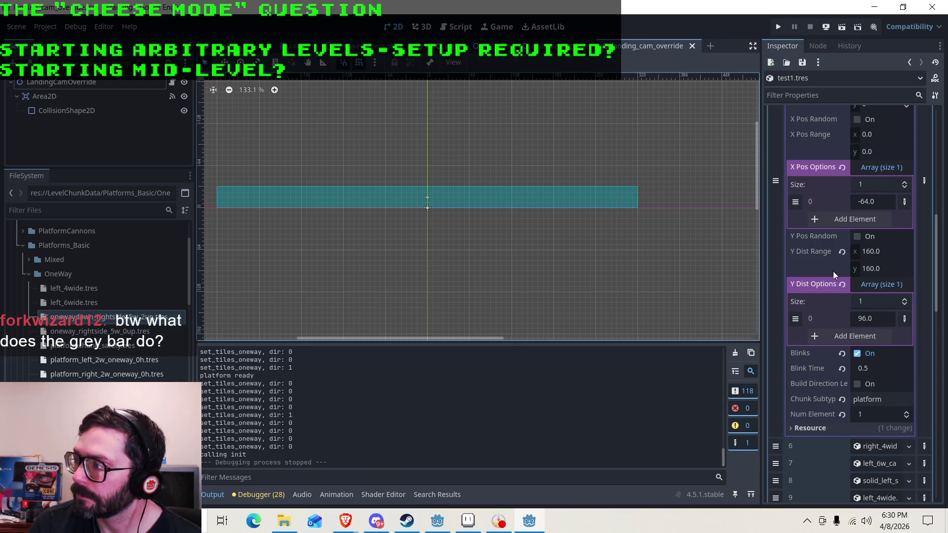
scroll(822, 272, up, 5)
scroll(822, 272, down, 2)
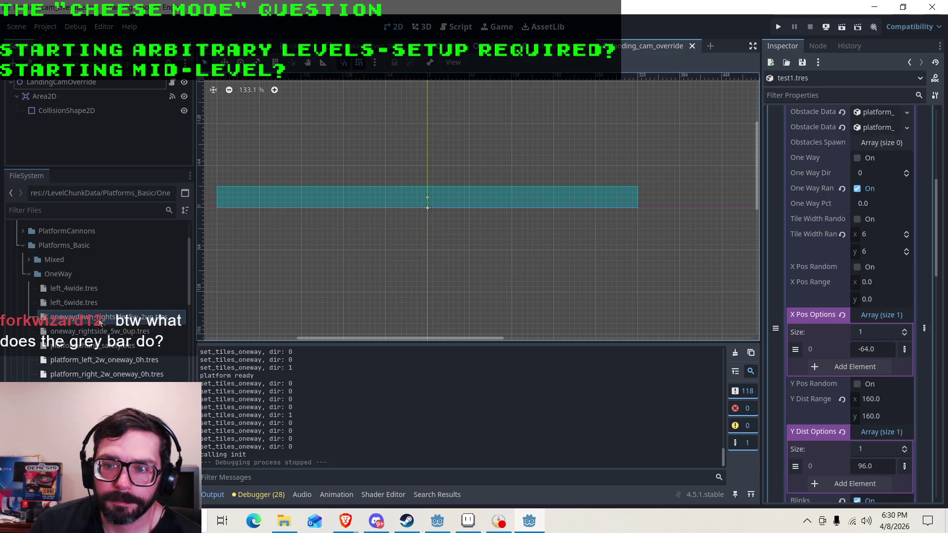
- Start duplicating onewaydown_rightside_5w_2up.tres, then cancel the duplicate prompt
right_click(101, 321)
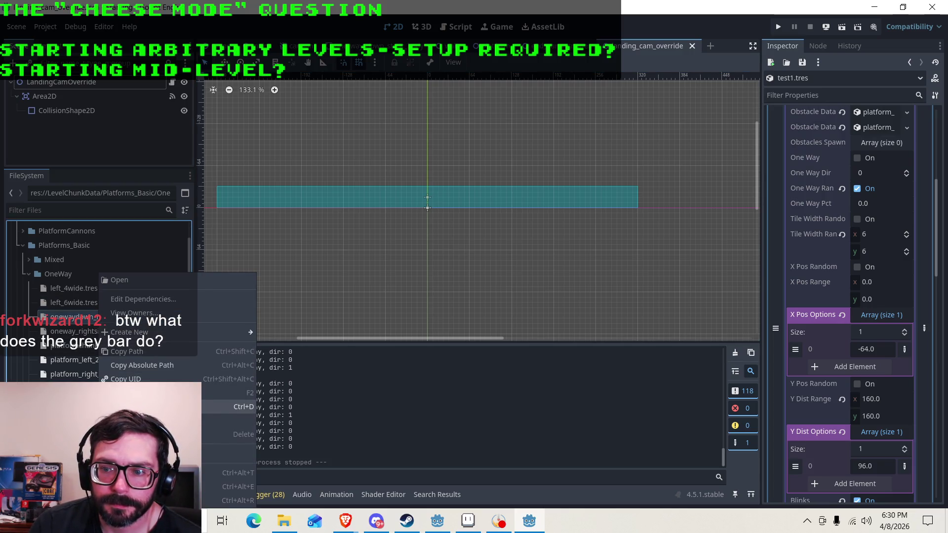
click(148, 407)
click(445, 260)
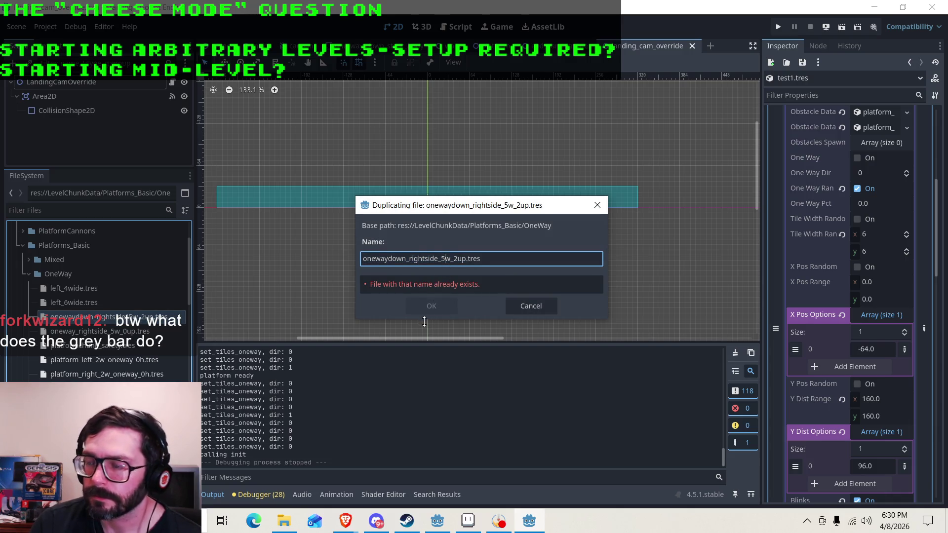
click(534, 304)
scroll(860, 257, up, 2)
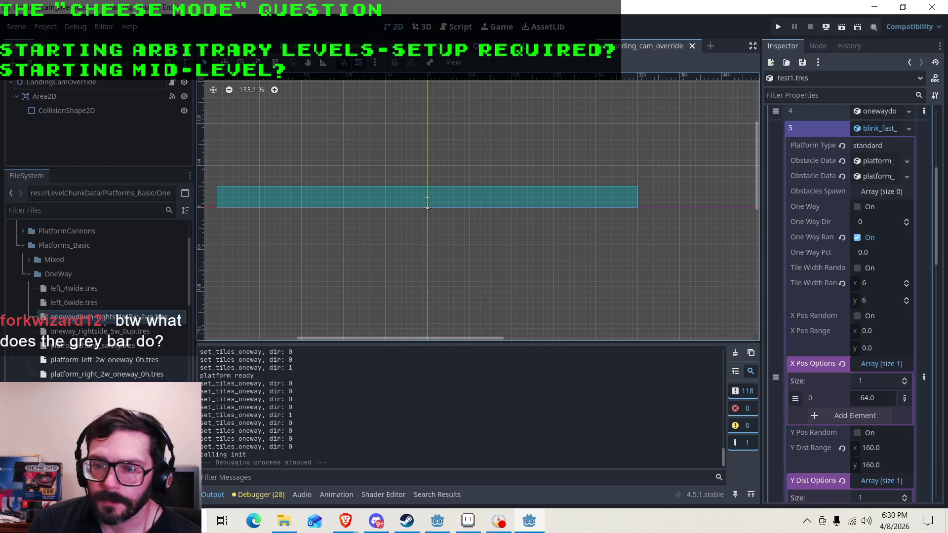
scroll(99, 297, down, 3)
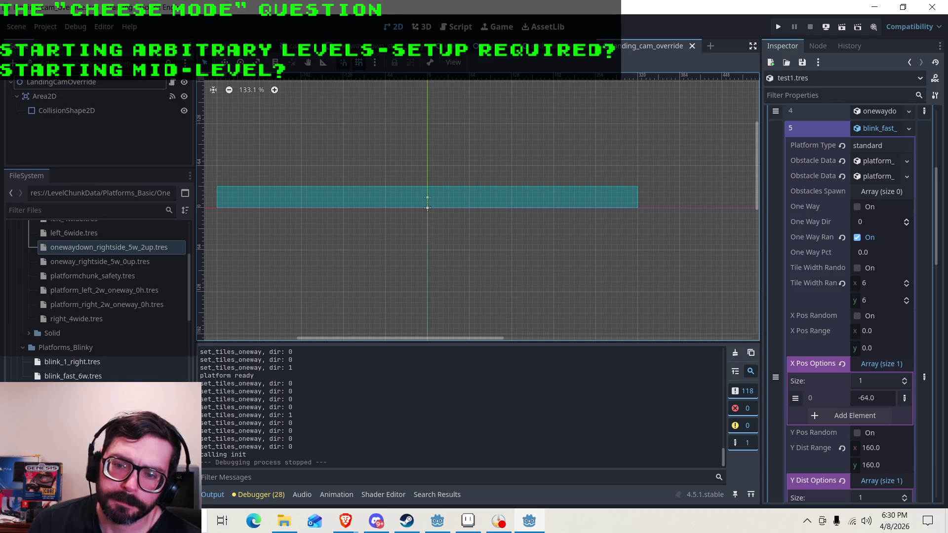
- Collapse chunk 5's settings in test1's Level Chunks list and run the project
right_click(66, 361)
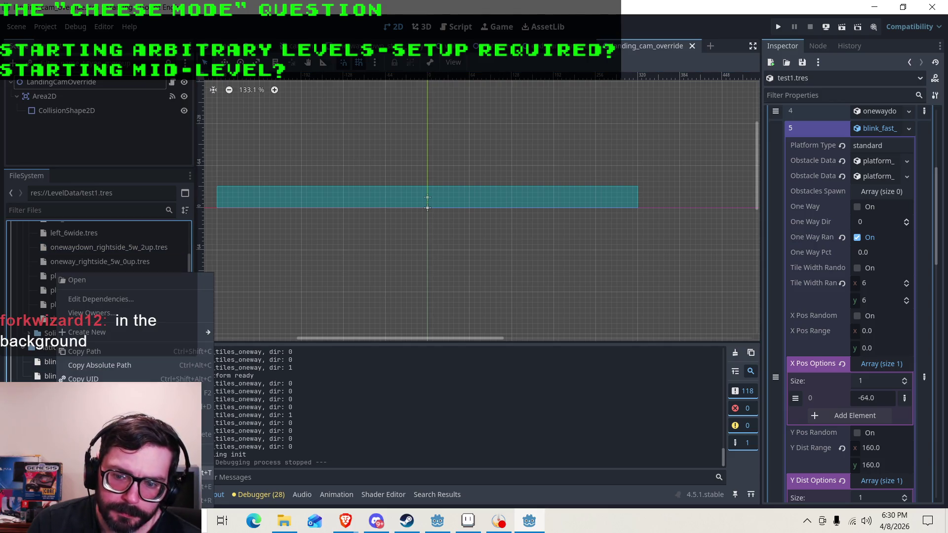
key(Escape)
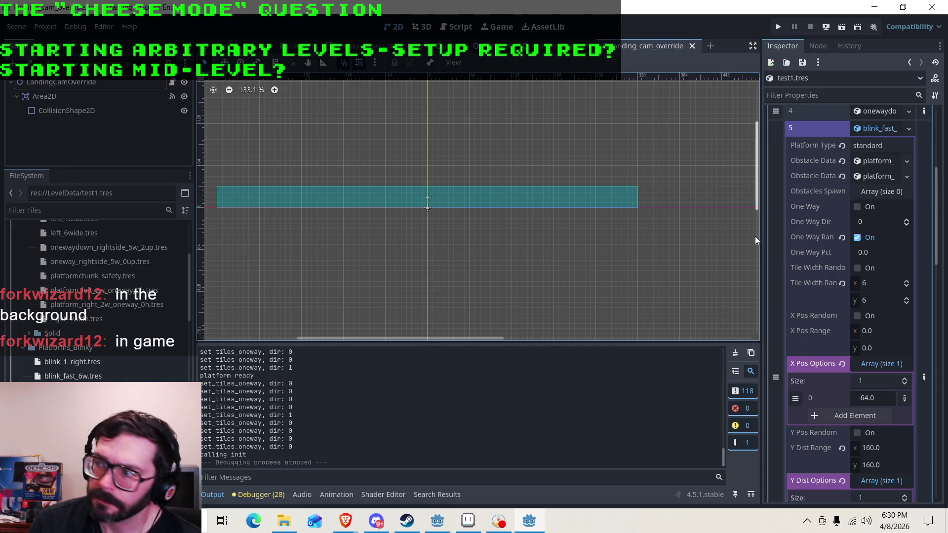
scroll(825, 263, up, 3)
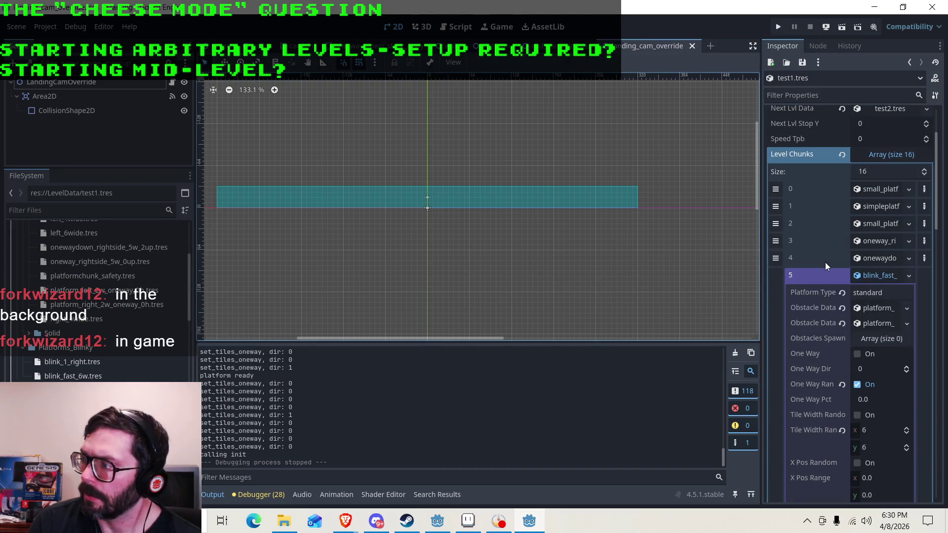
click(869, 275)
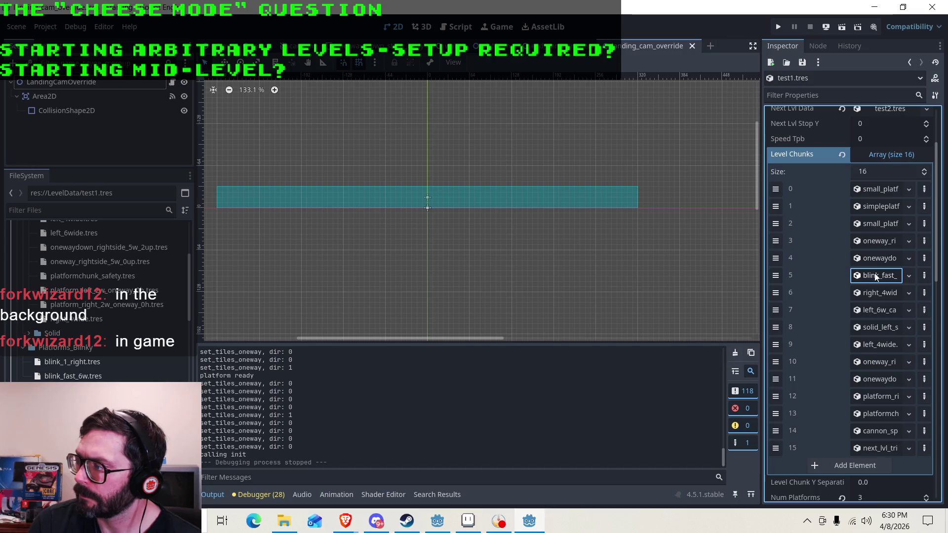
click(780, 29)
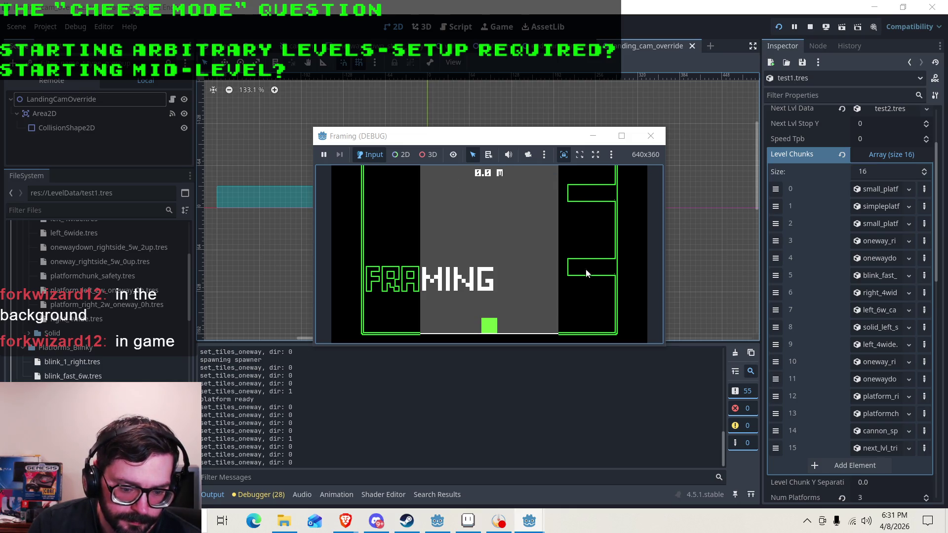
- Move the player right and left along the floor and jump up beside the left wall
key(Right)
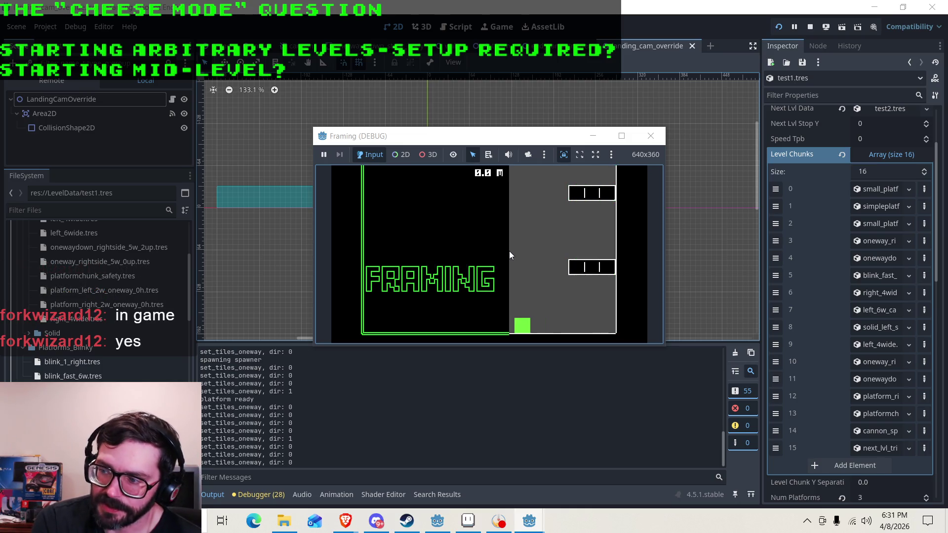
key(Left)
key(Right)
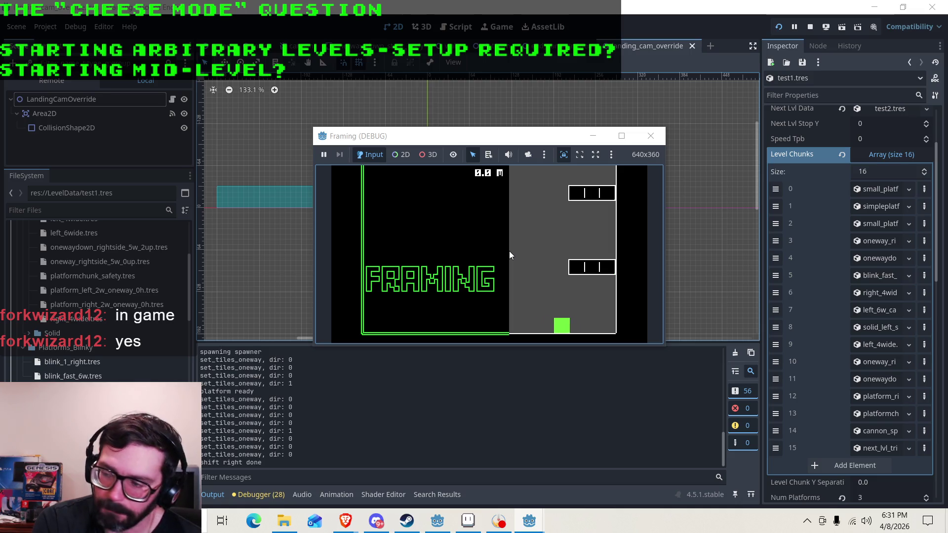
key(Left)
key(space)
key(space)
key(Left)
key(Right)
key(Left)
key(space)
key(Right)
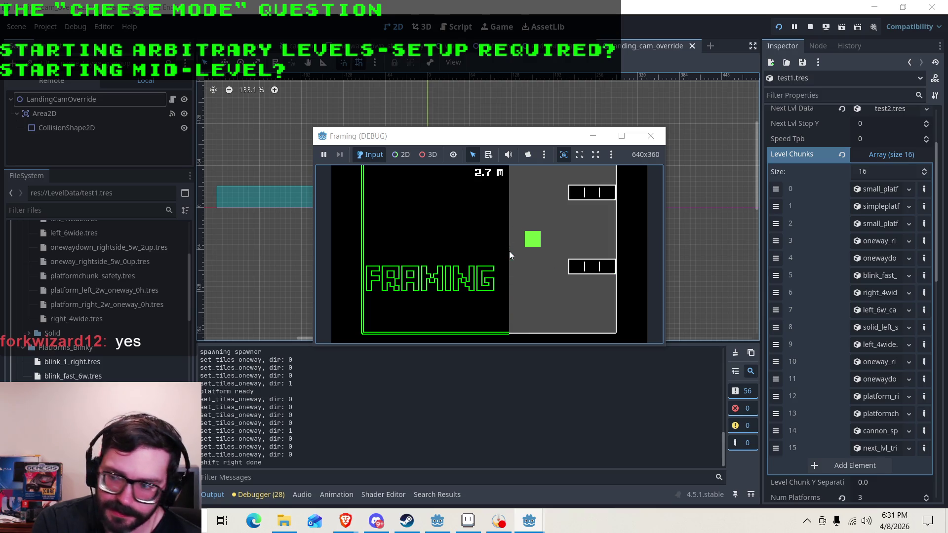
key(Left)
key(space)
key(Right)
key(Left)
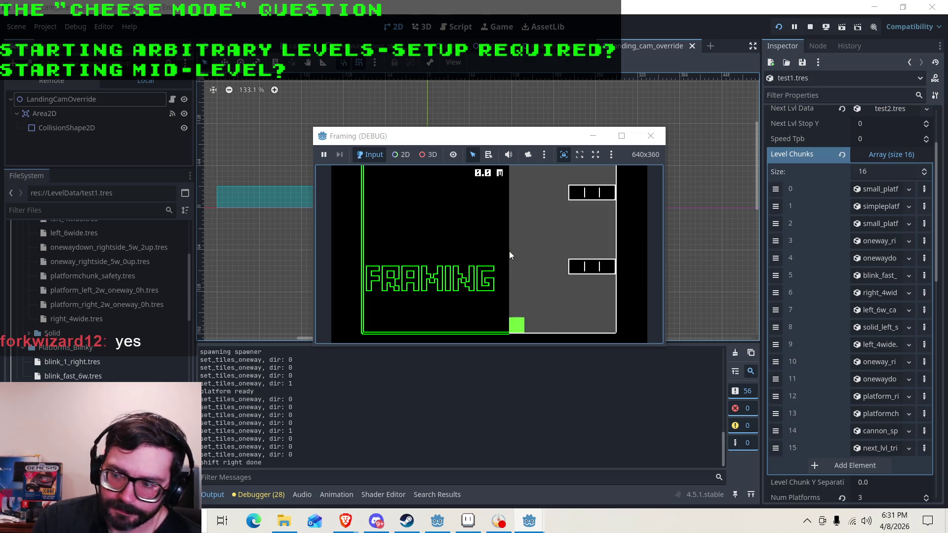
key(Right)
key(space)
key(Left)
key(Right)
- Keep jumping up-left toward the wall and drifting back down to the floor
key(Left)
key(space)
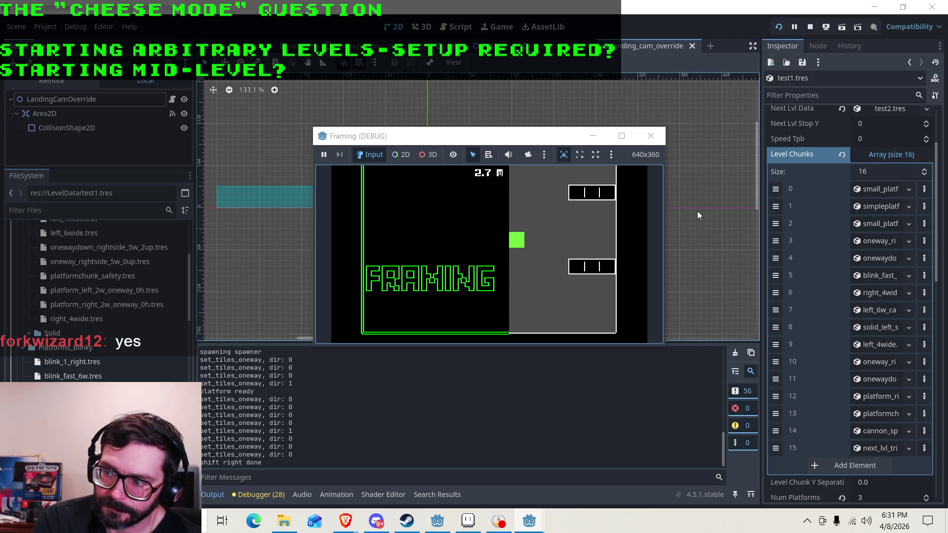
key(Right)
key(Right)
key(space)
key(Left)
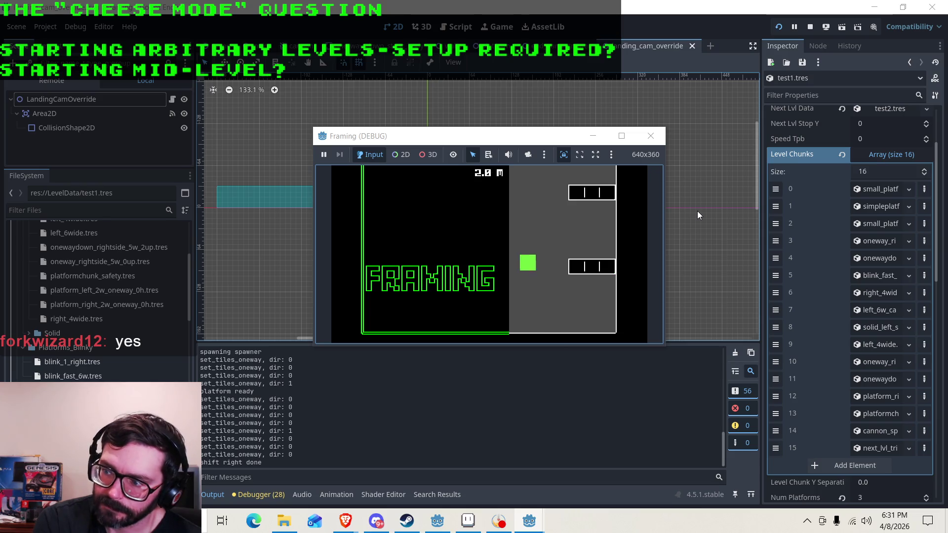
key(Right)
key(Left)
key(space)
key(Right)
key(Left)
key(Left)
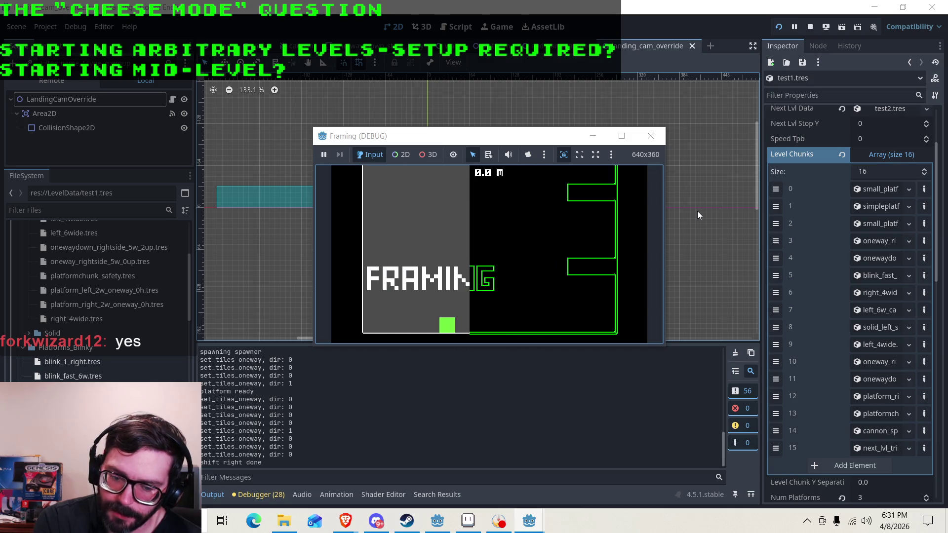
key(Right)
key(space)
key(Left)
key(Right)
key(Right)
key(space)
key(Left)
key(Right)
key(Right)
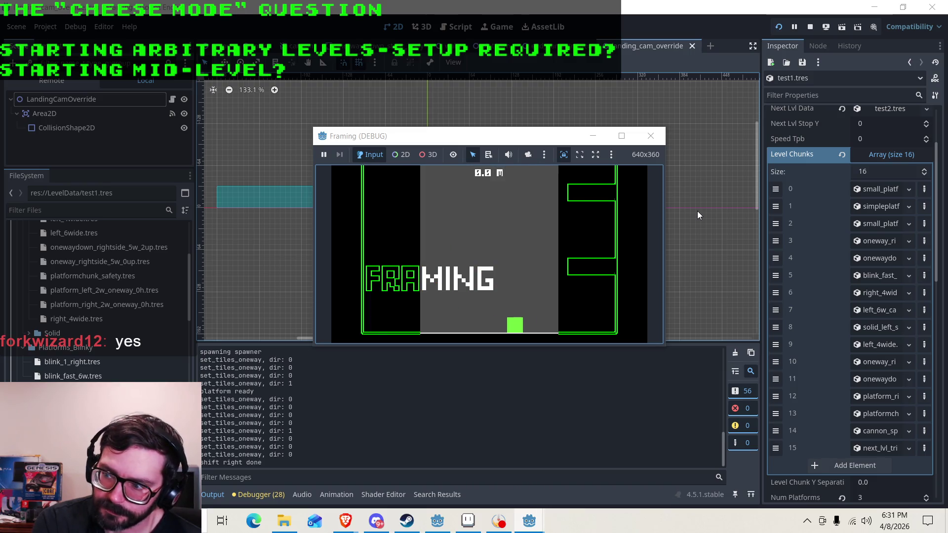
- Jump up the first platforms and land on the centre platform
key(space)
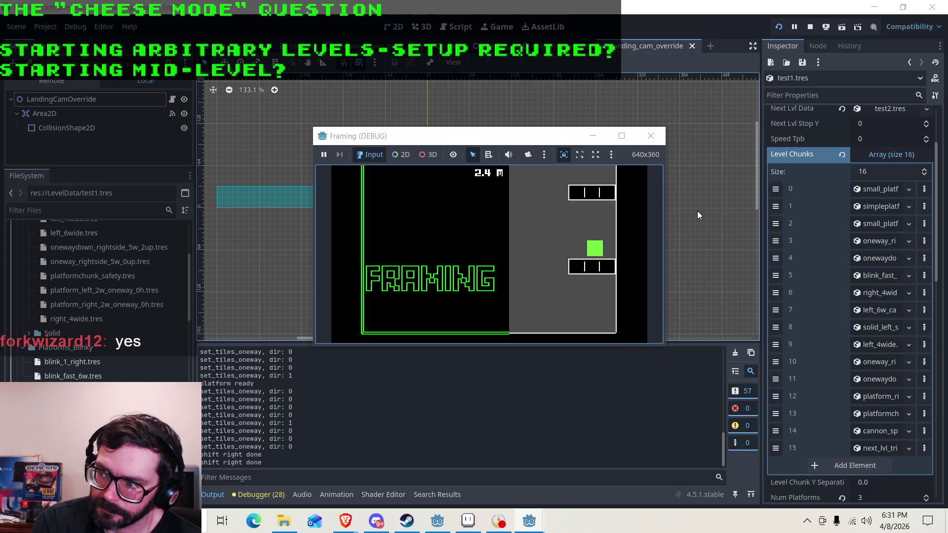
key(space)
key(Left)
key(space)
key(Right)
key(space)
key(Left)
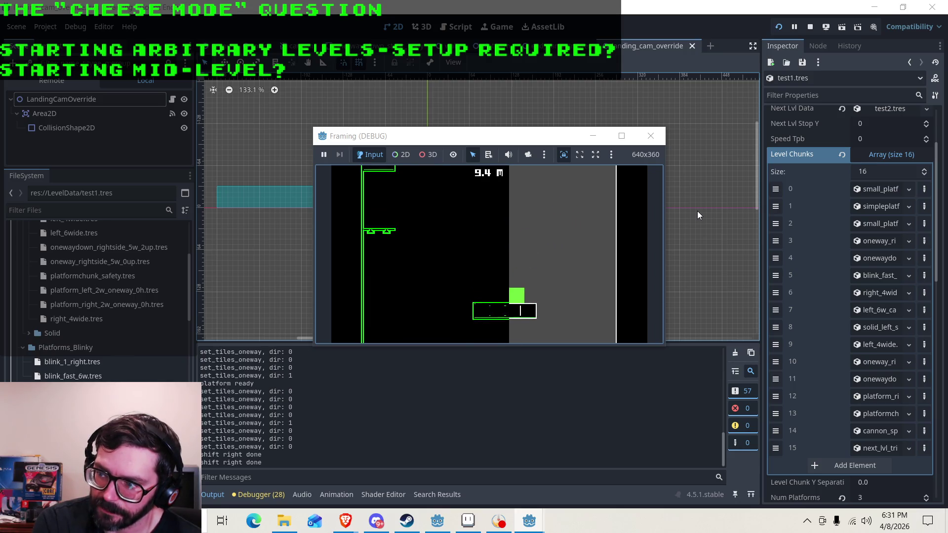
key(Right)
key(Left)
- Climb past the blink section to about 14 m, then close the debug game window
key(space)
key(Right)
key(Right)
key(Left)
key(Right)
key(Left)
key(Left)
key(space)
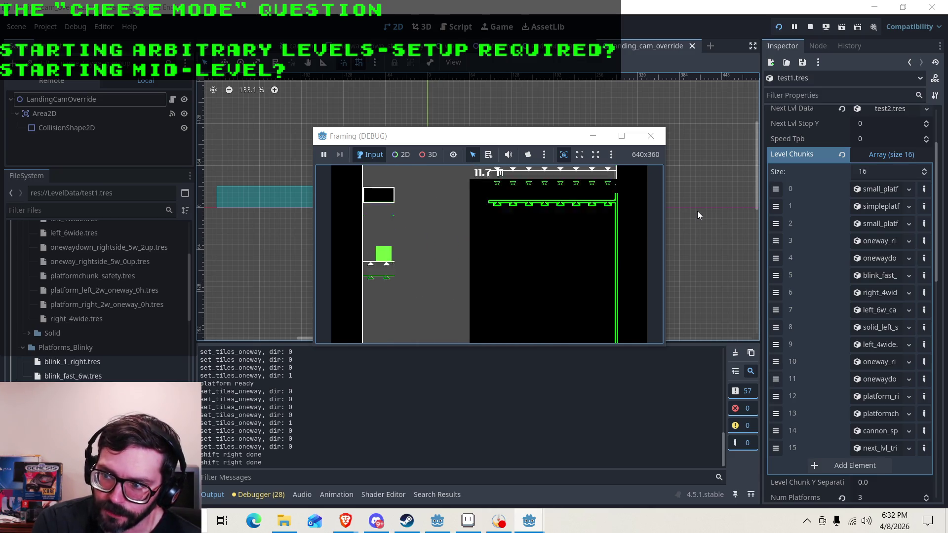
key(space)
key(Left)
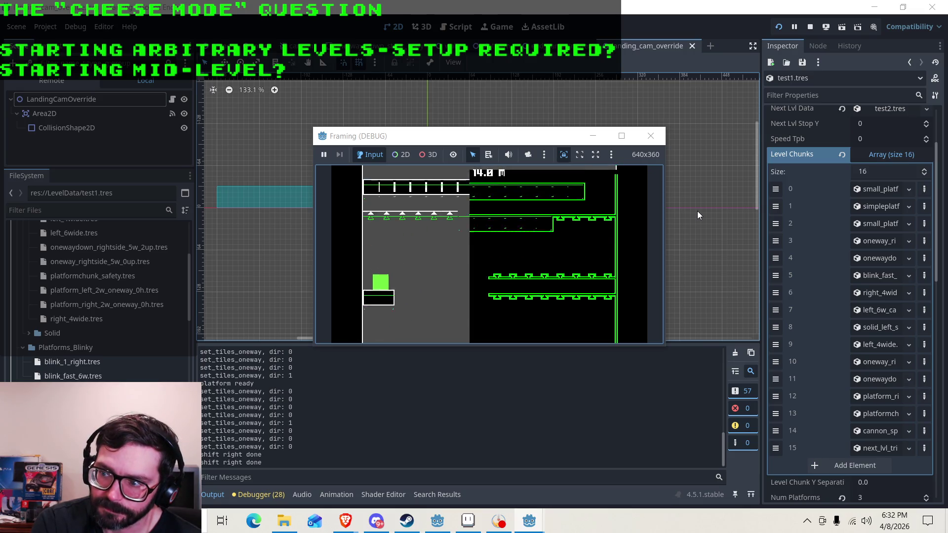
click(654, 138)
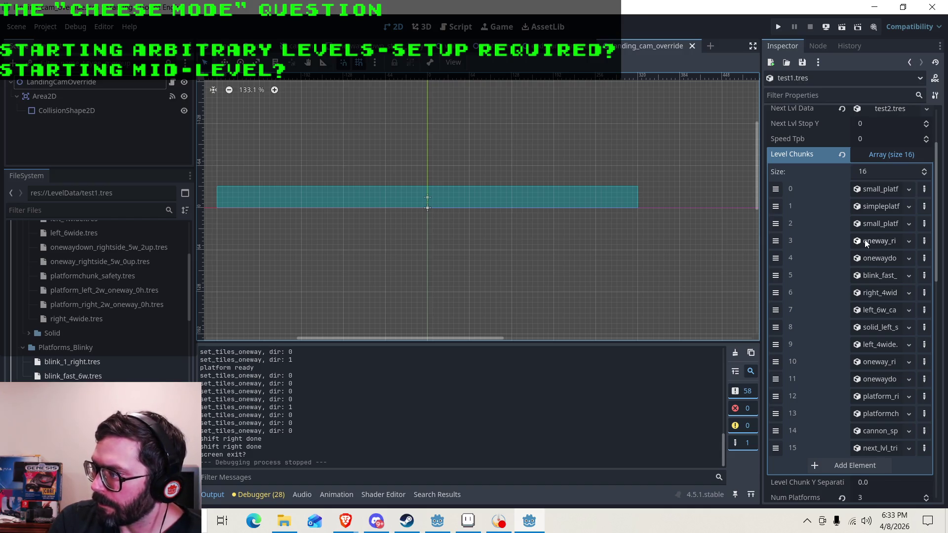
- Expand level chunk 2 to reveal One Way Pct 50.0, Y Dist Range 150.0 and its width range
click(881, 227)
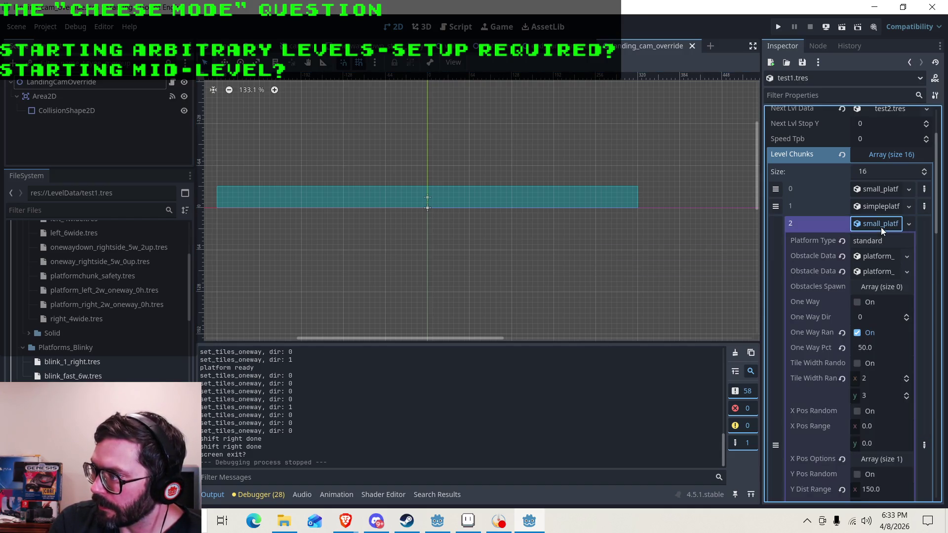
- Collapse level chunk 2's settings in the Level Chunks list
scroll(859, 355, down, 2)
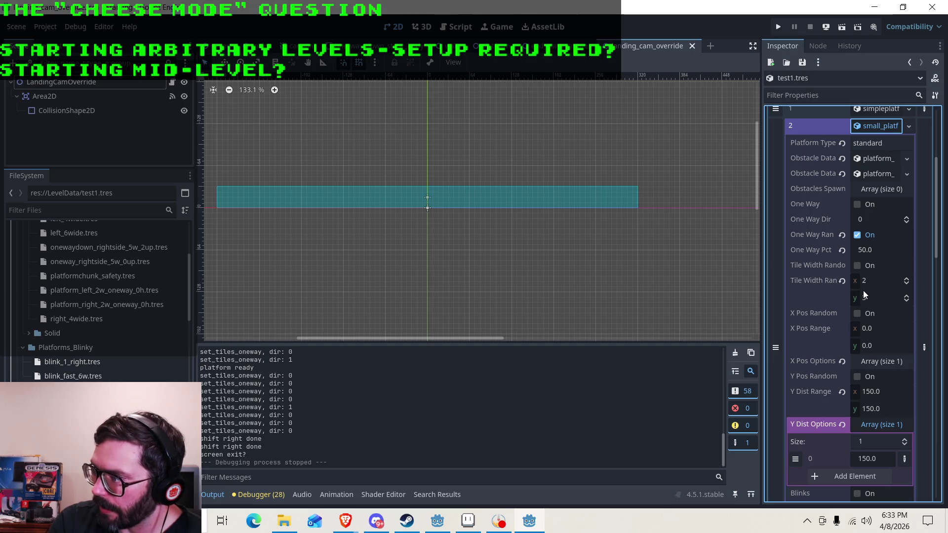
scroll(863, 292, up, 3)
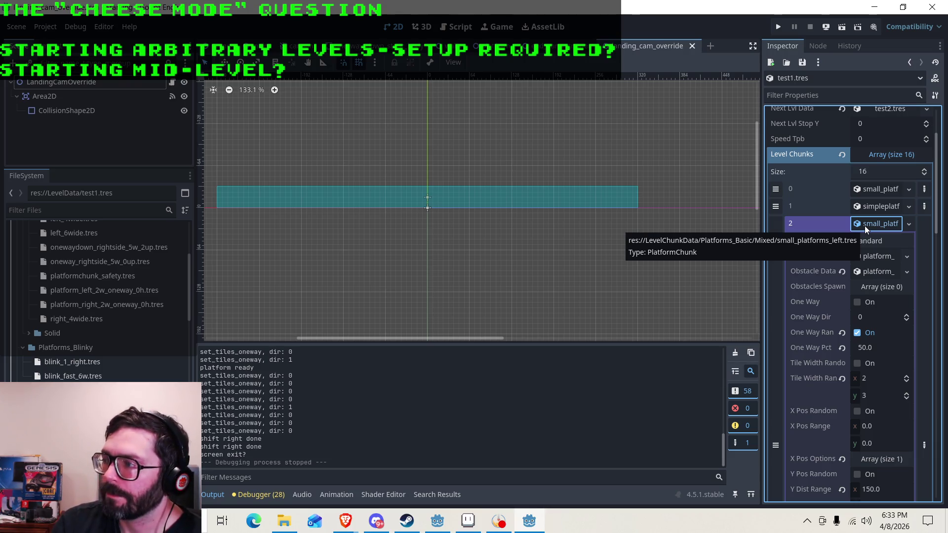
click(864, 226)
- Select left_4wide.tres in the Platforms_Basic/OneWay folder of the FileSystem dock
scroll(99, 346, up, 5)
scroll(109, 333, down, 3)
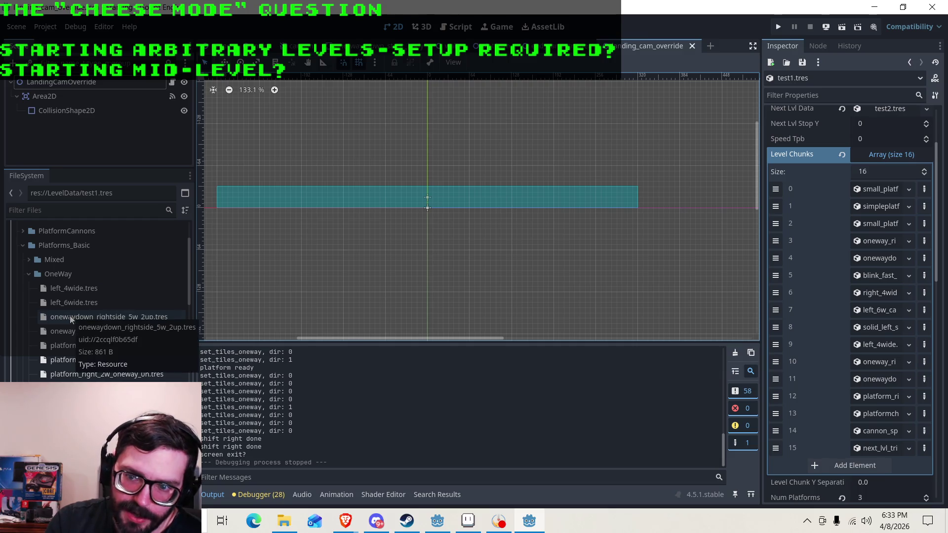
scroll(69, 316, up, 3)
scroll(70, 316, down, 4)
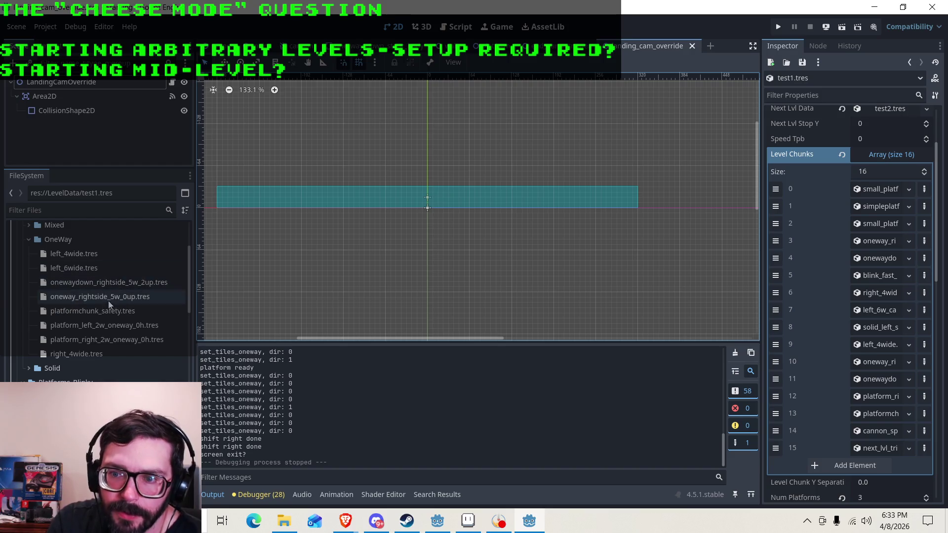
scroll(83, 291, up, 2)
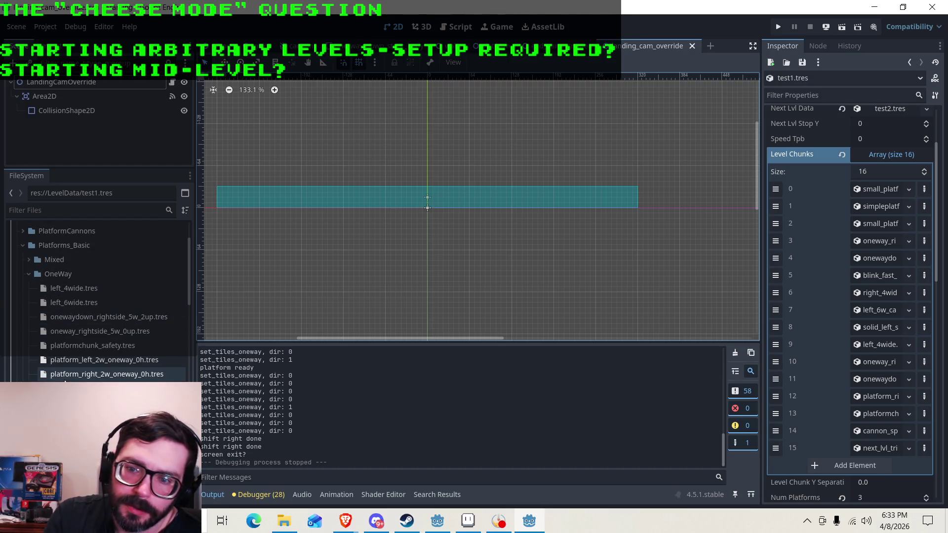
click(79, 289)
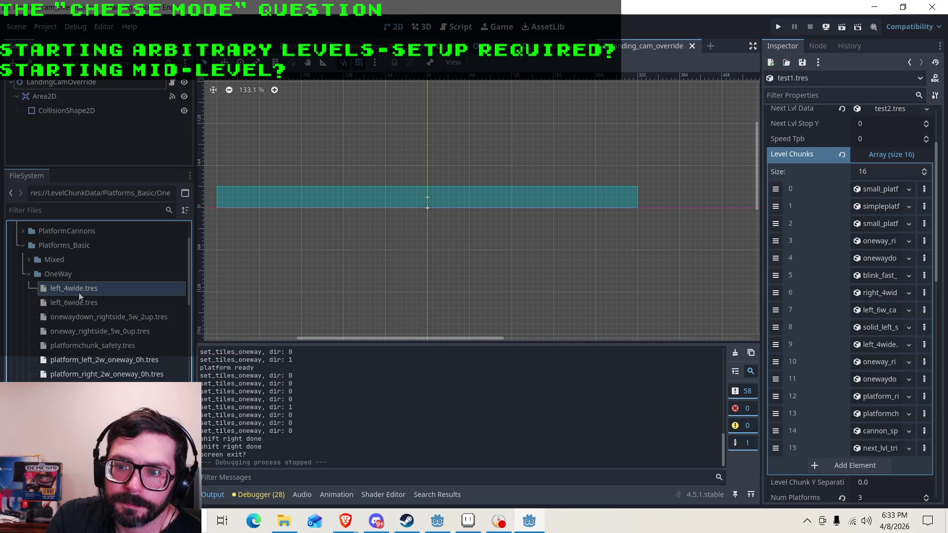
- Start duplicating left_4wide.tres, then cancel the duplicate prompt
right_click(78, 293)
click(138, 406)
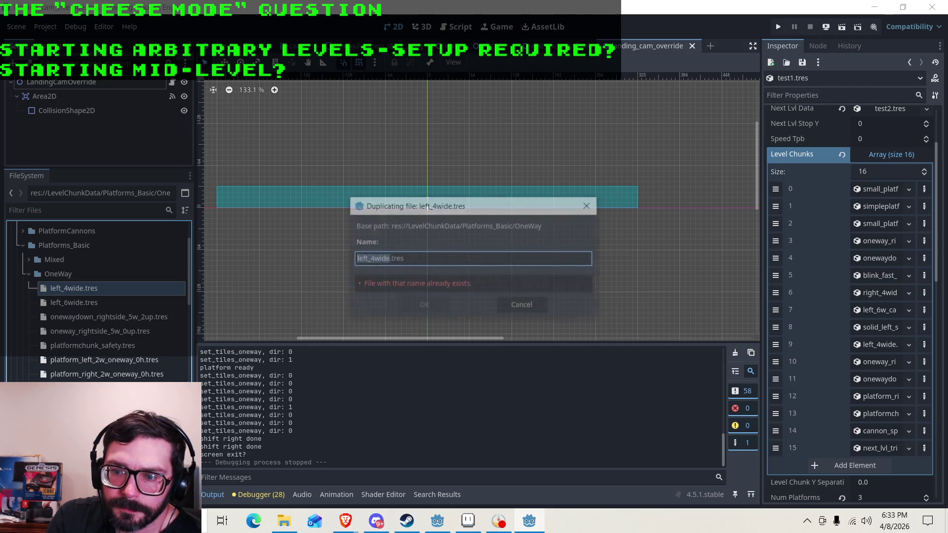
click(384, 260)
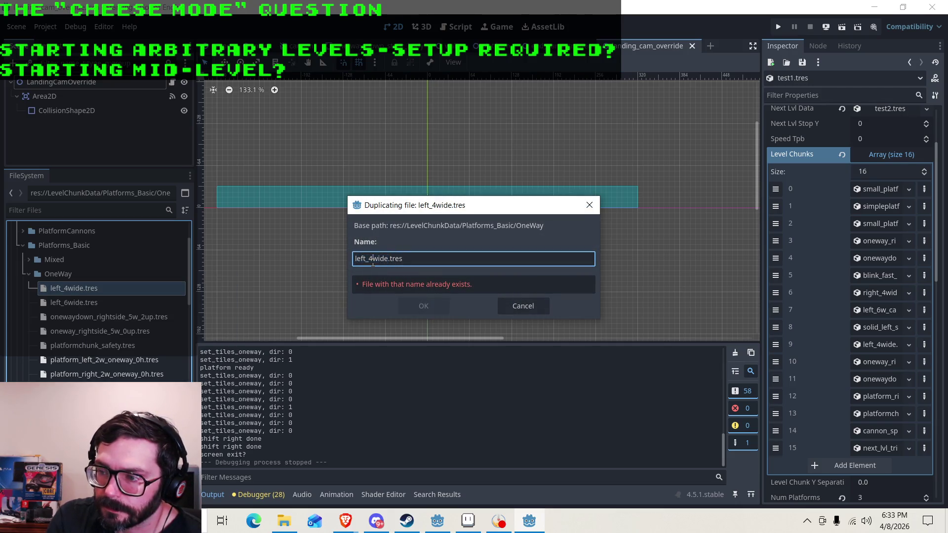
click(505, 304)
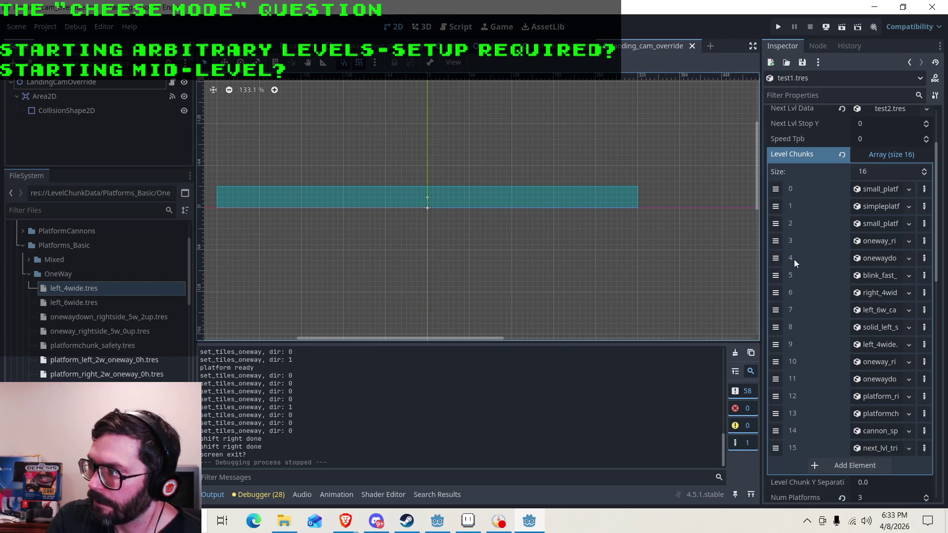
- Add a 17th Level Chunks slot, drop left_4wide.tres into it, and move it to position 3
click(851, 468)
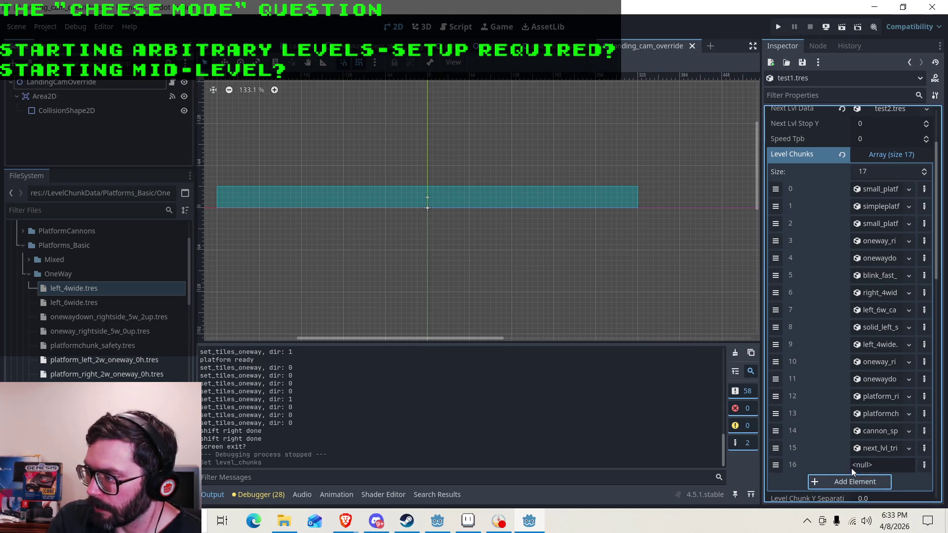
click(924, 465)
click(872, 165)
click(74, 293)
mouse_move(74, 289)
mouse_down()
mouse_move(862, 467)
mouse_move(865, 458)
mouse_up()
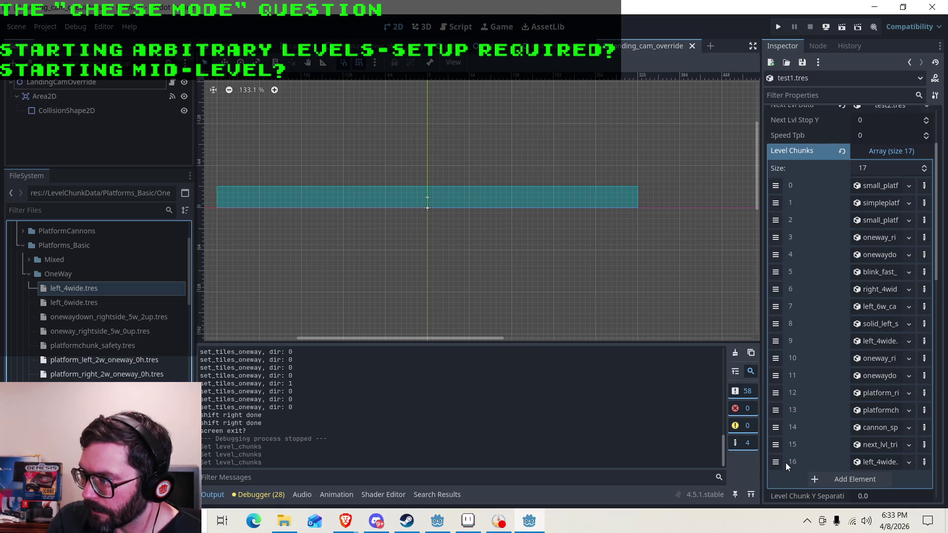
mouse_move(779, 463)
mouse_down()
mouse_move(776, 237)
mouse_move(883, 241)
mouse_move(876, 257)
mouse_move(891, 244)
mouse_up()
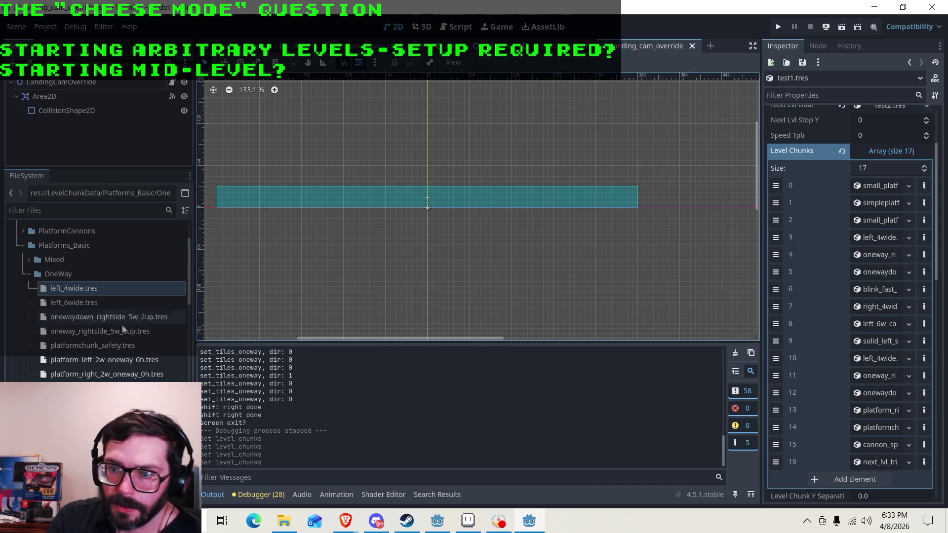
right_click(110, 320)
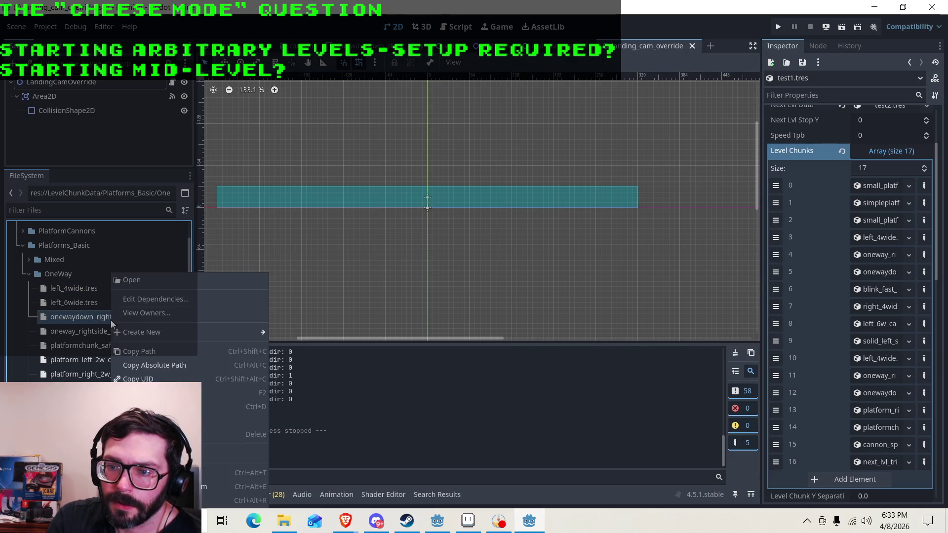
- Duplicate onewaydown_rightside_5w_2up.tres as onewaydown_rightside_12w_2up.tres by changing 5w to 12w
click(237, 406)
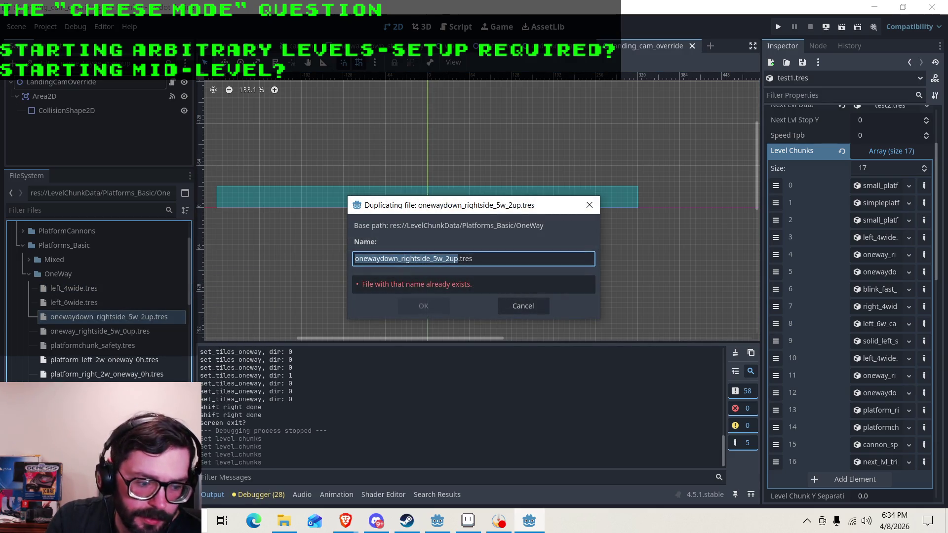
click(435, 258)
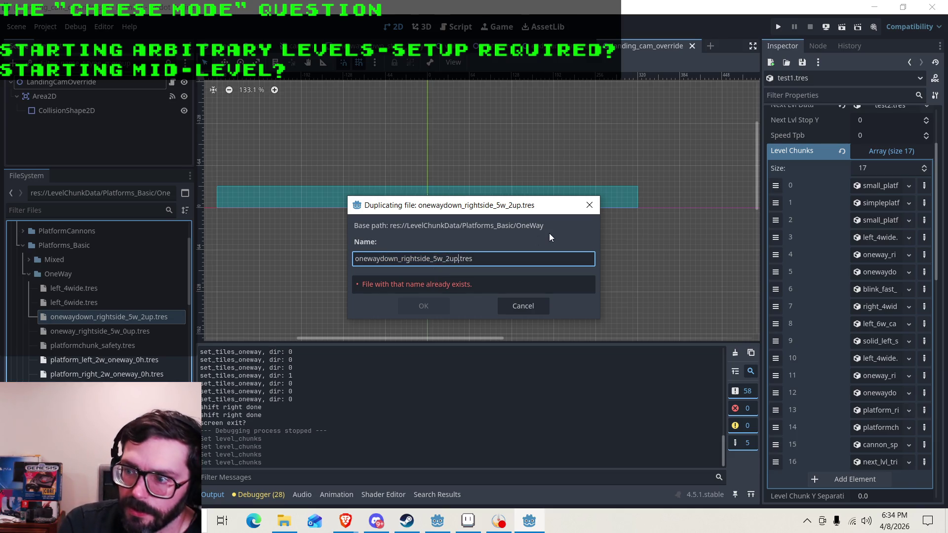
key(Left)
key(Left)
key(Left)
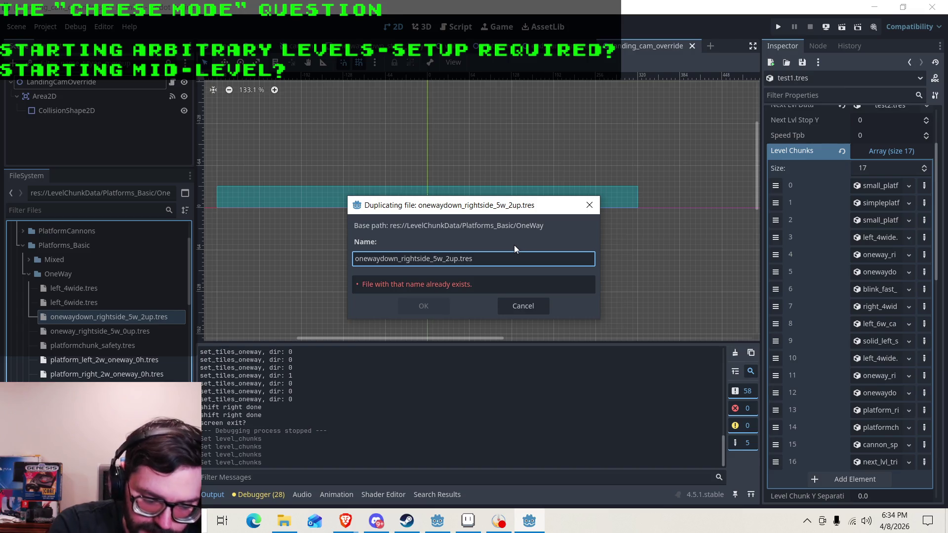
key(BackSpace)
text(12)
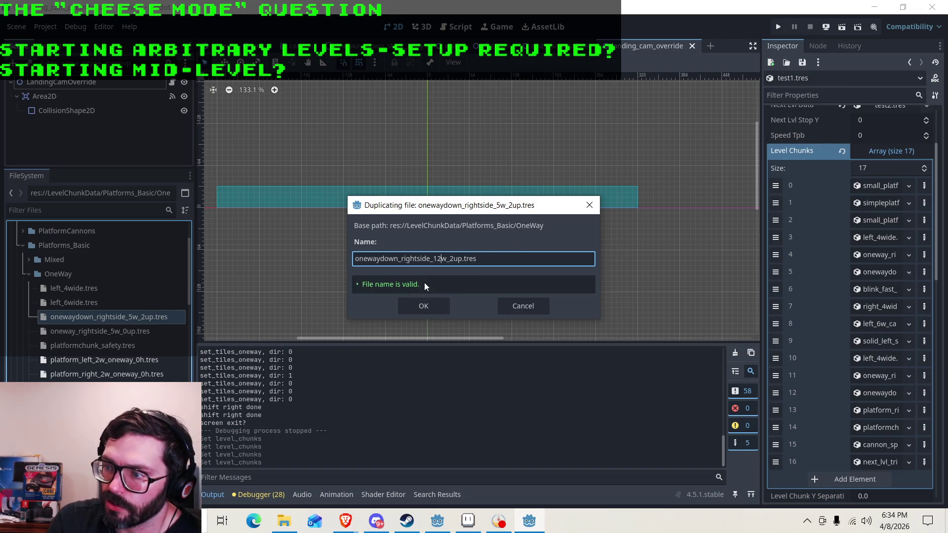
click(440, 307)
right_click(110, 332)
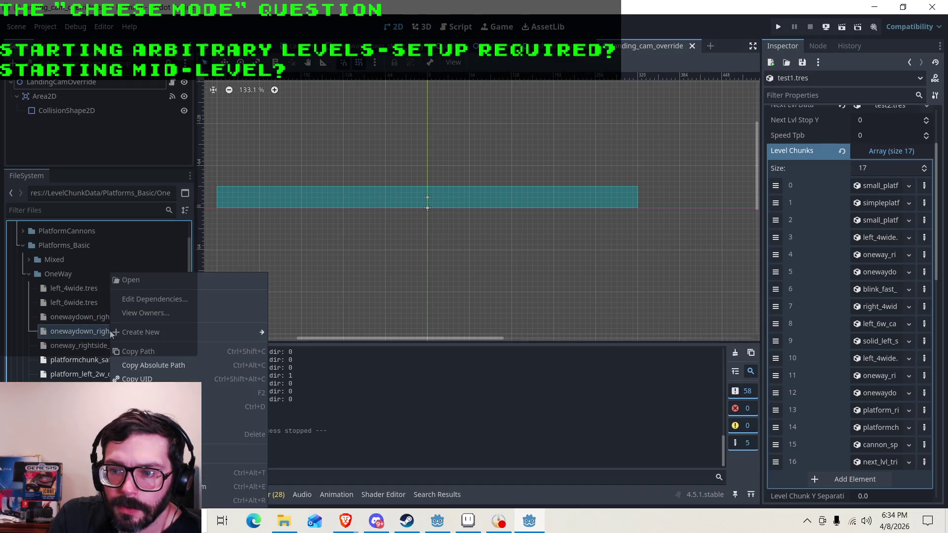
- Open onewaydown_rightside_12w_2up.tres, then briefly check the FRAMING scene and landing_cam_override script
click(143, 280)
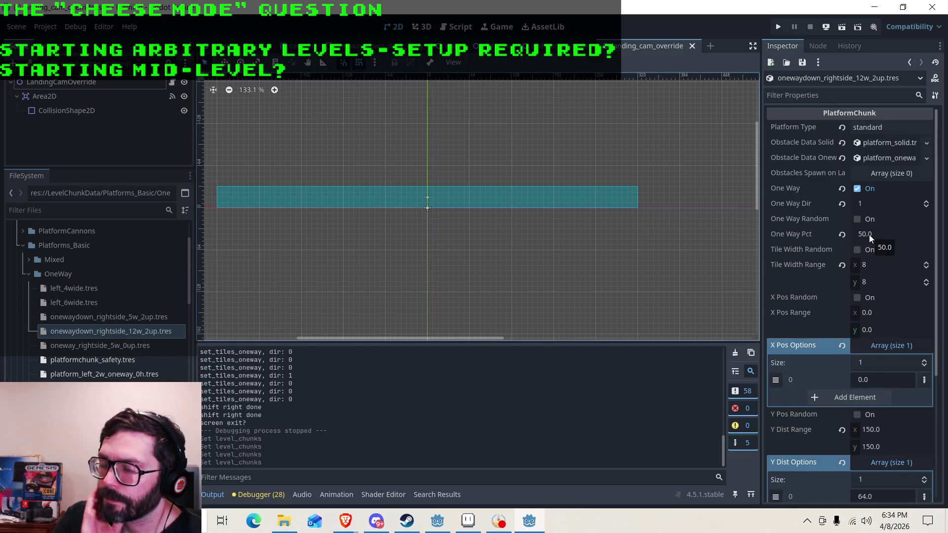
scroll(819, 281, down, 3)
click(869, 348)
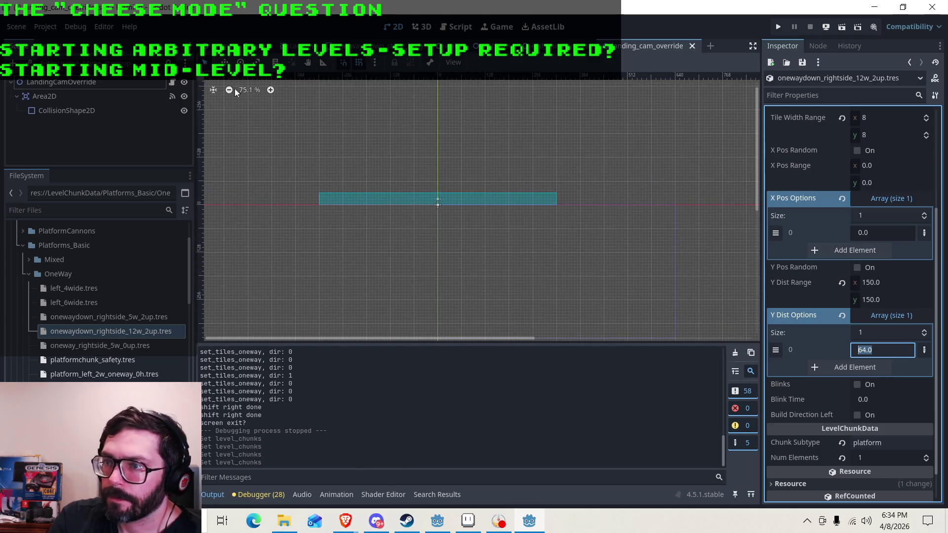
click(232, 45)
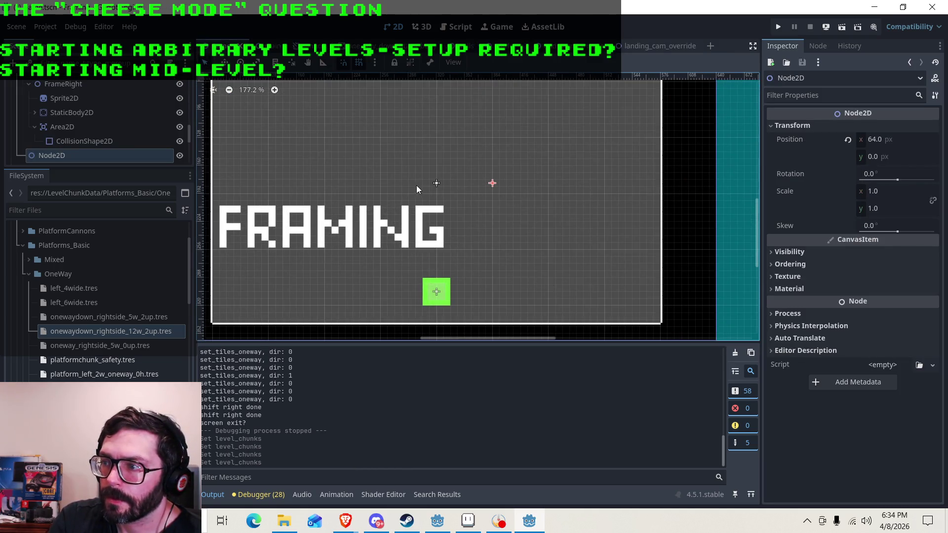
scroll(417, 185, down, 1)
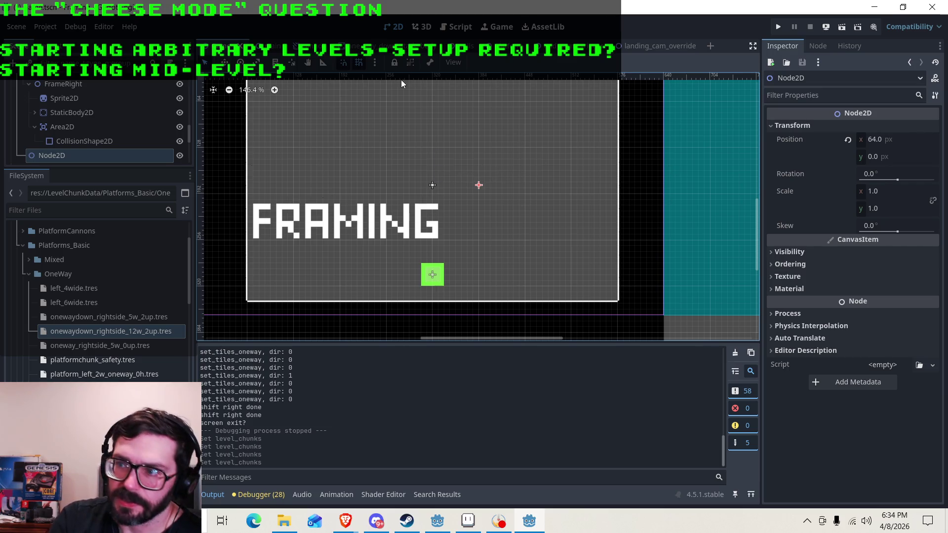
click(464, 28)
click(394, 27)
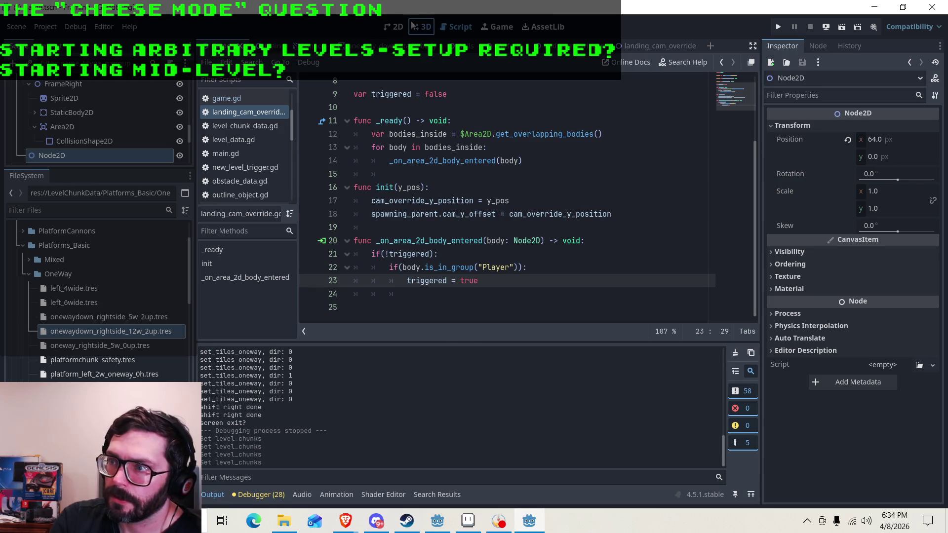
- Set the 12w_2up chunk's first X Pos Options value to -128 and save it
right_click(132, 332)
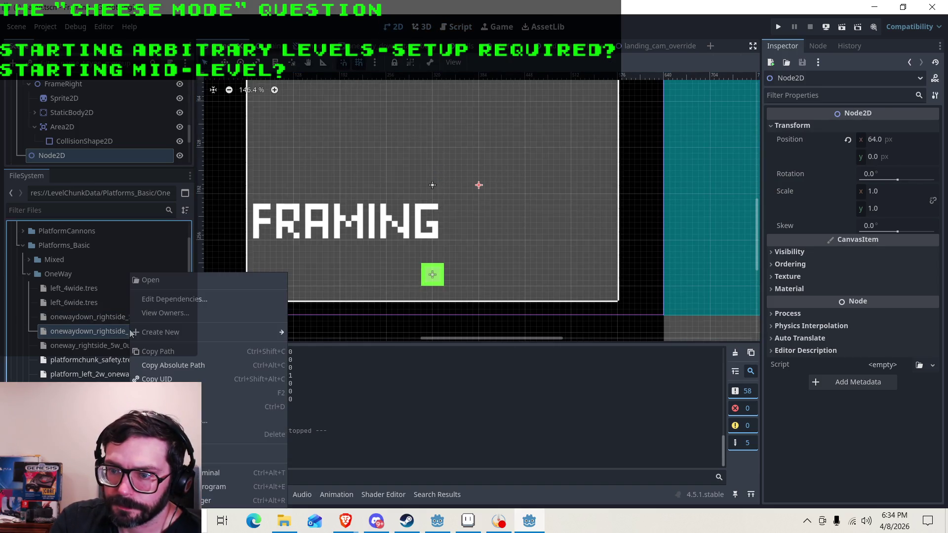
click(151, 281)
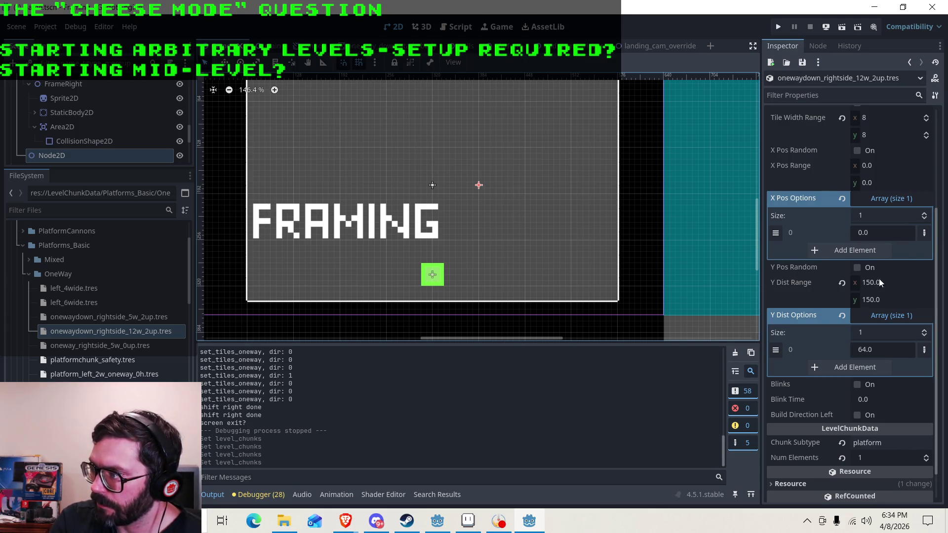
click(866, 350)
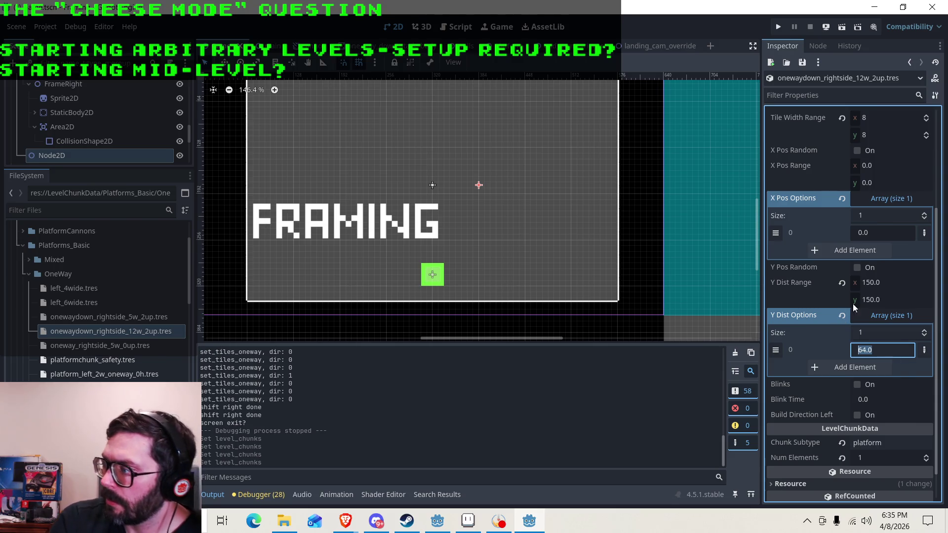
click(873, 233)
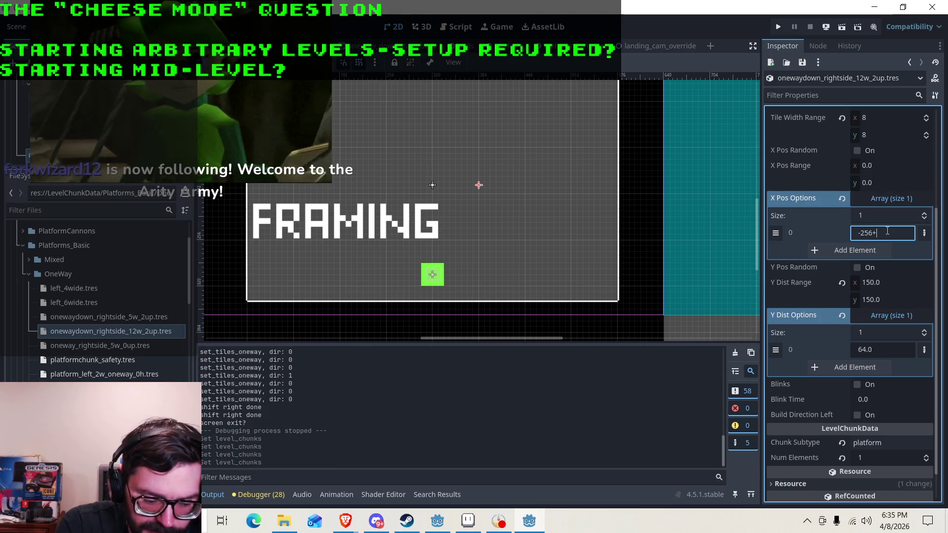
text(128)
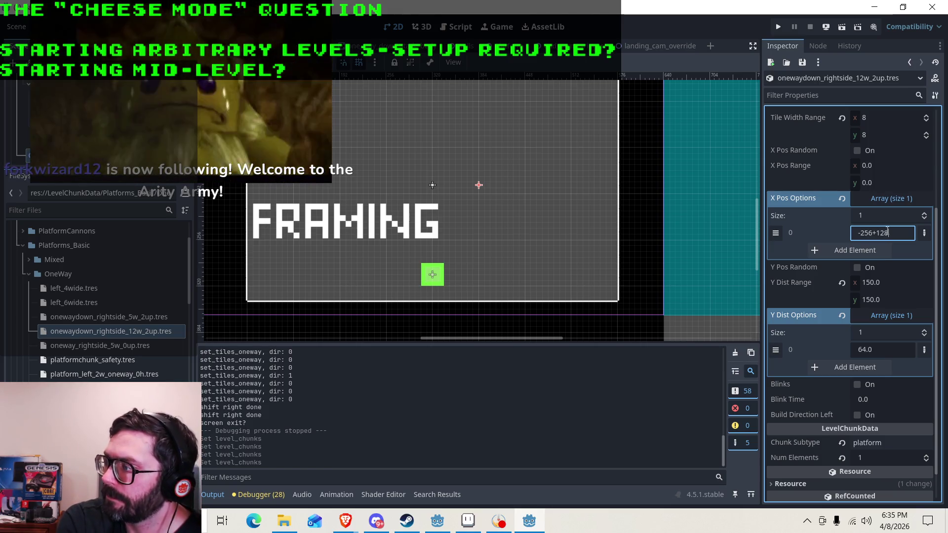
key(Return)
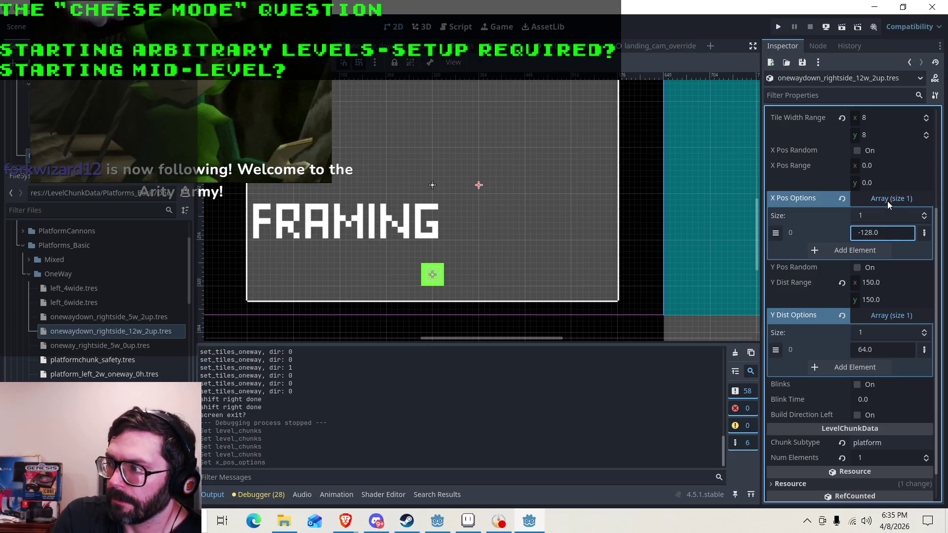
scroll(880, 200, up, 5)
key(ctrl+s)
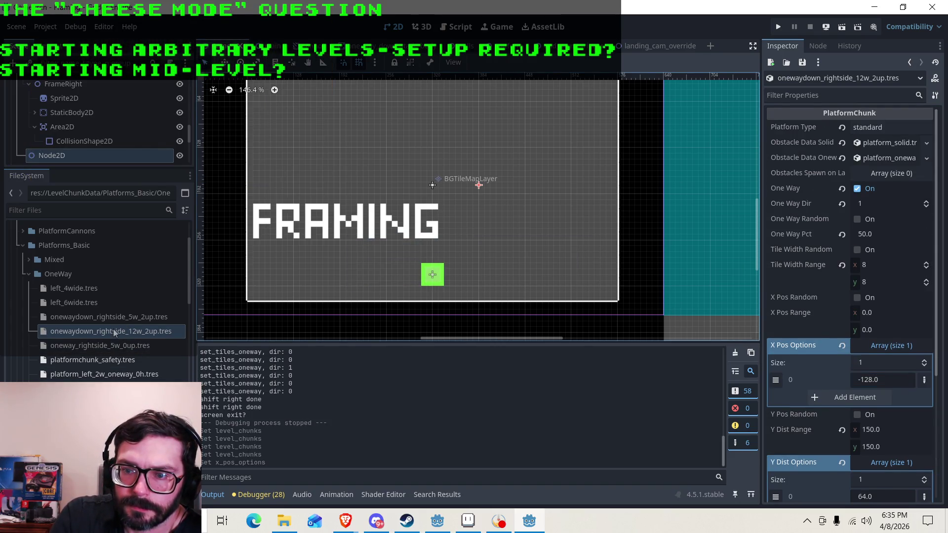
right_click(114, 346)
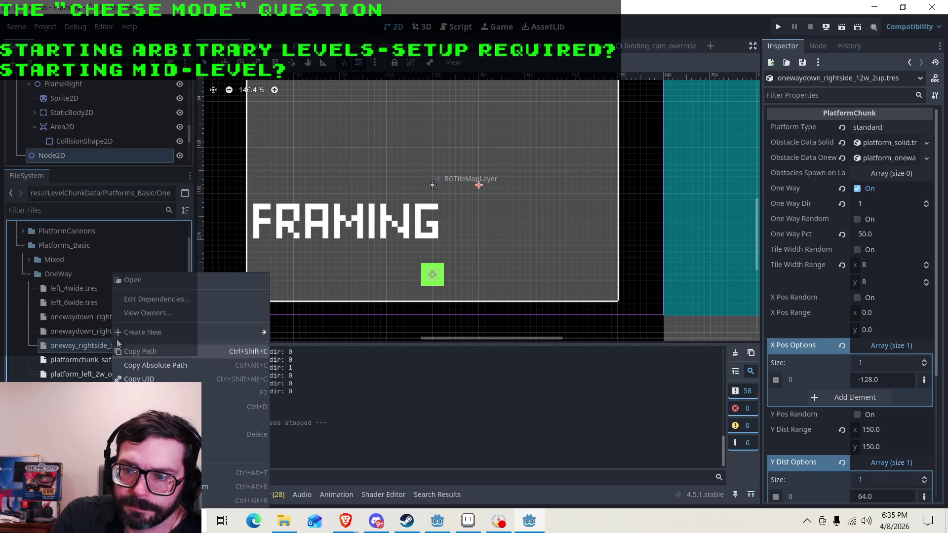
- Try a -128 X Pos offset and wider tiles on oneway_rightside_5w_0up.tres, then undo them
click(170, 282)
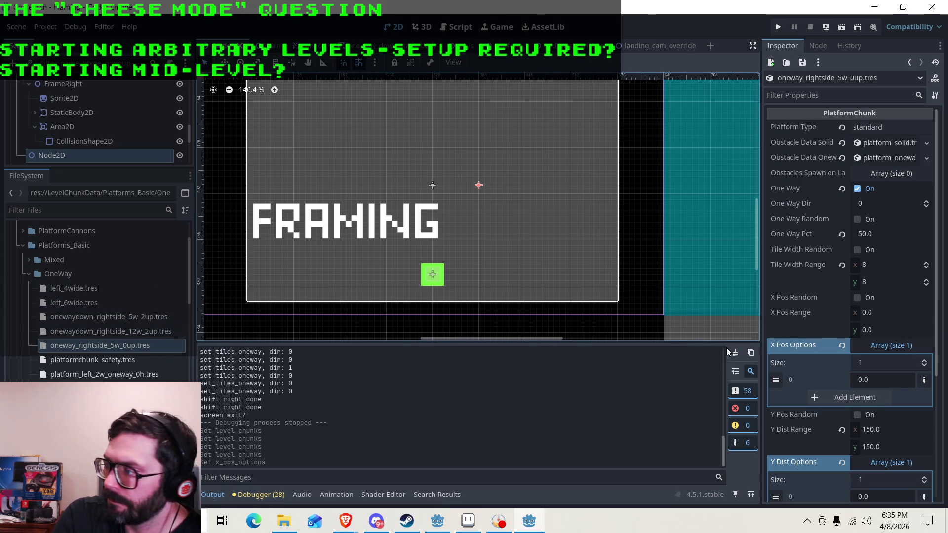
scroll(835, 388, down, 2)
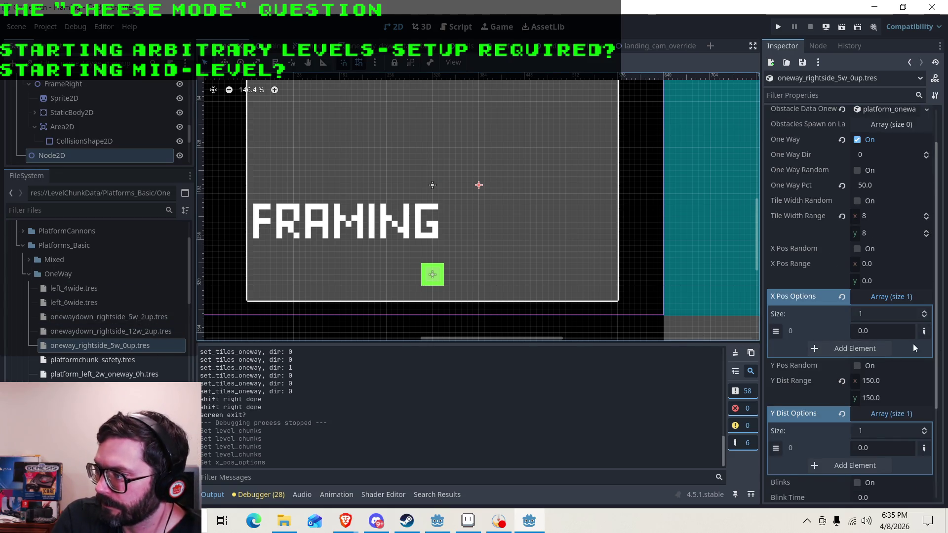
click(870, 330)
text(-128)
key(Return)
drag(926, 217, 930, 240)
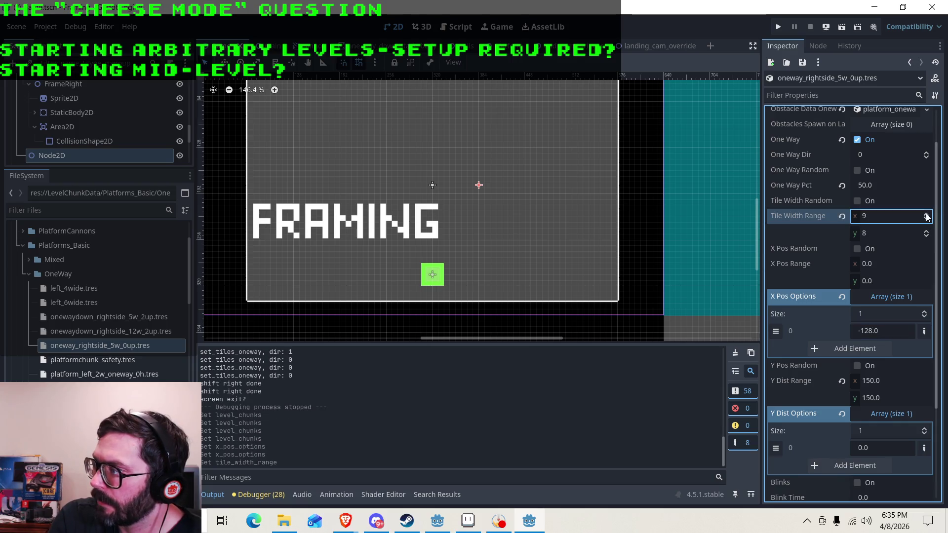
mouse_move(928, 235)
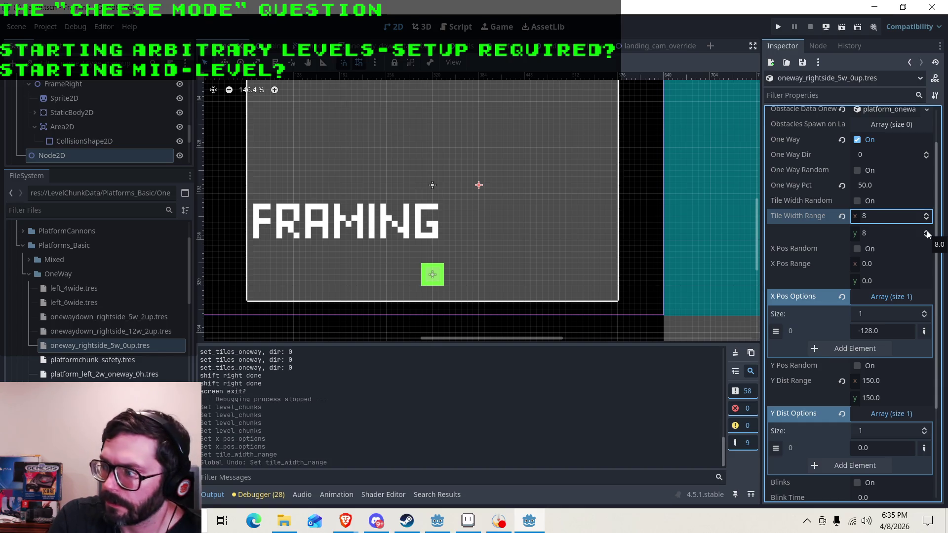
key(ctrl+z)
key(ctrl+z)
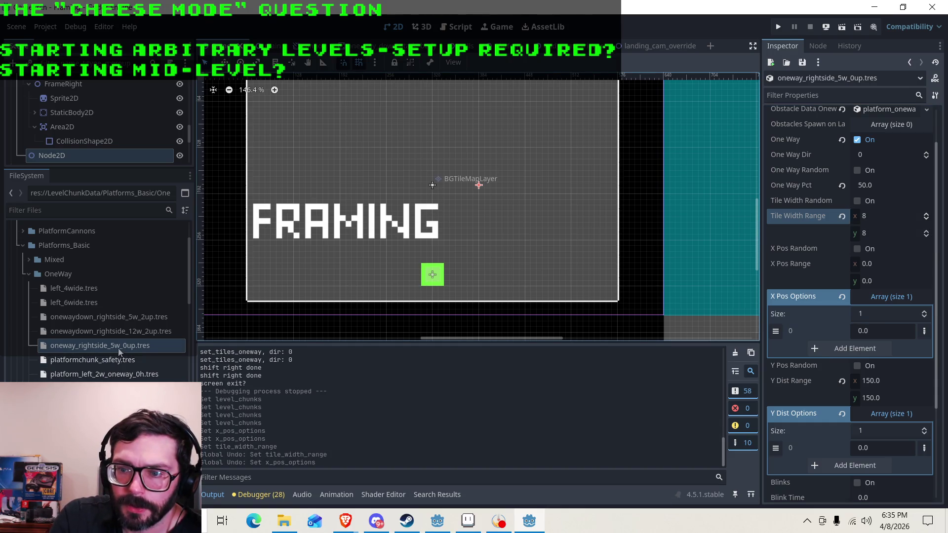
- Duplicate oneway_rightside_5w_0up.tres as oneway_rightside_12w_0up.tres
right_click(119, 346)
click(148, 407)
click(419, 259)
key(BackSpace)
text(12w_0up.tres)
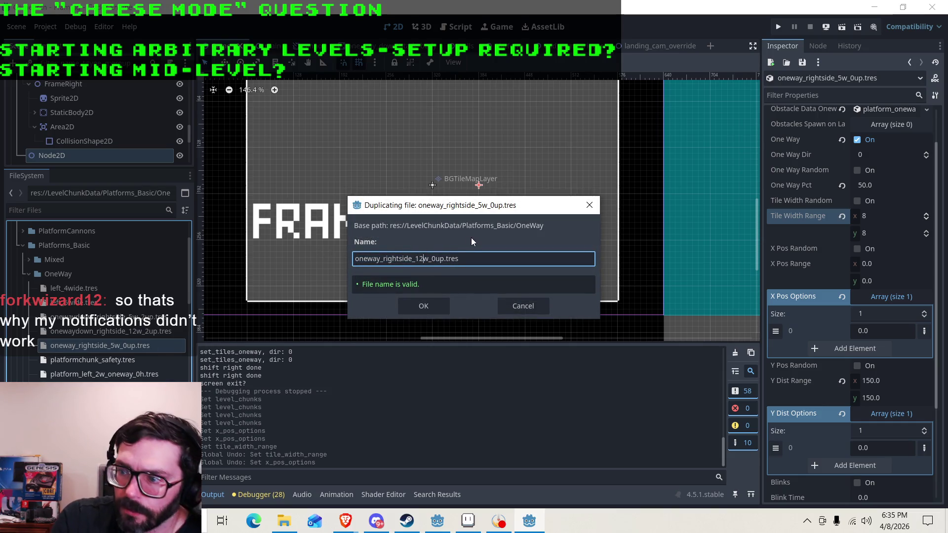
click(415, 305)
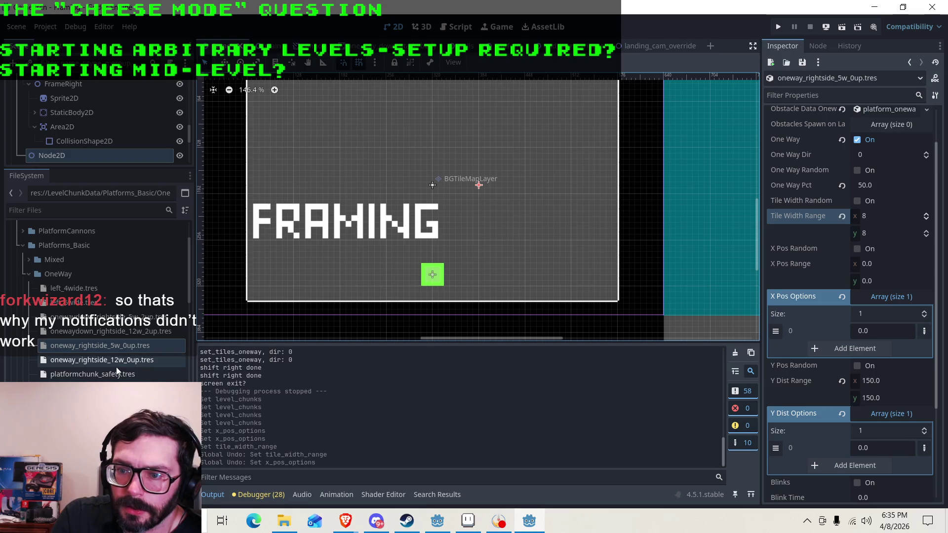
- Give oneway_rightside_12w_0up.tres Tile Width Range 12–12 and X Pos Options -128, then save
right_click(116, 364)
click(180, 279)
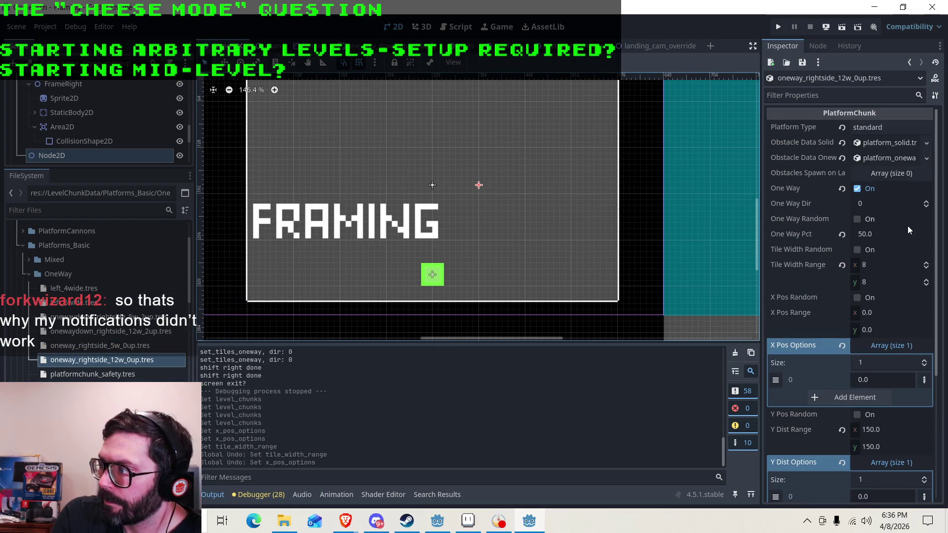
click(927, 263)
click(927, 280)
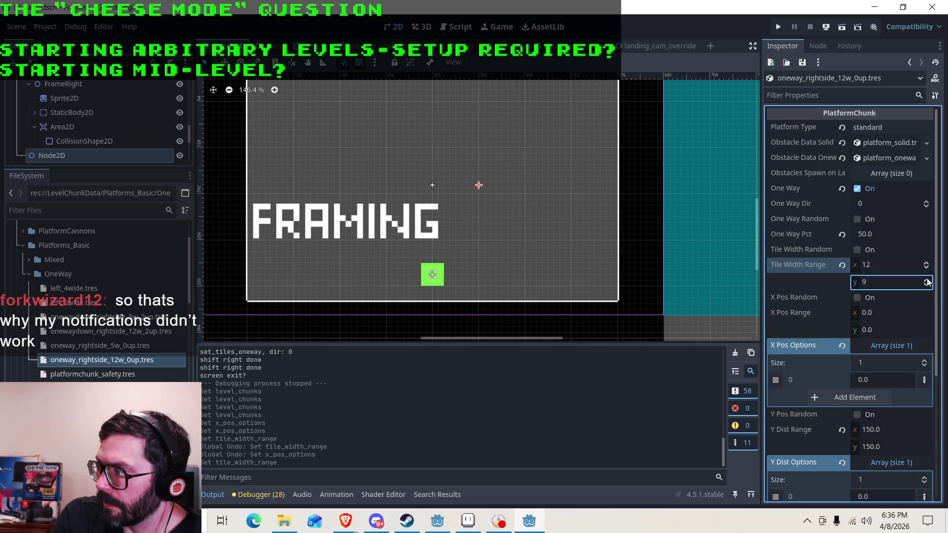
click(887, 379)
text(-128)
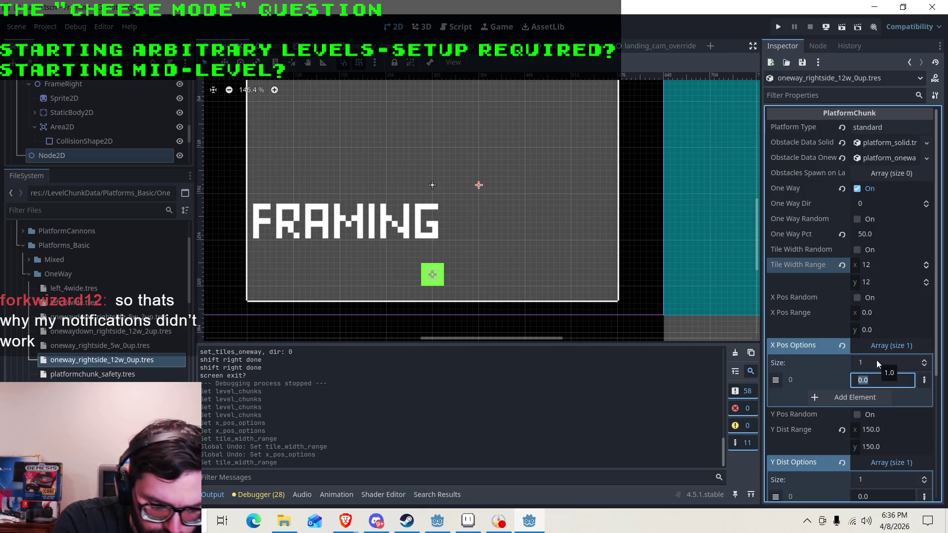
key(Return)
key(ctrl+s)
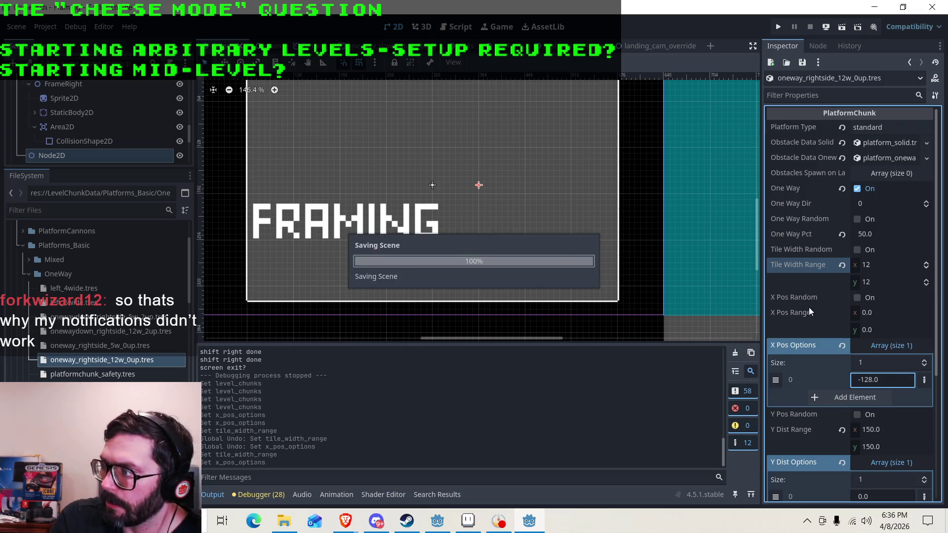
- Widen onewaydown_rightside_12w_2up.tres to Tile Width Range 12–12 and save it
right_click(127, 332)
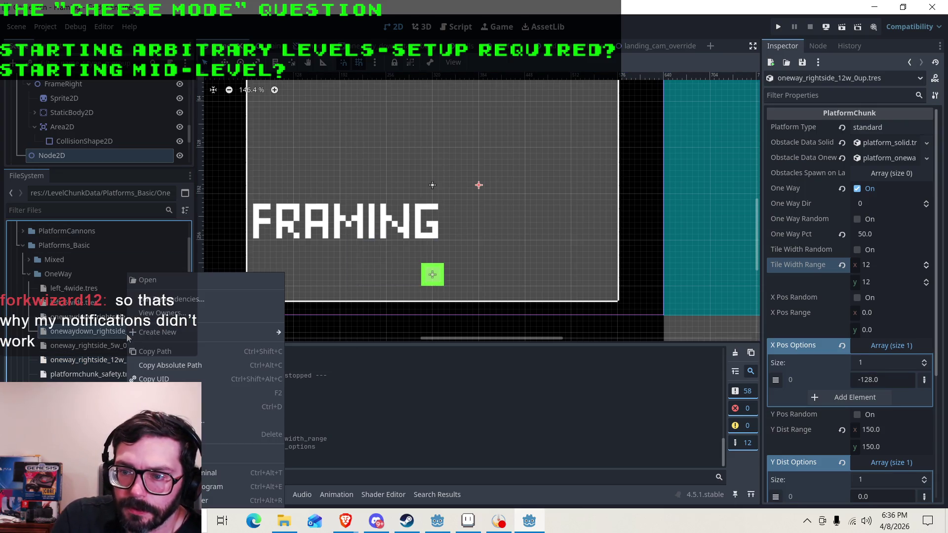
click(161, 286)
click(927, 263)
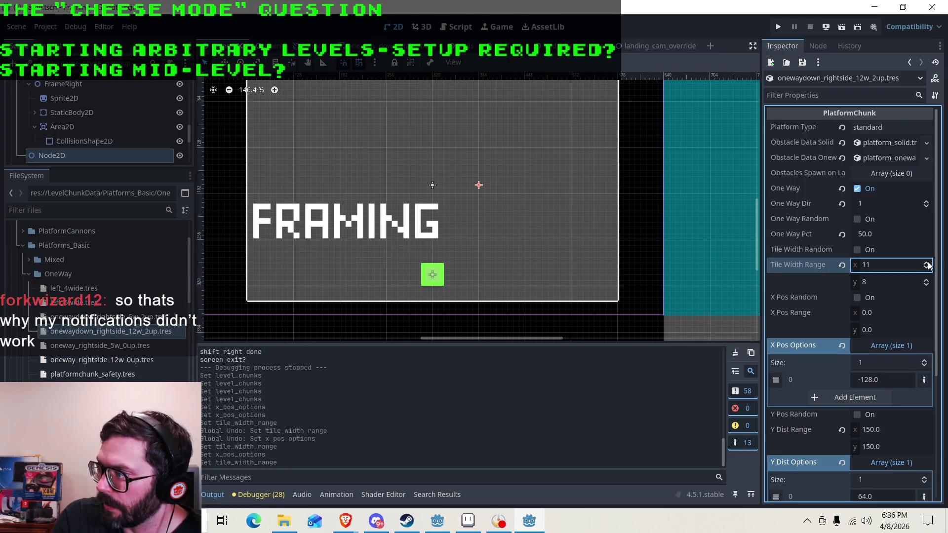
click(927, 279)
click(927, 280)
key(ctrl+s)
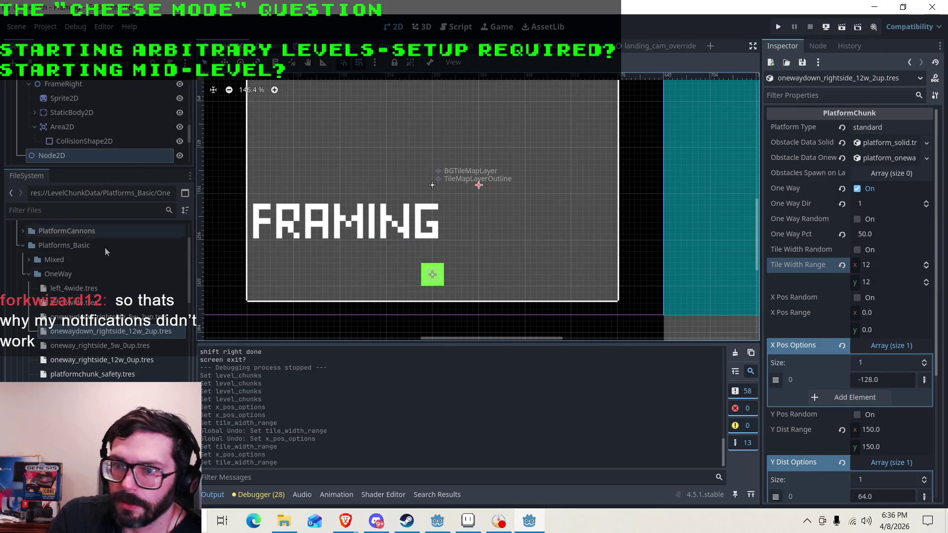
scroll(99, 330, down, 4)
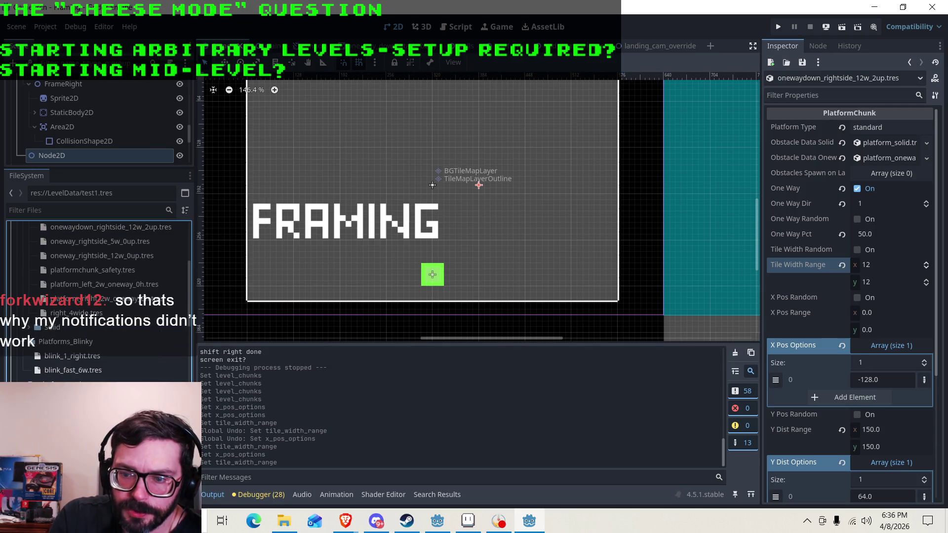
- Assign oneway_rightside_12w_0up.tres to Level Chunks entry 4 and onewaydown_rightside_12w_2up.tres to entry 5, save, and playtest
scroll(70, 369, down, 4)
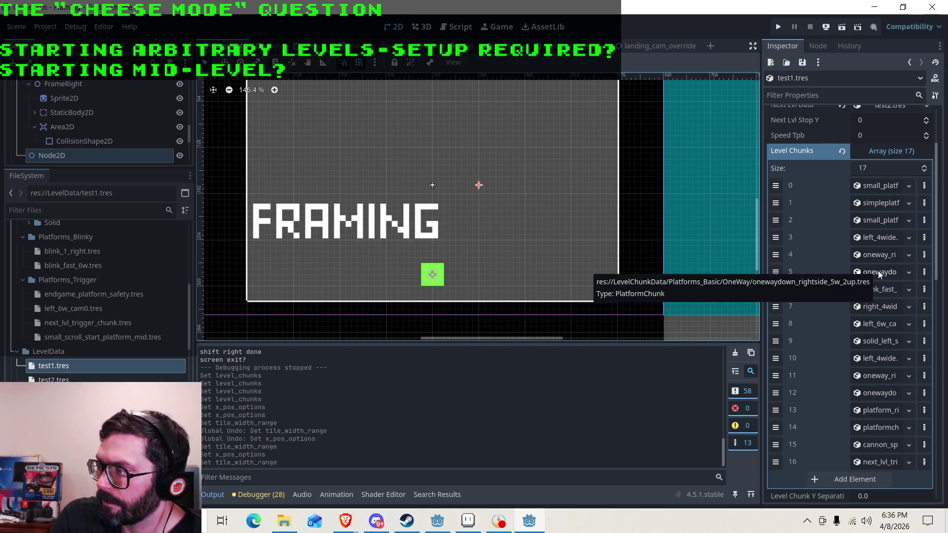
scroll(94, 357, up, 2)
scroll(83, 337, up, 8)
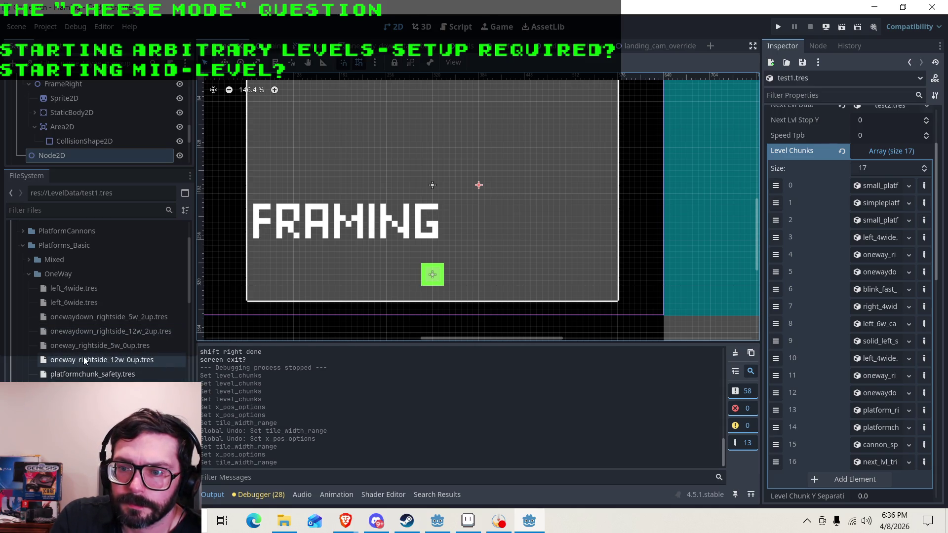
drag(84, 357, 882, 255)
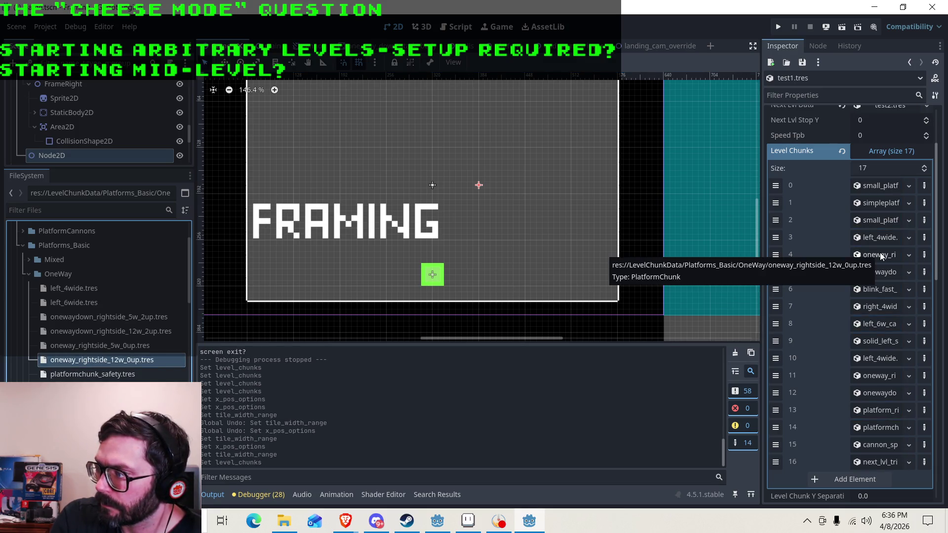
click(119, 334)
drag(119, 335, 882, 272)
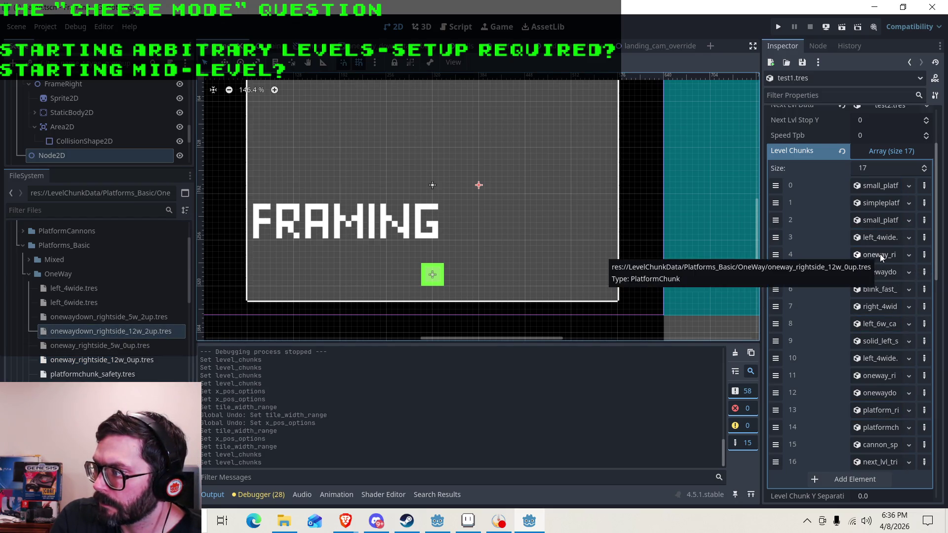
key(ctrl+s)
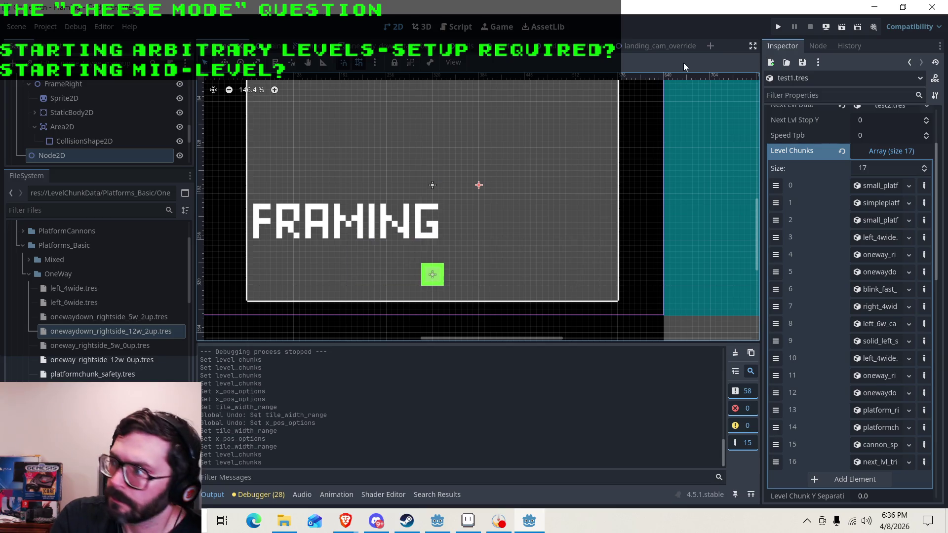
click(780, 25)
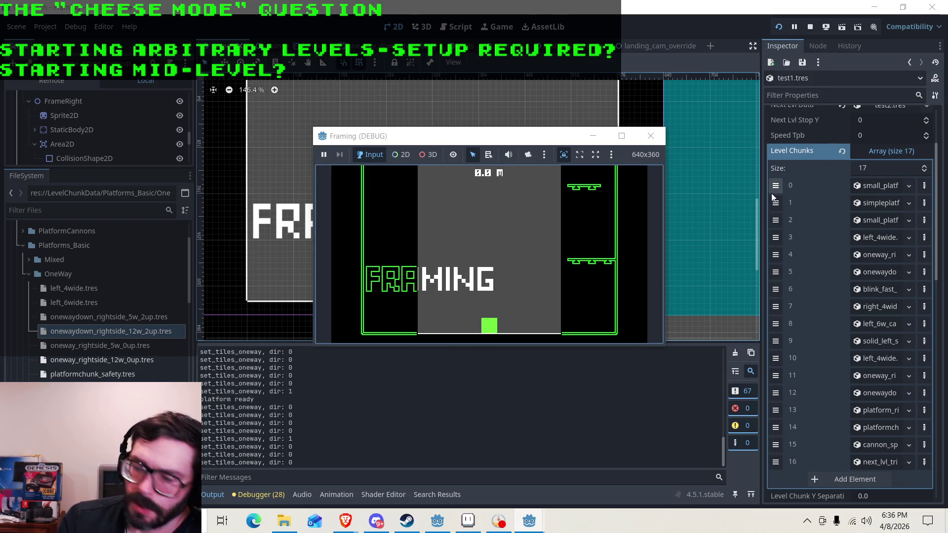
key(Right)
key(space)
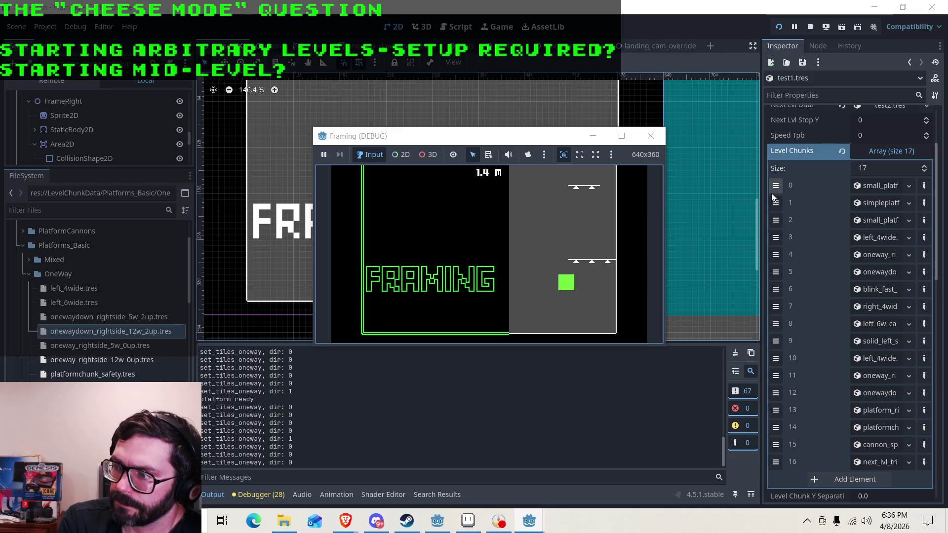
key(Left)
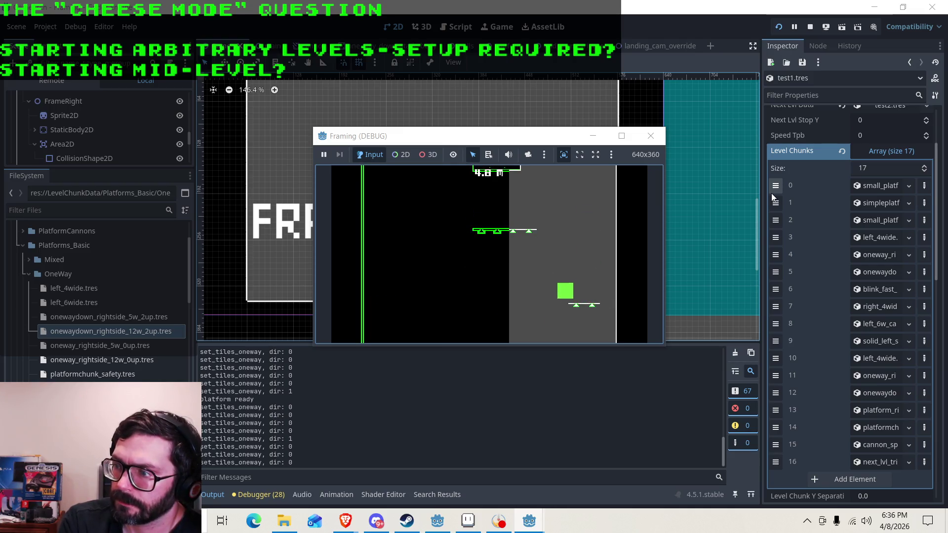
key(Right)
key(space)
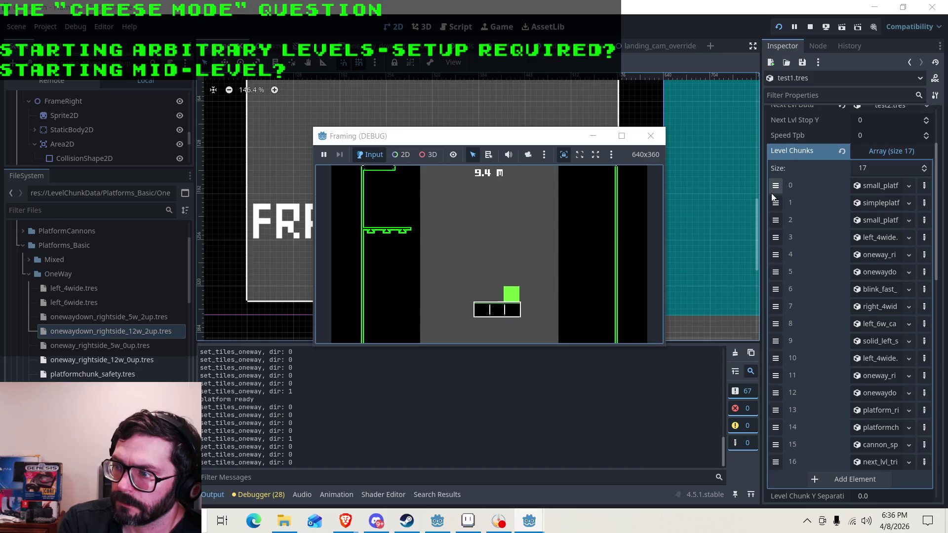
key(Left)
key(Left)
key(space)
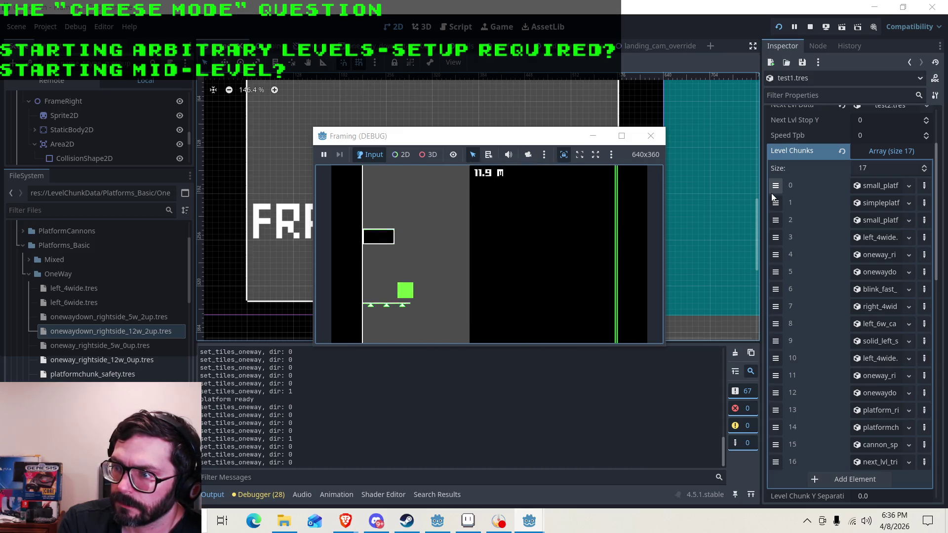
key(Right)
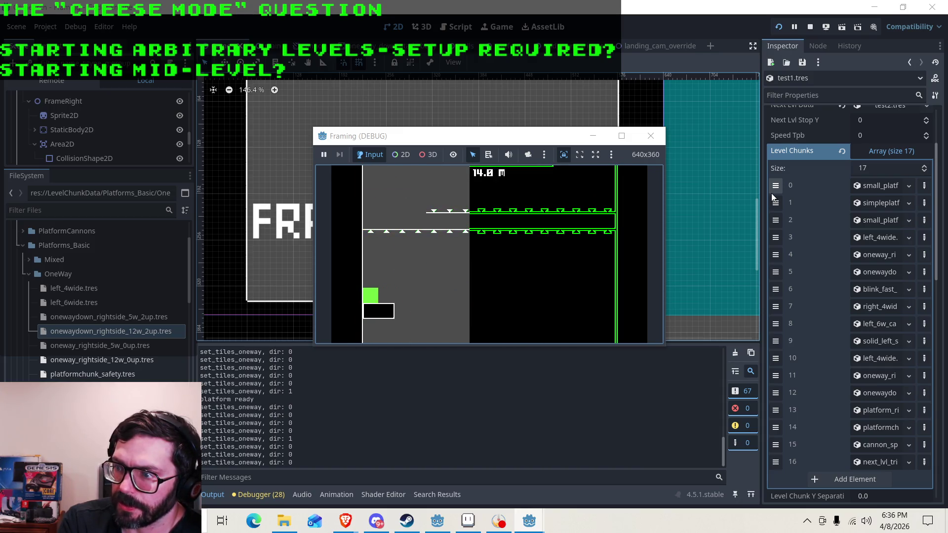
key(space)
key(Right)
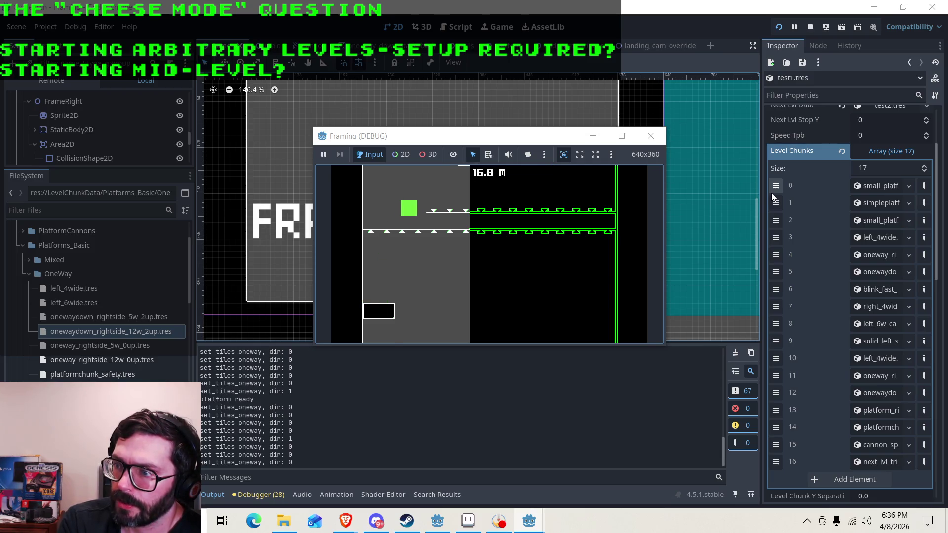
key(Left)
key(Right)
key(Left)
key(Right)
key(Left)
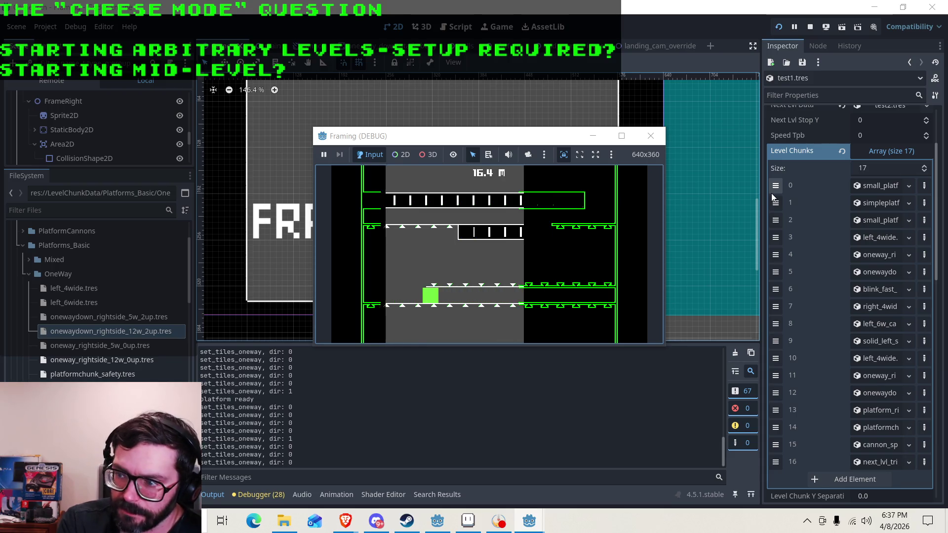
key(Right)
key(Left)
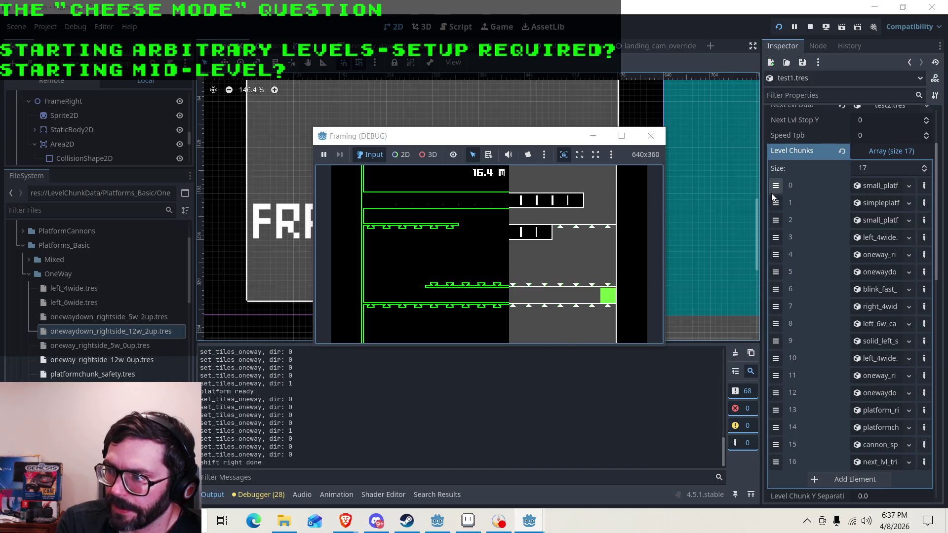
key(Left)
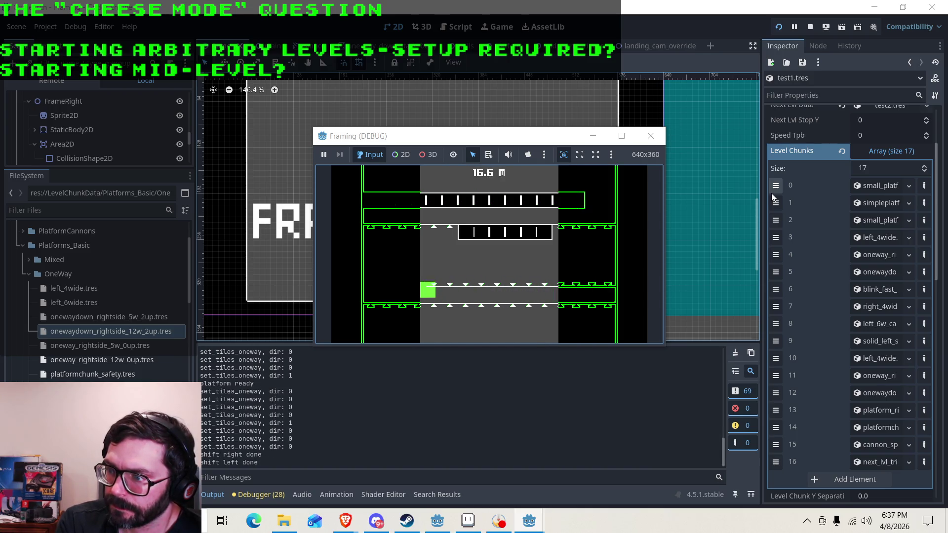
key(Left)
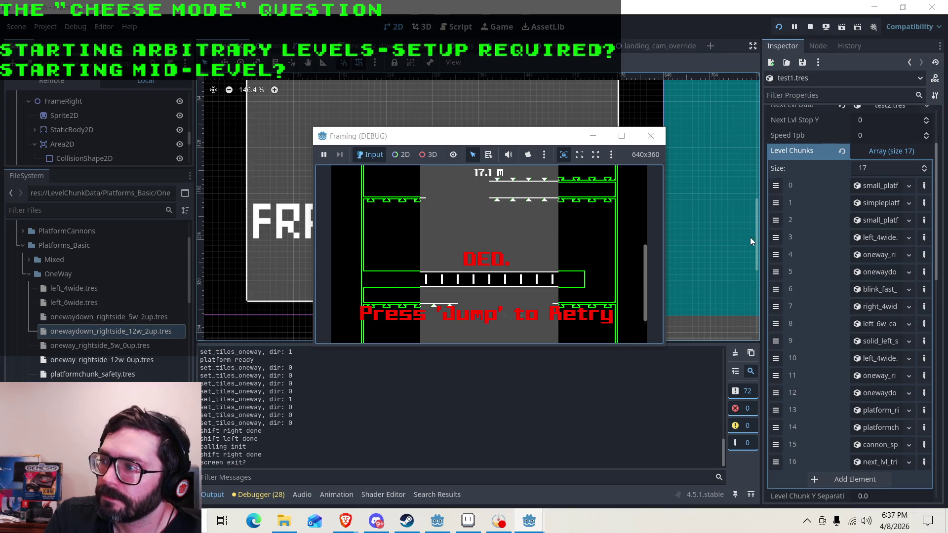
click(650, 137)
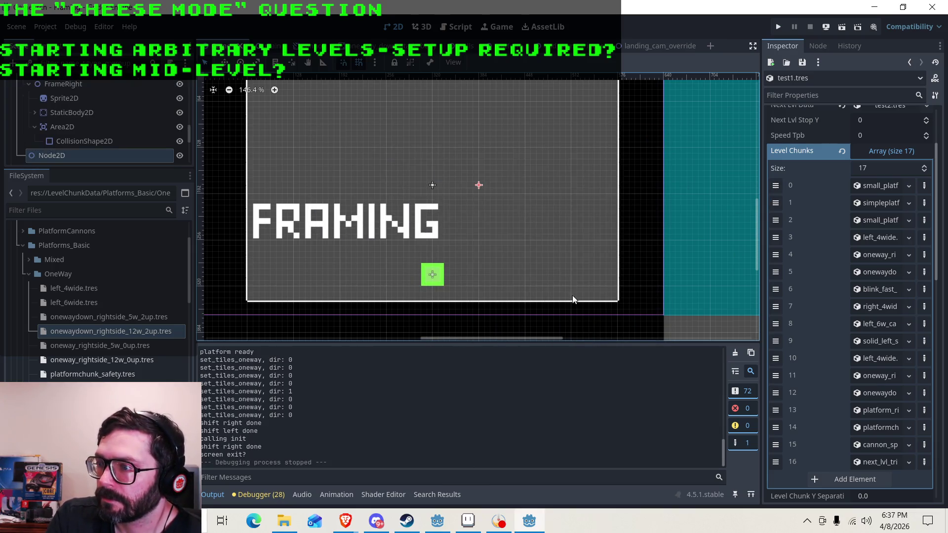
- Collapse the Level Chunks list and open blink_fast_6w.tres in the inspector
click(896, 153)
scroll(896, 222, up, 3)
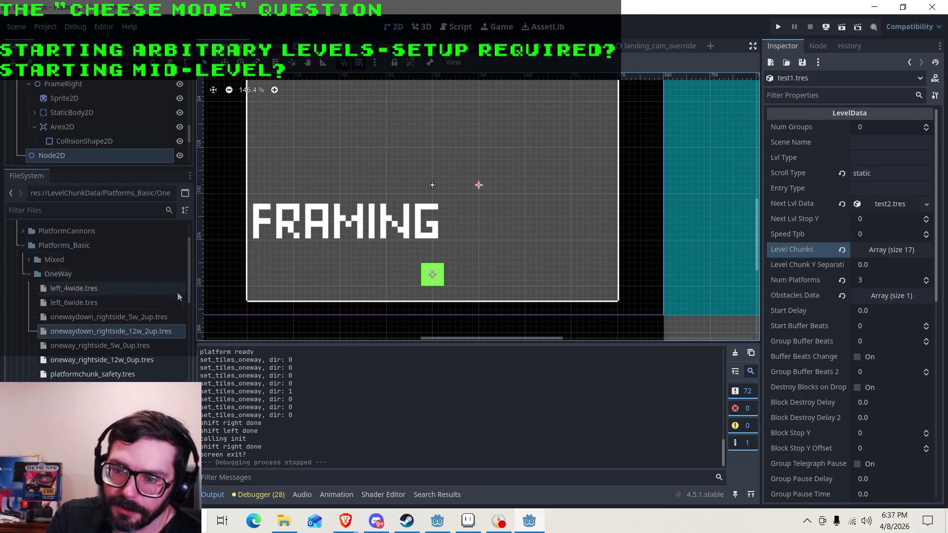
scroll(91, 314, down, 5)
right_click(88, 300)
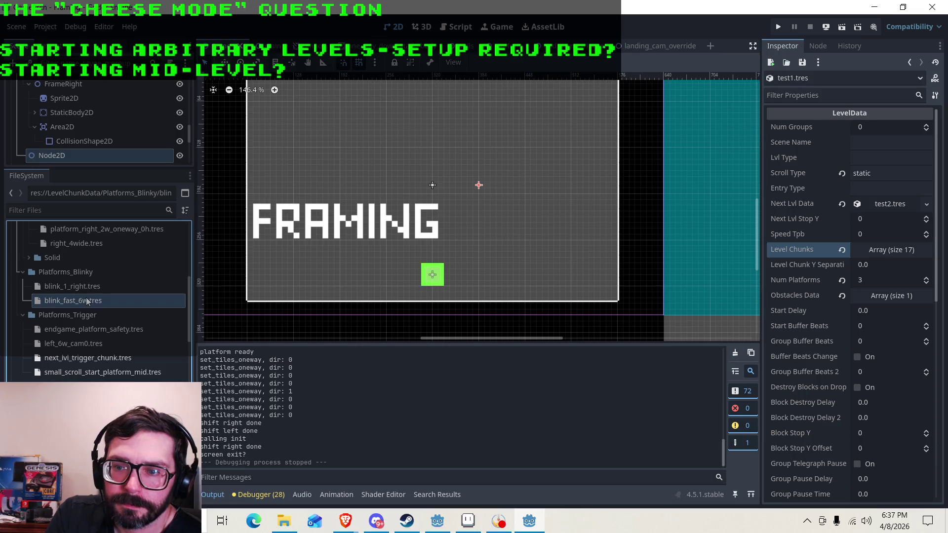
click(155, 280)
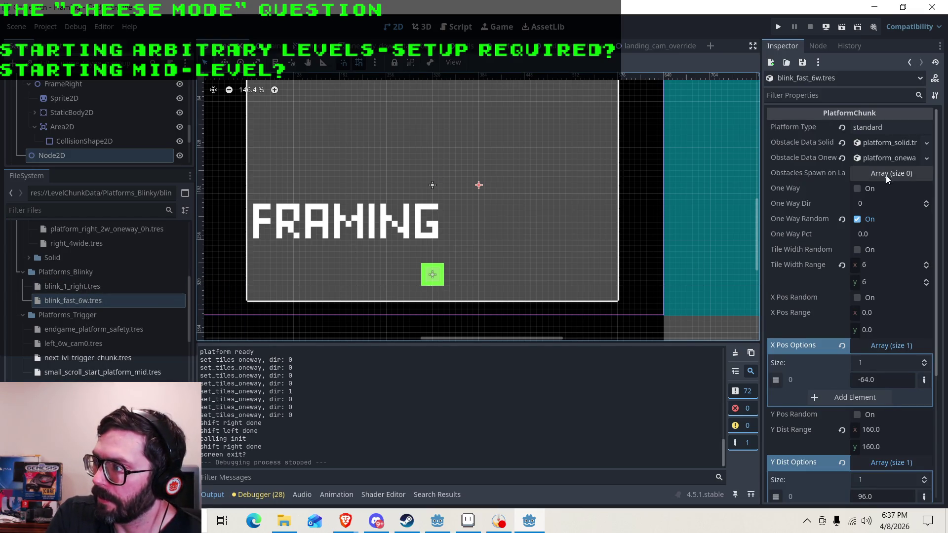
- Add a new object element to the chunk's obstacles spawn on land list
click(864, 175)
click(924, 190)
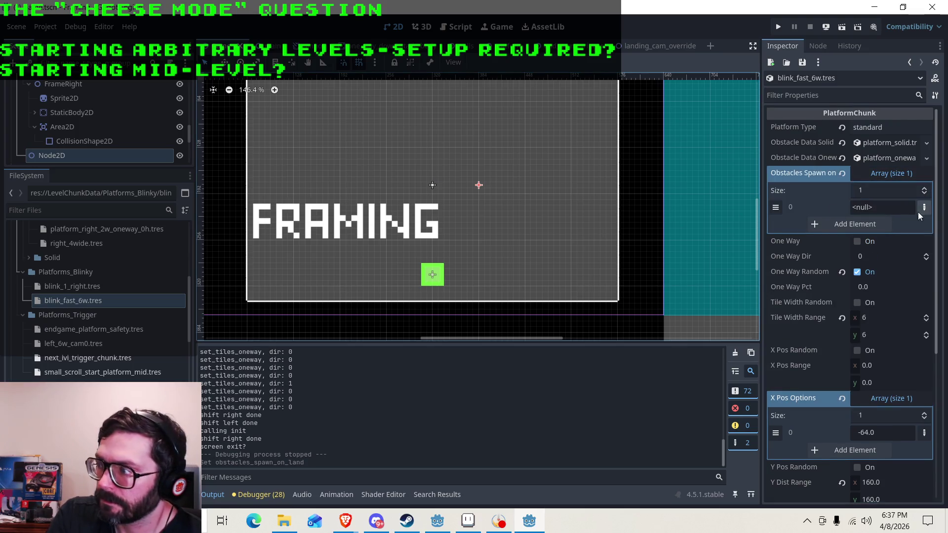
click(919, 209)
click(874, 166)
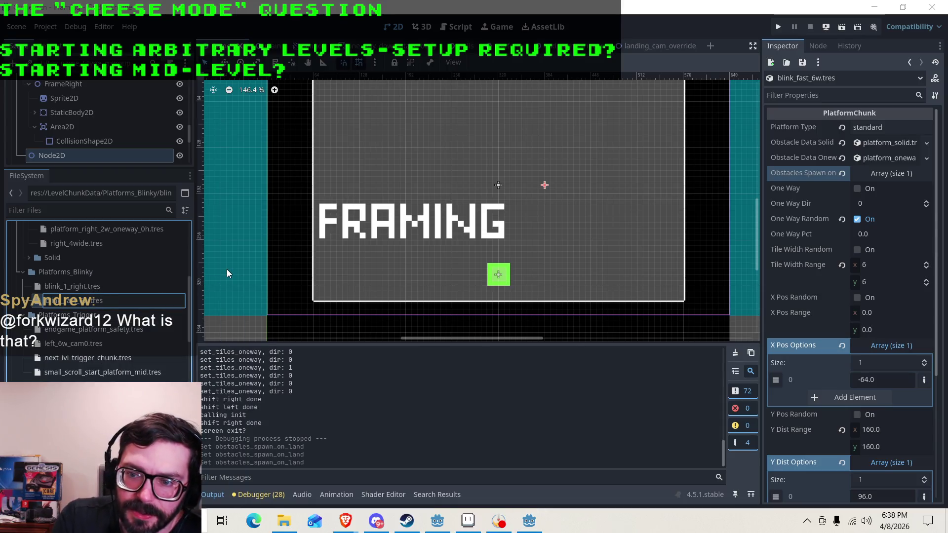
- Rename the chunk file to blink_fast_6w_cam0.tres and launch a playtest
text(_cam)
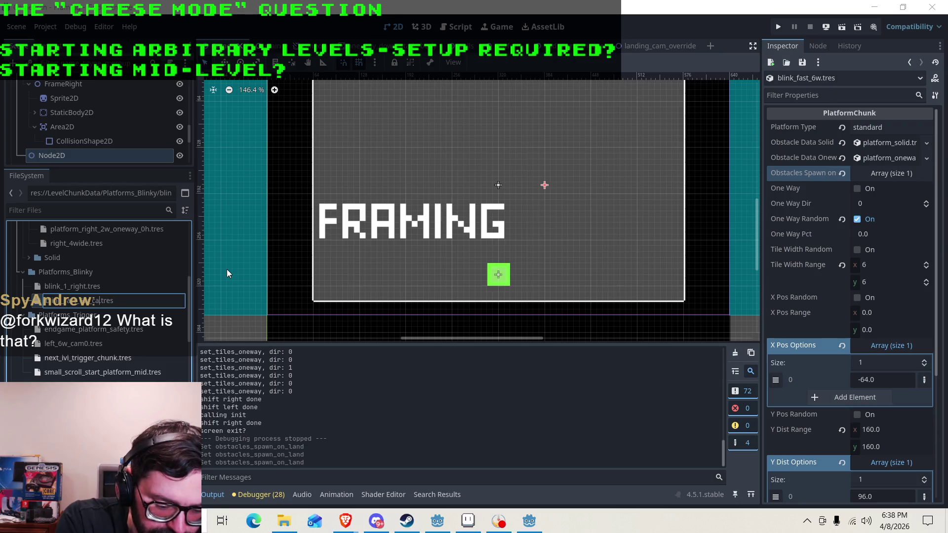
text(0)
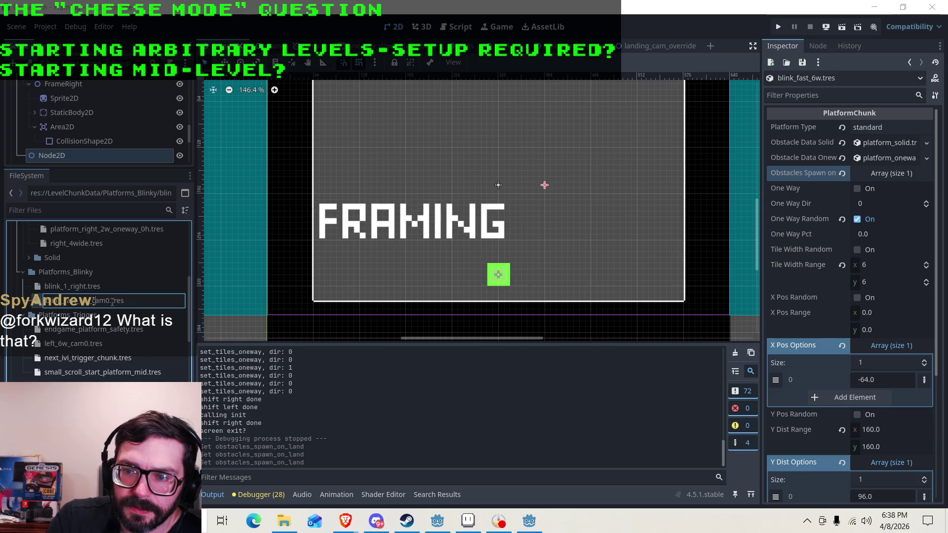
key(Return)
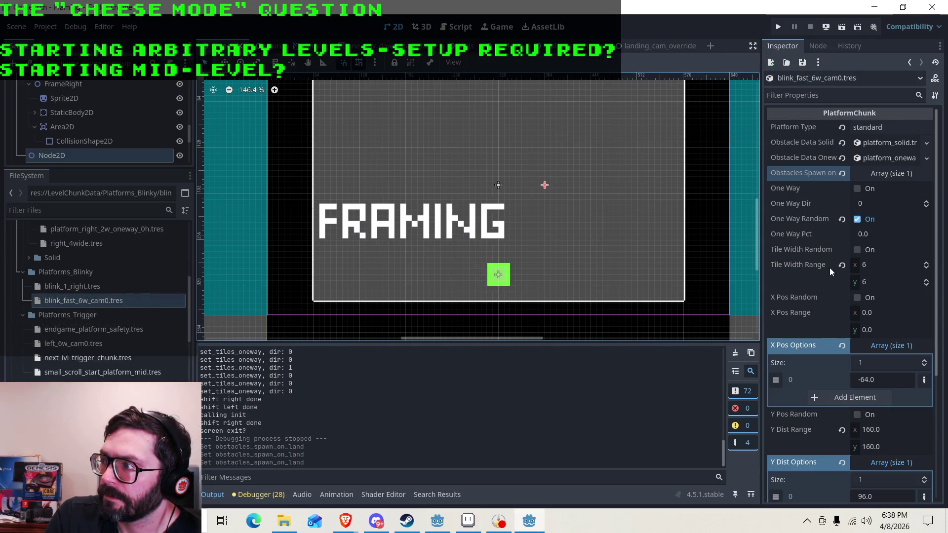
click(773, 31)
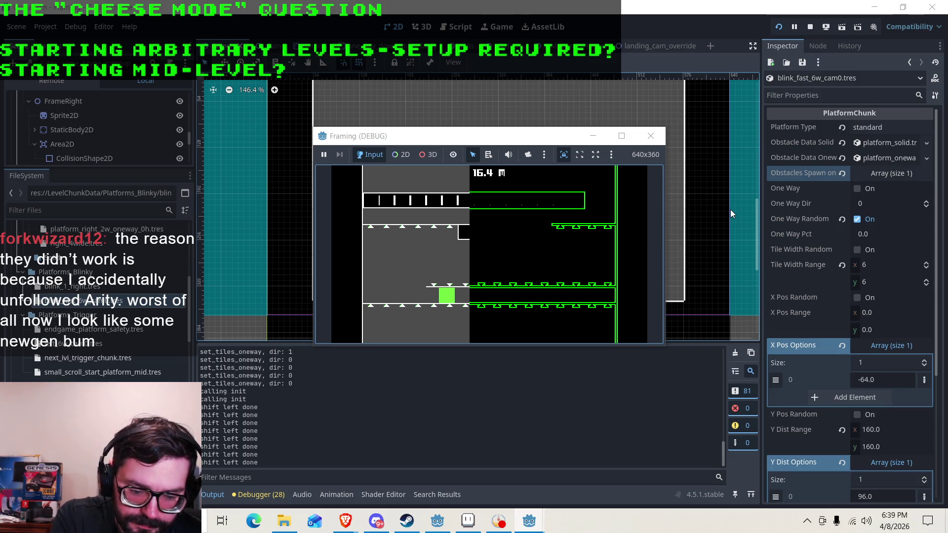
- Hop up and across the first blink and one-way platforms in the debug window
key(Left)
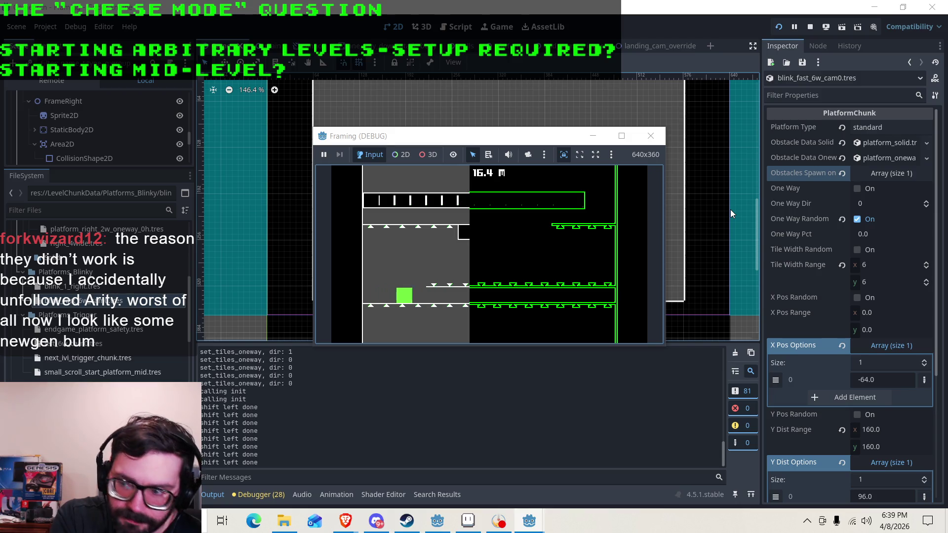
key(Right)
key(Left)
key(space)
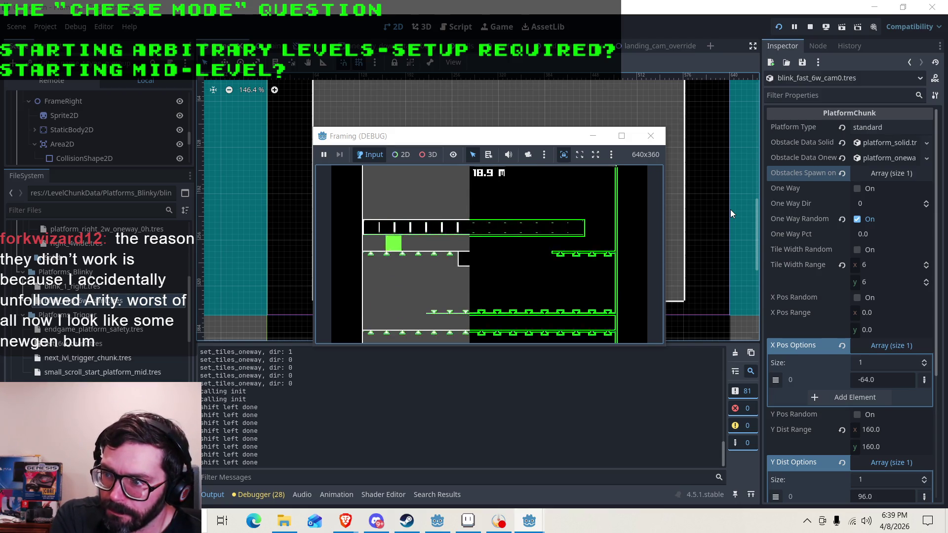
key(Right)
key(Right)
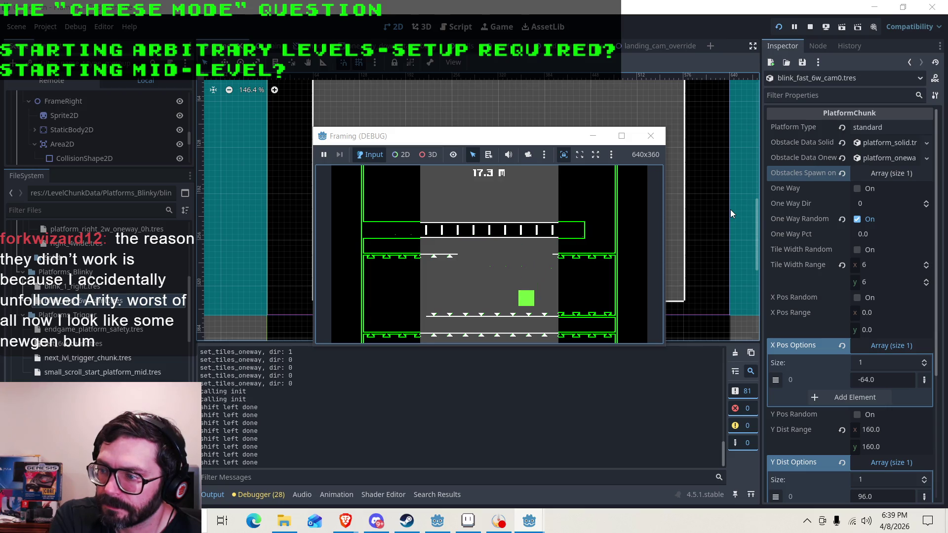
key(Right)
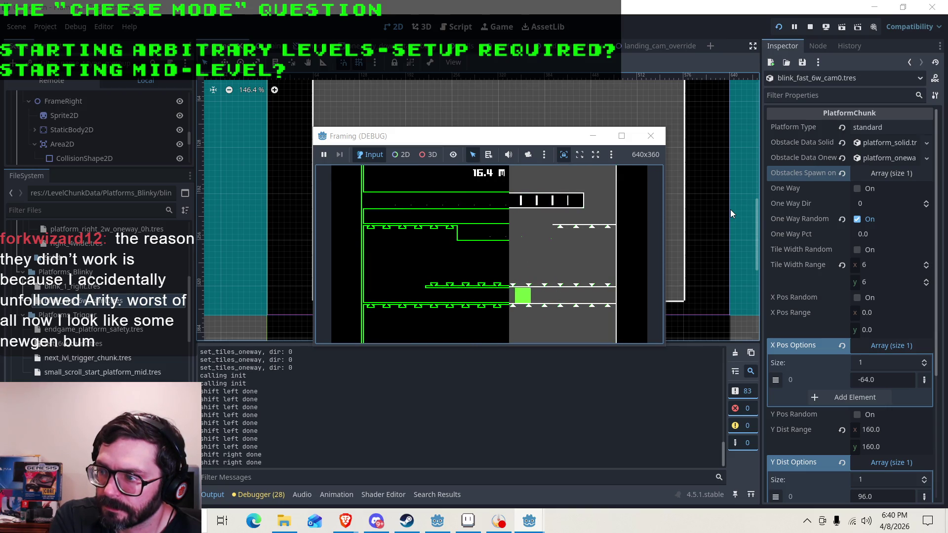
key(Left)
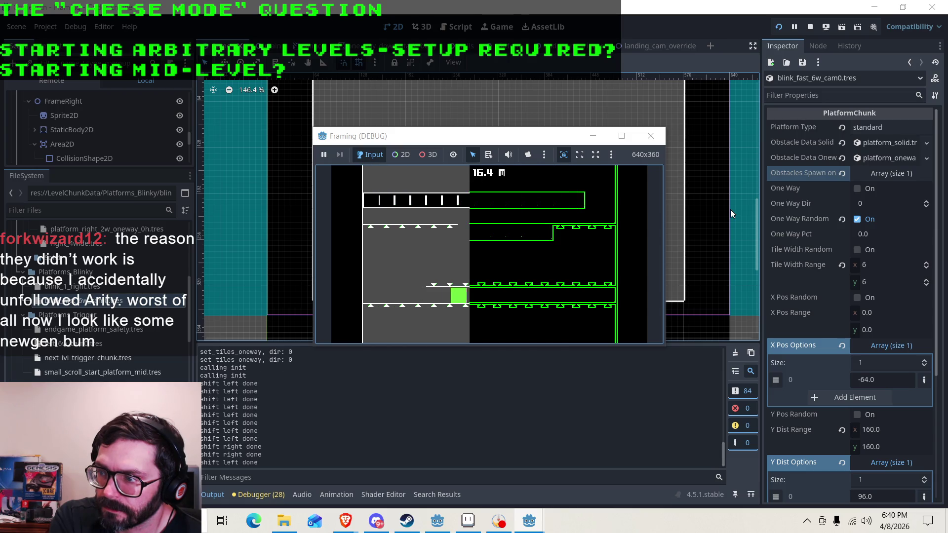
key(space)
key(Right)
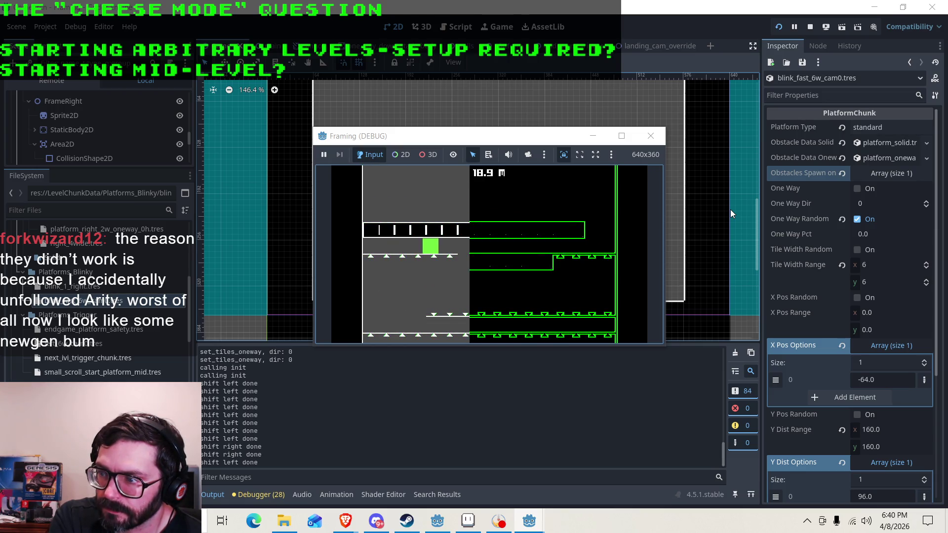
key(Left)
key(Right)
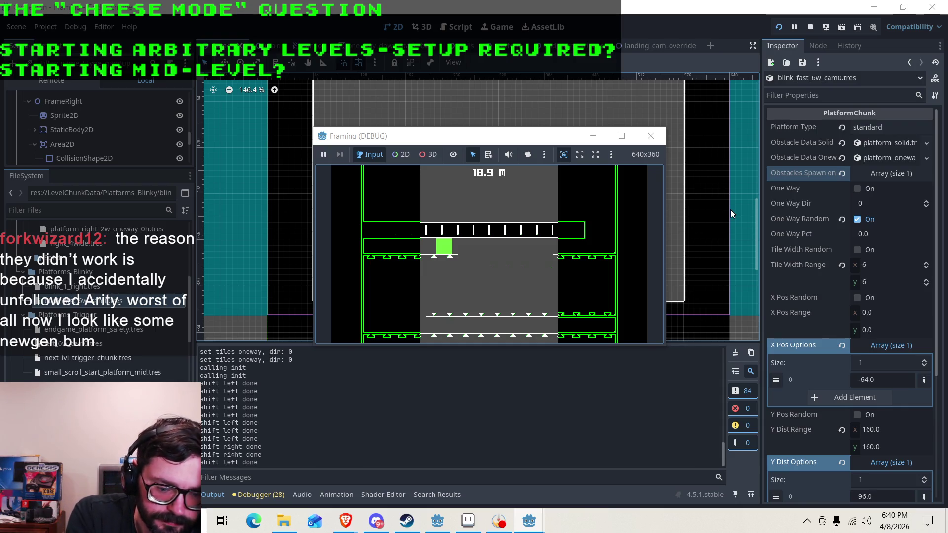
- Shuffle left and right across the blink platforms until dying at 20.5 m, then restart
key(Left)
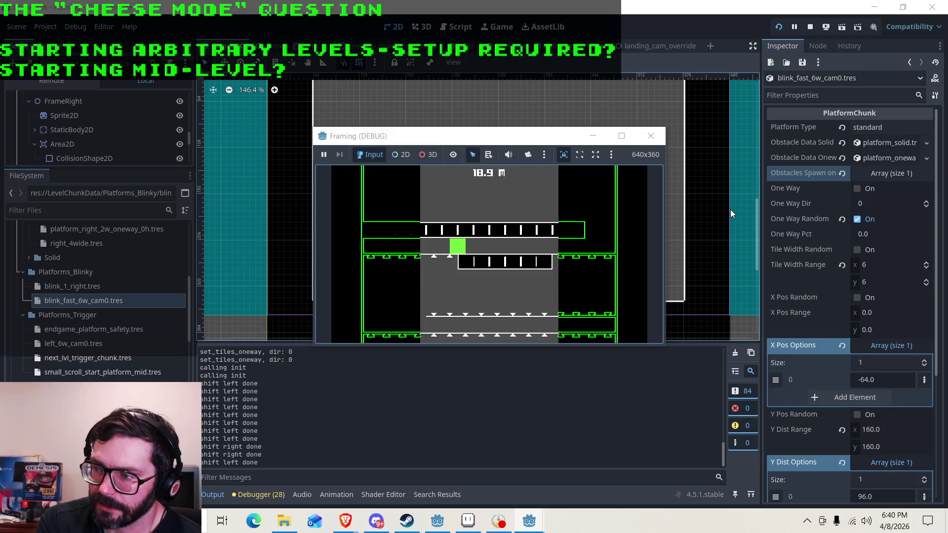
key(Right)
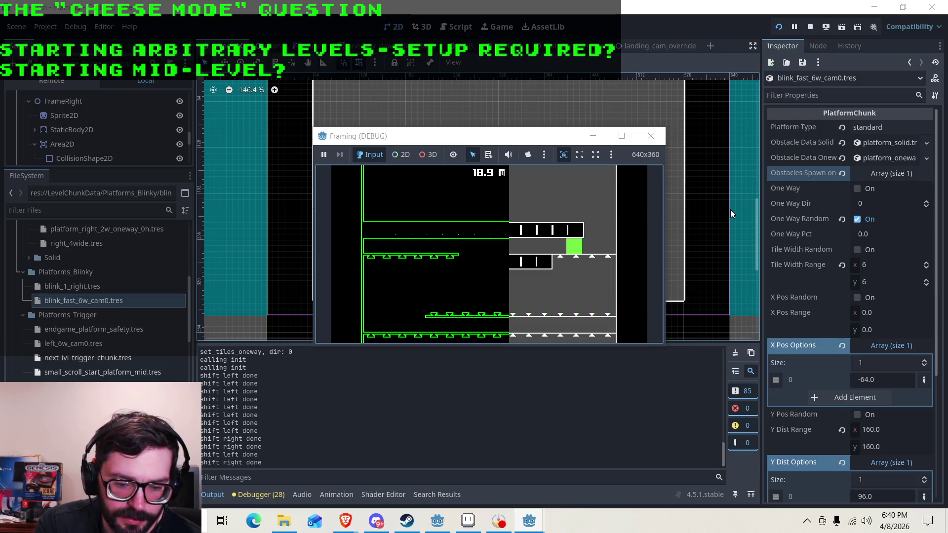
key(Left)
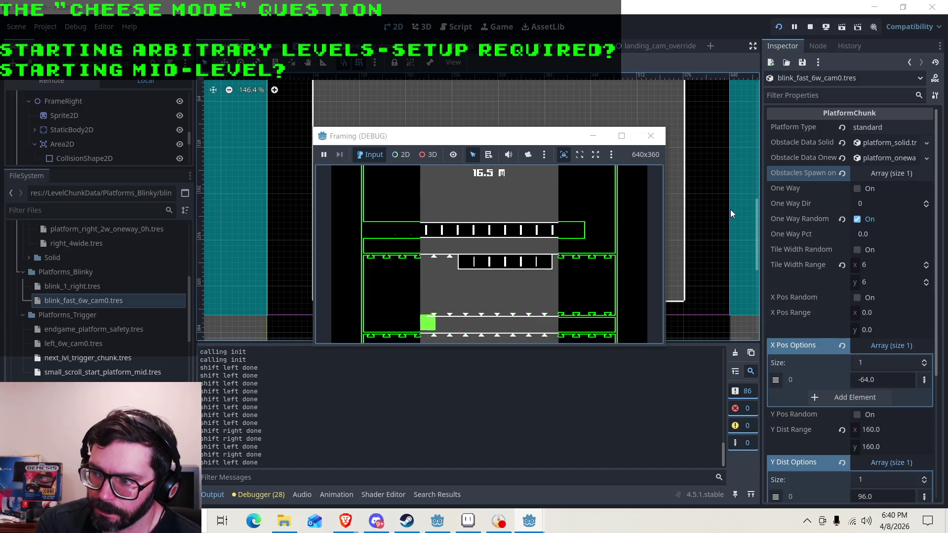
key(Right)
key(Left)
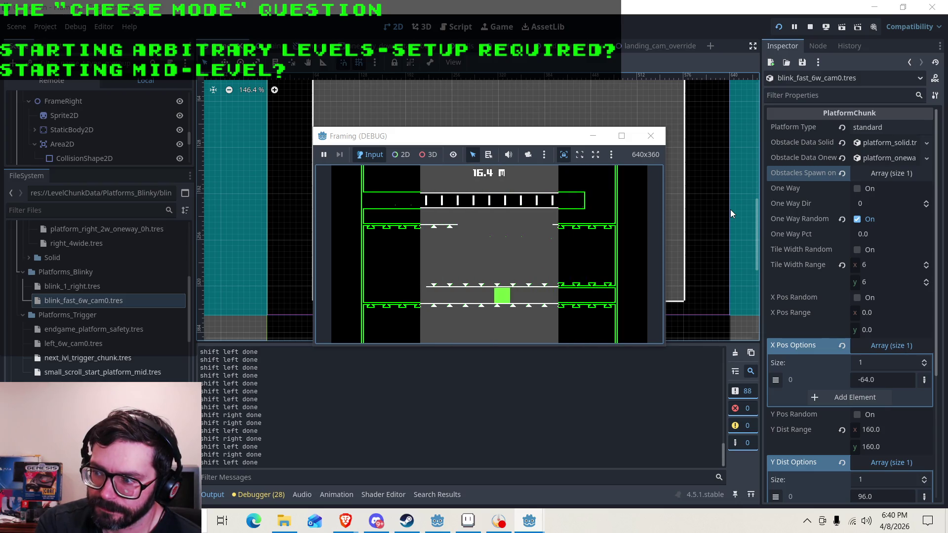
key(Right)
key(Left)
key(Left)
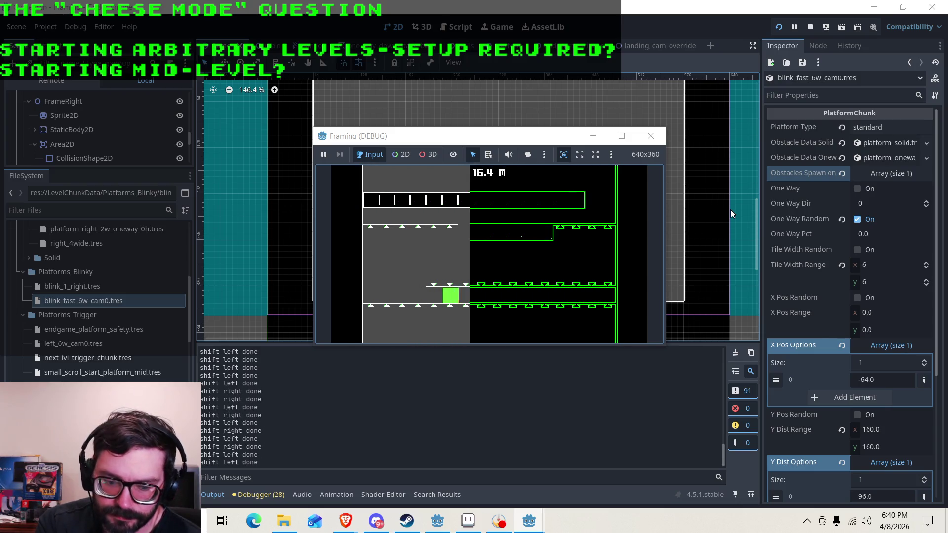
key(Right)
key(Left)
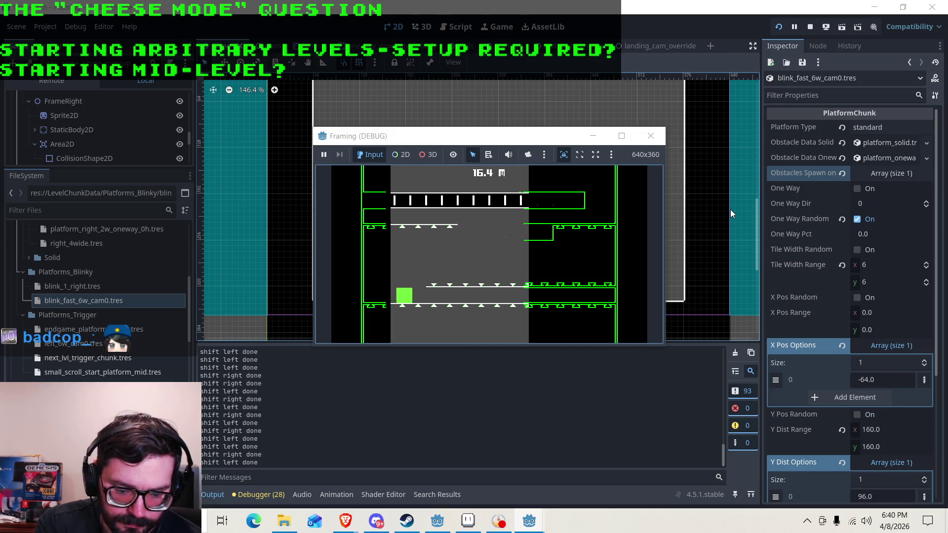
key(Right)
key(Left)
key(Right)
key(Left)
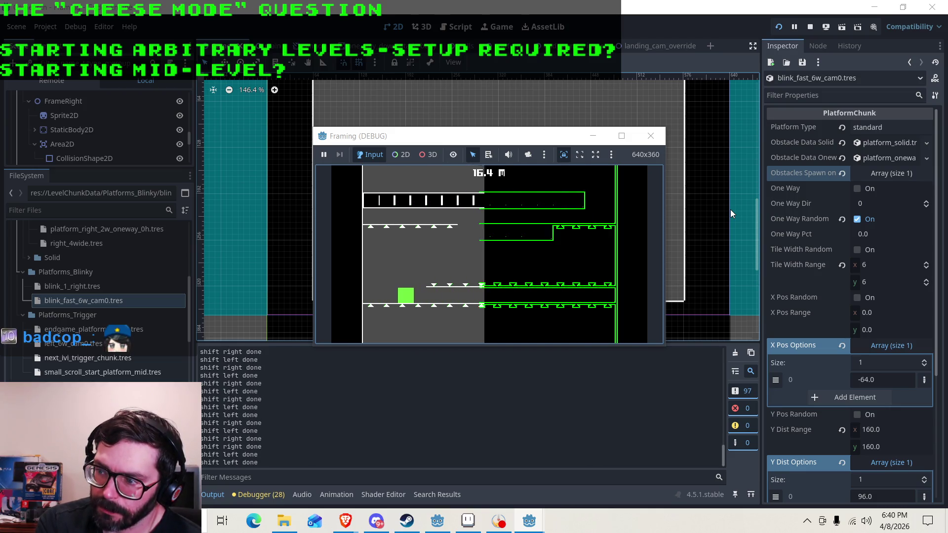
key(Right)
key(Right)
key(Left)
key(Left)
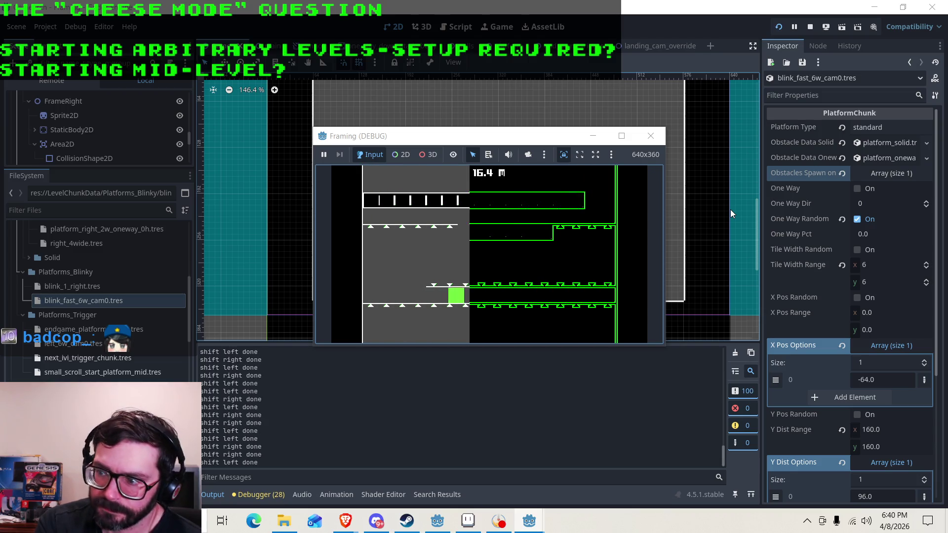
key(Right)
key(Right)
key(Left)
key(Left)
key(Right)
key(Right)
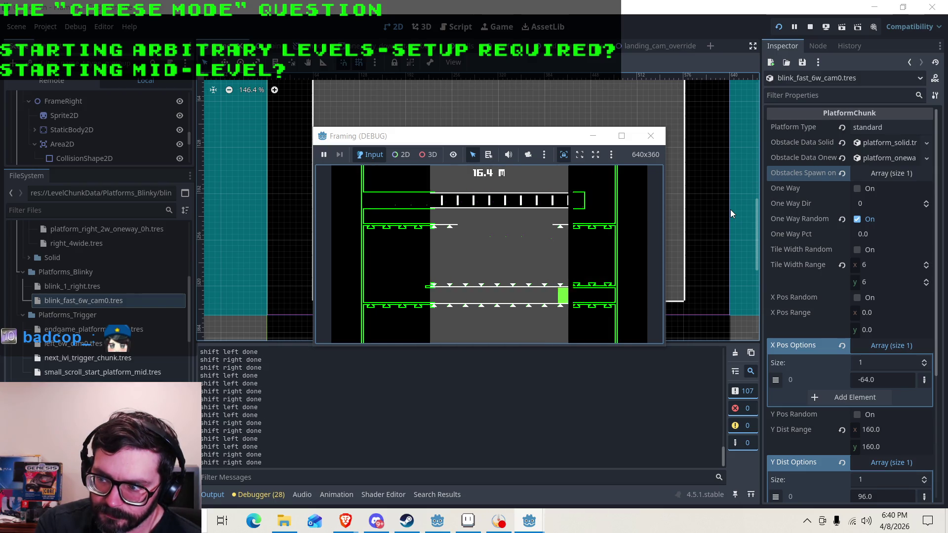
key(Left)
key(Left)
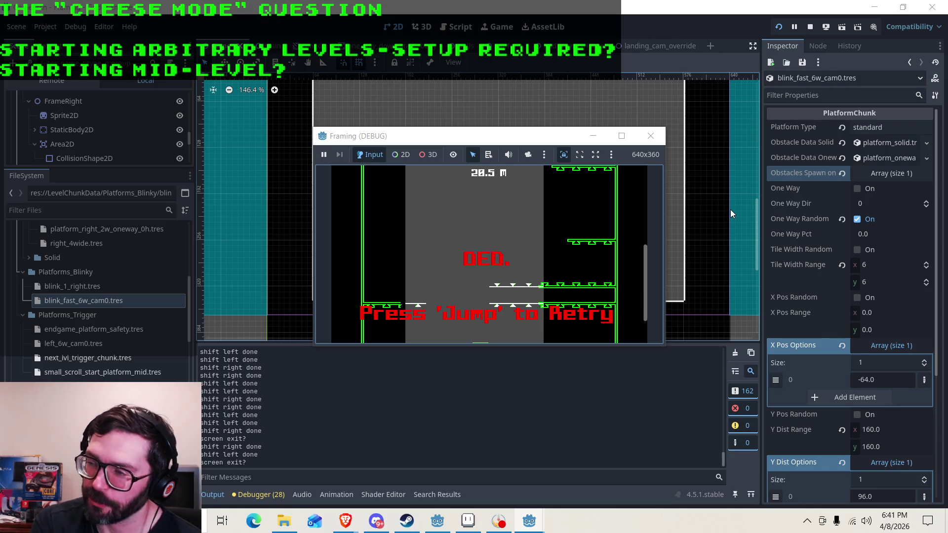
key(space)
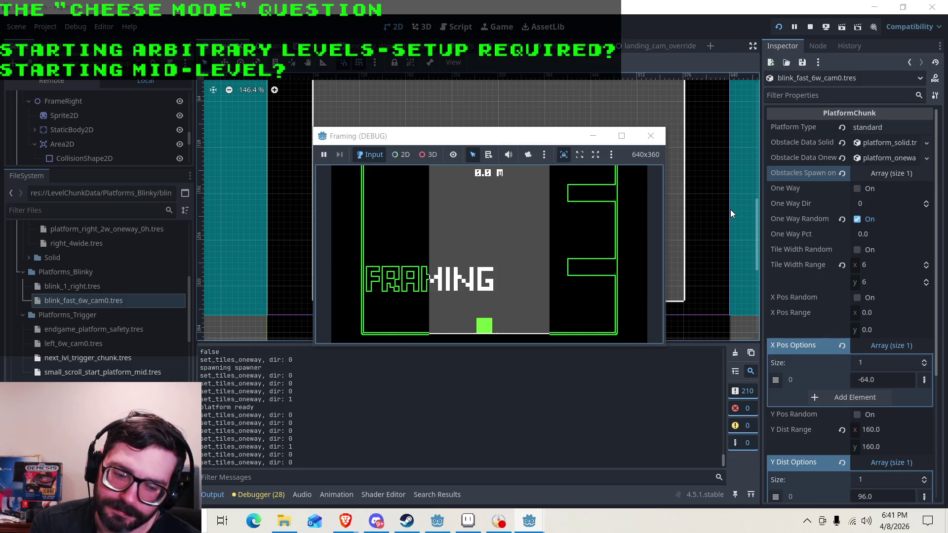
- Climb the platforms past the blink section until the player dies, then restart
key(Right)
key(space)
key(space)
key(Left)
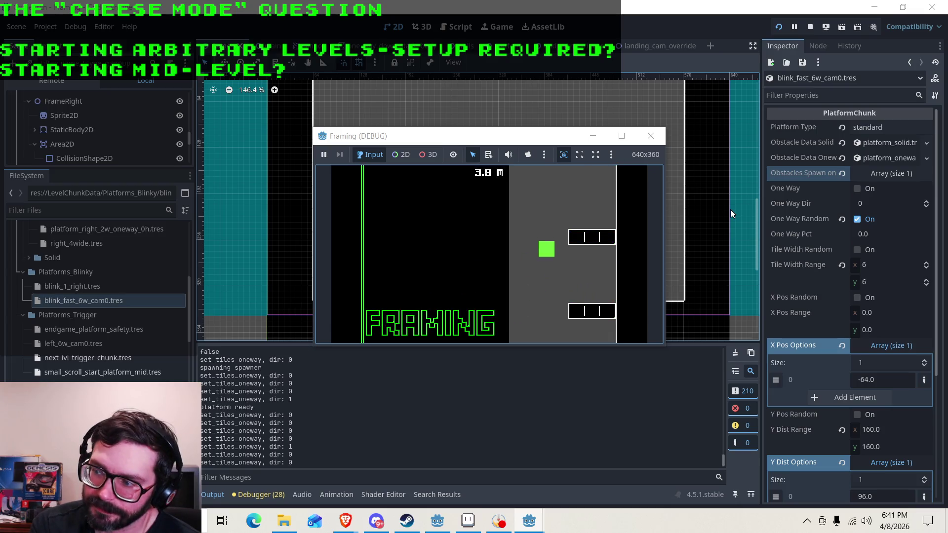
key(Left)
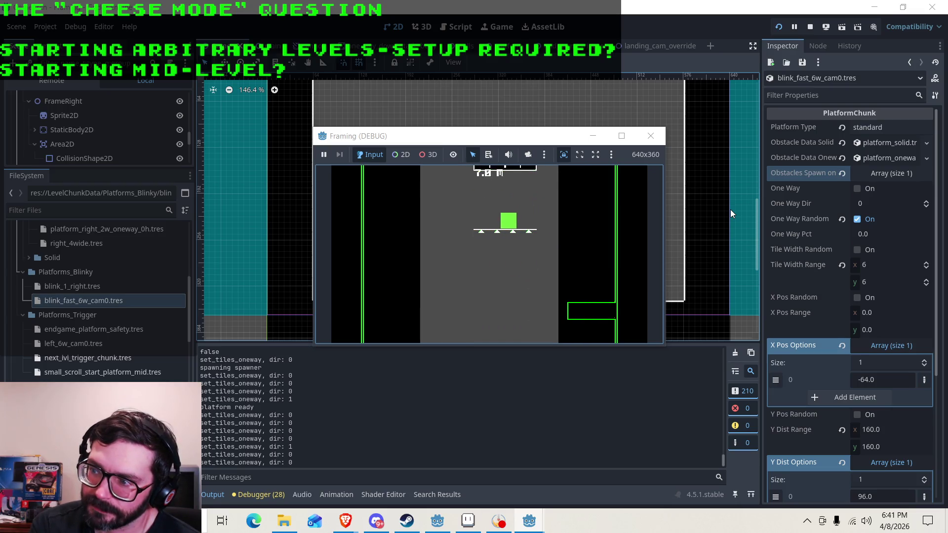
key(space)
key(Right)
key(Left)
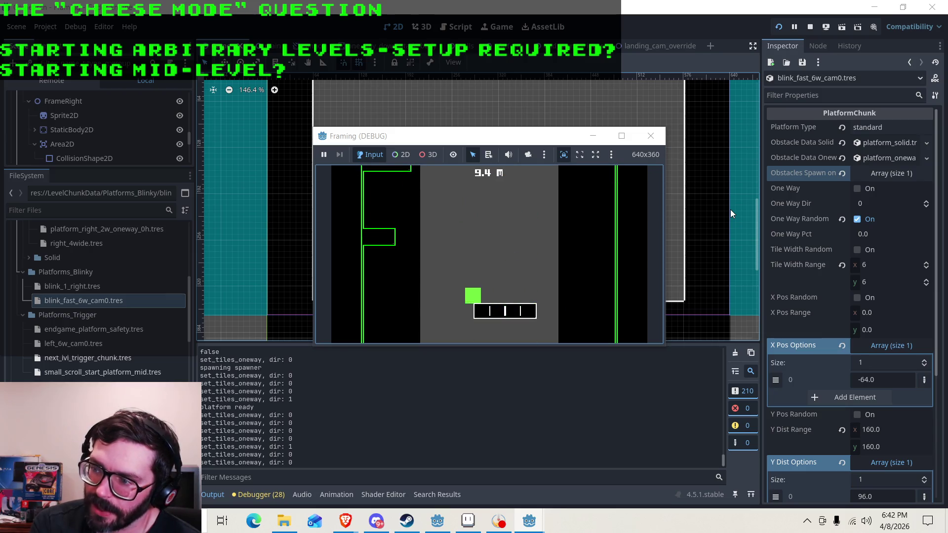
key(space)
key(Right)
key(space)
key(Left)
key(space)
key(Left)
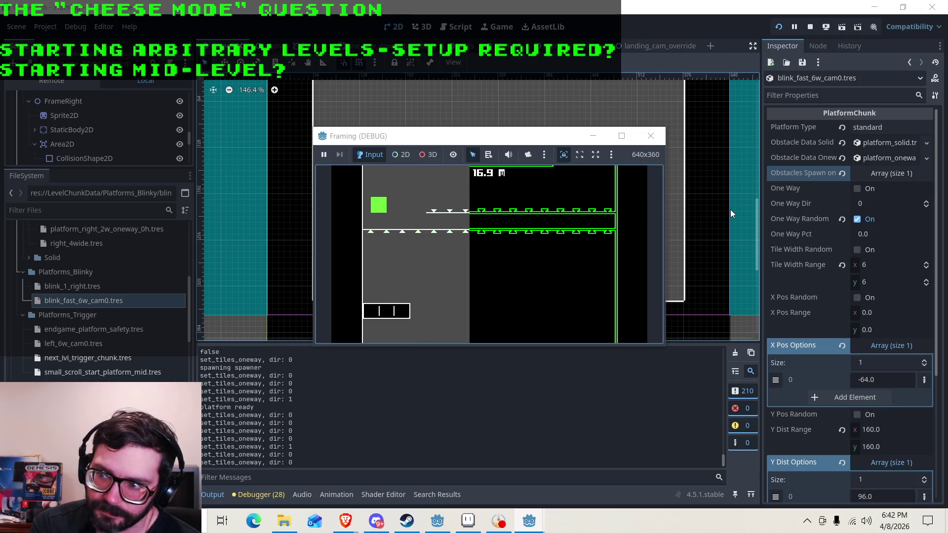
key(Right)
key(Right)
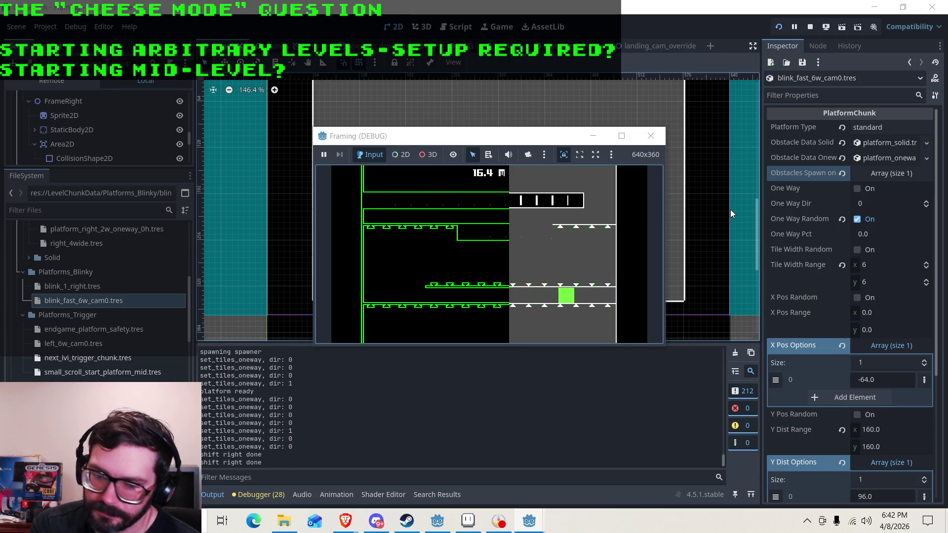
key(Left)
key(Left)
key(space)
key(Right)
key(Left)
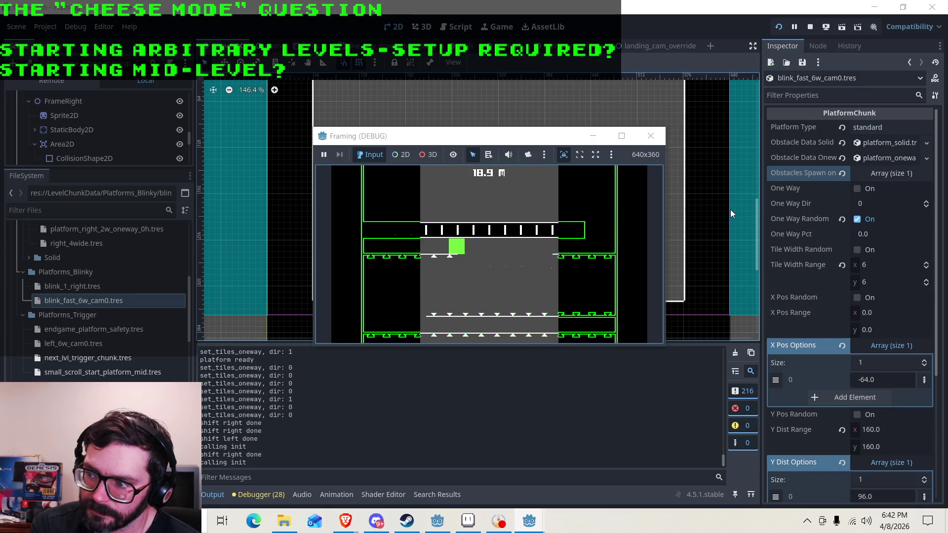
key(Right)
key(Right)
key(Right)
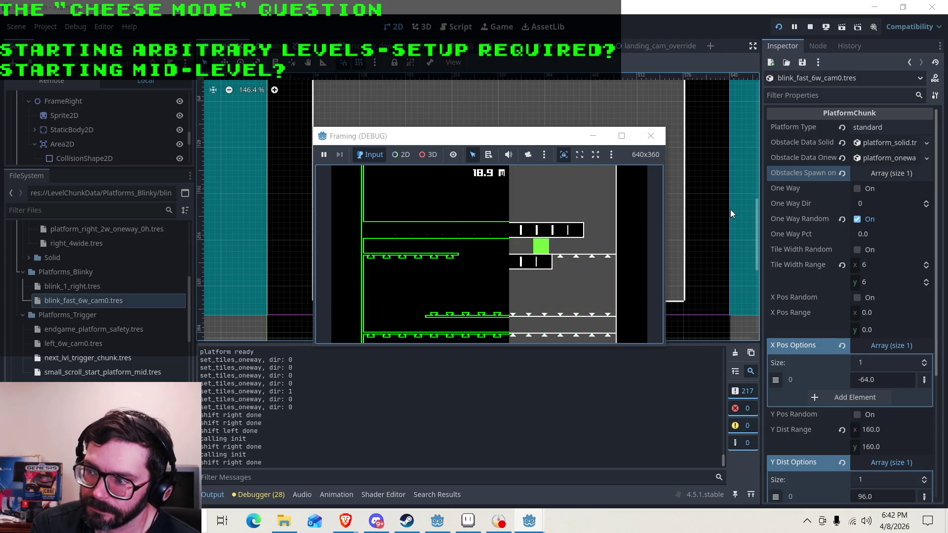
key(space)
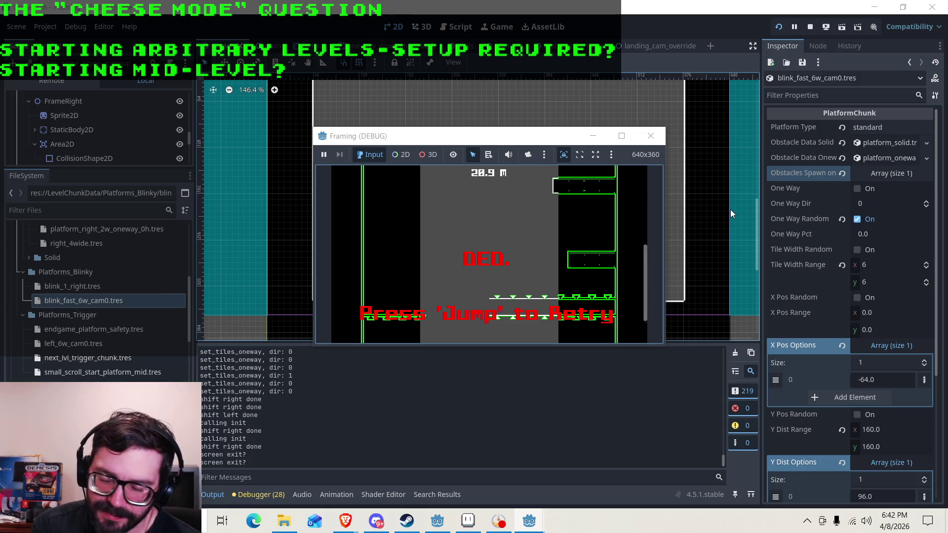
key(space)
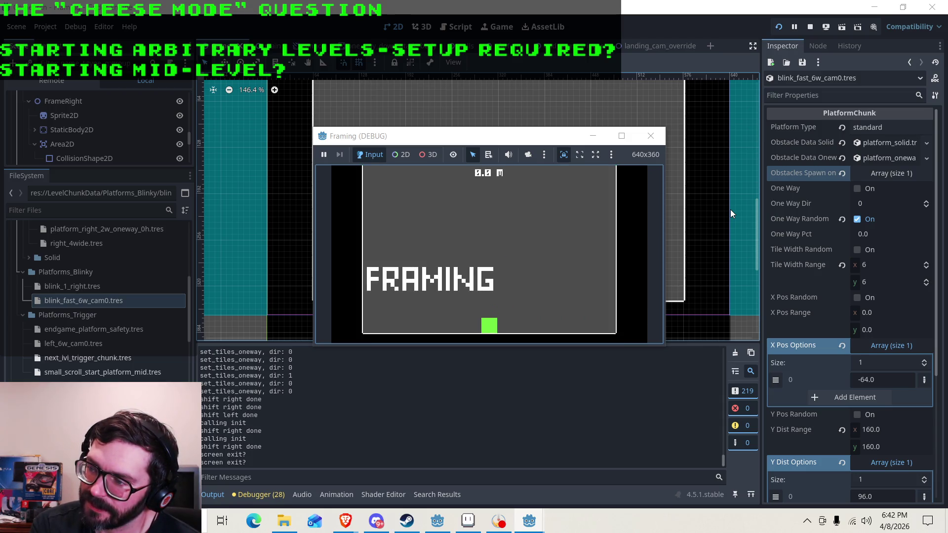
- Make another short run jumping onto the right-side platforms, retrying after dying
key(Right)
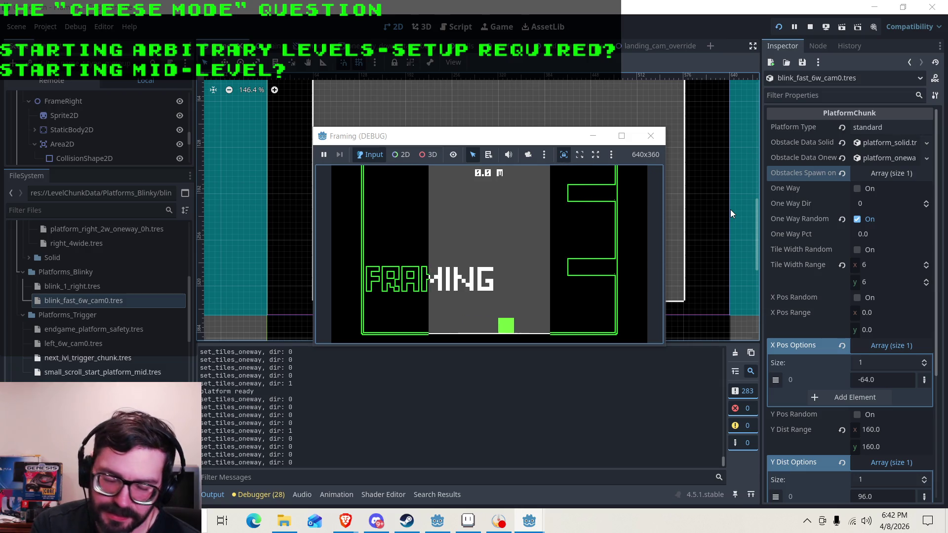
key(space)
key(space)
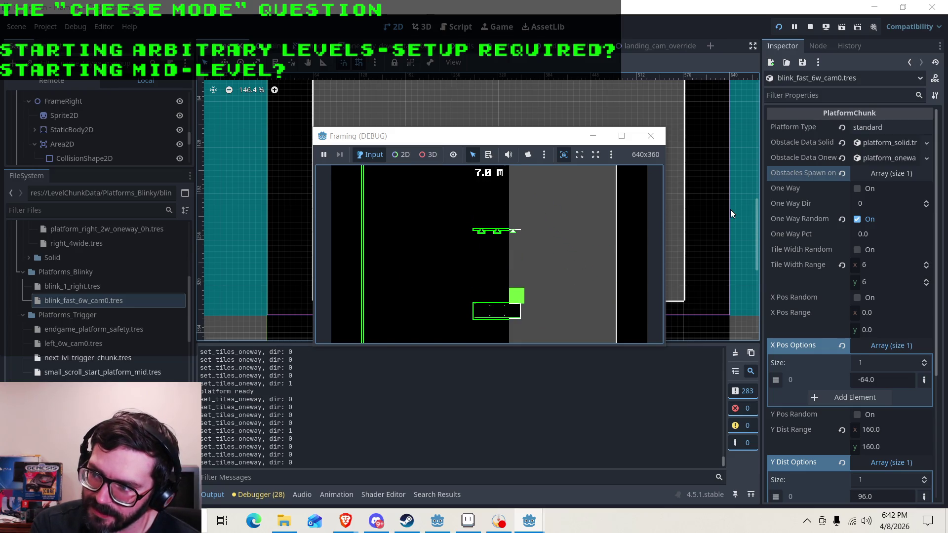
key(space)
key(space)
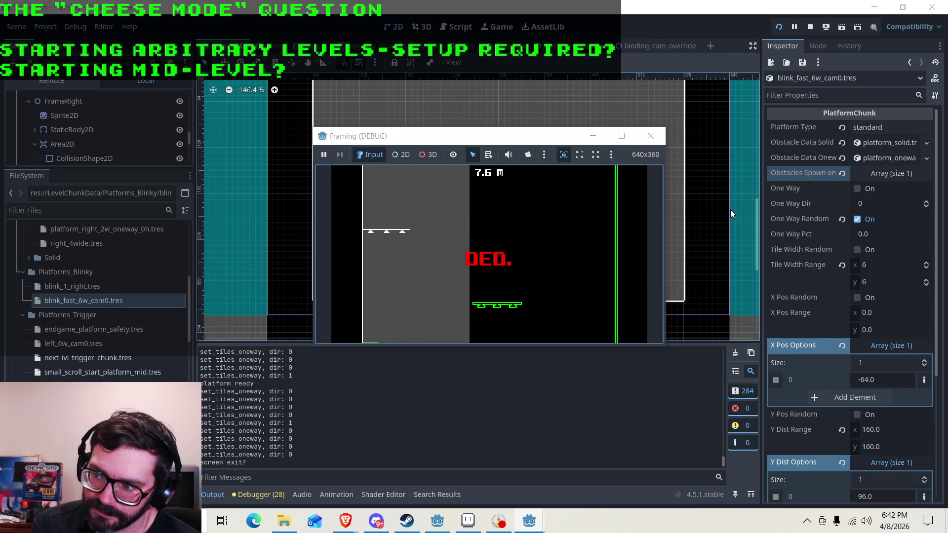
key(space)
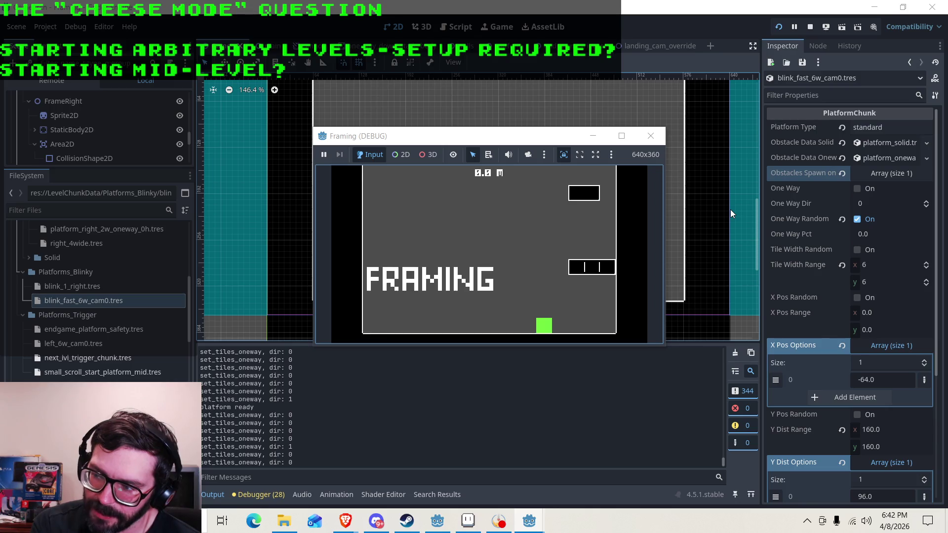
- Restart the run and jump up through the middle, top and higher left platforms
key(space)
key(space)
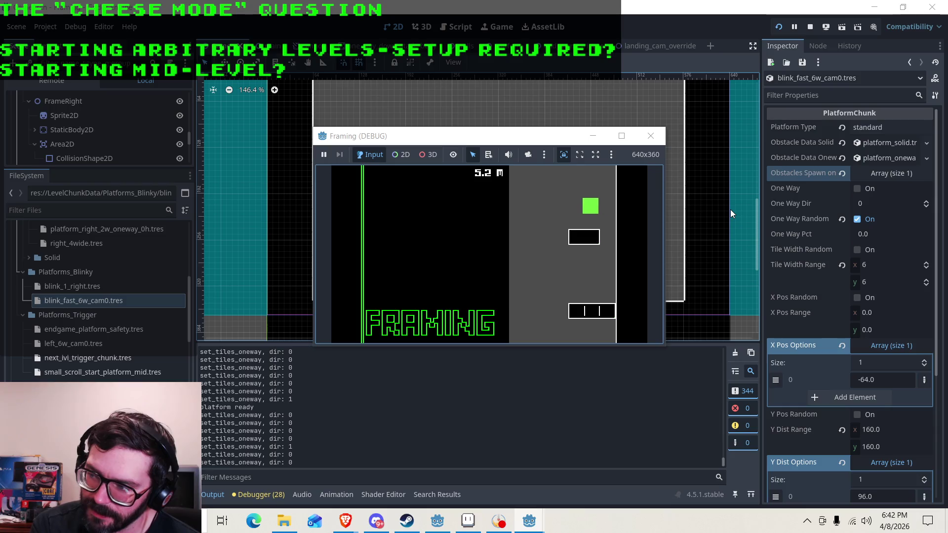
key(space)
key(space)
key(space)
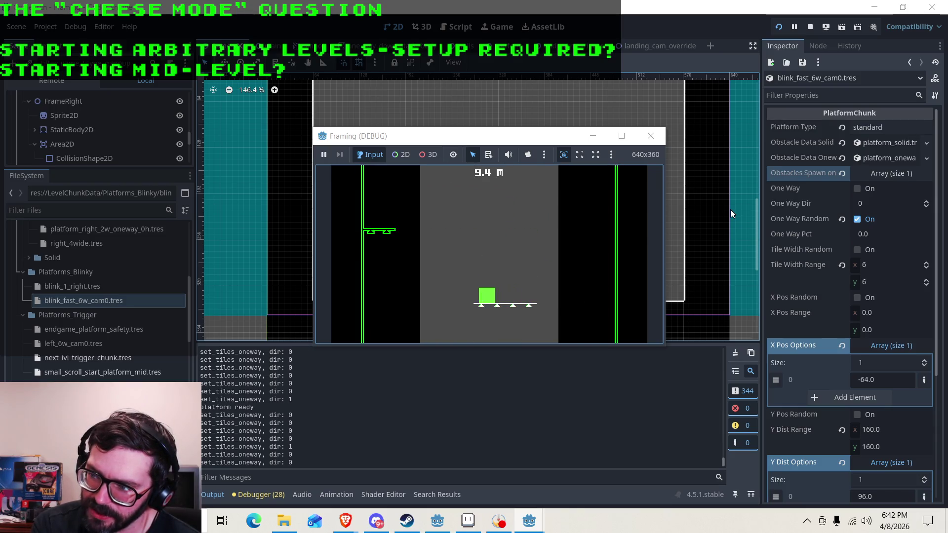
key(space)
key(space)
key(space)
key(space)
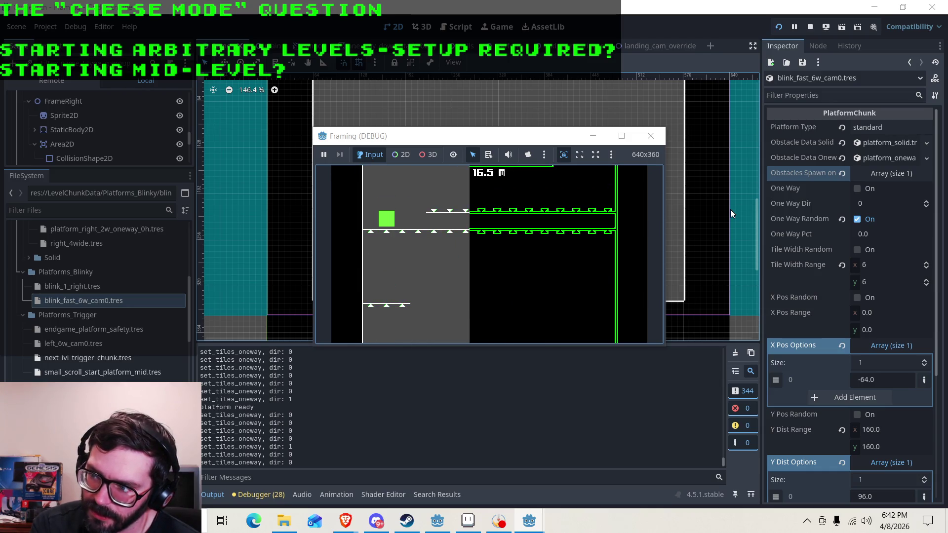
key(space)
- Shuffle the player left and right into jumping position, then move far left
key(Right)
key(Left)
key(Right)
key(Left)
key(Right)
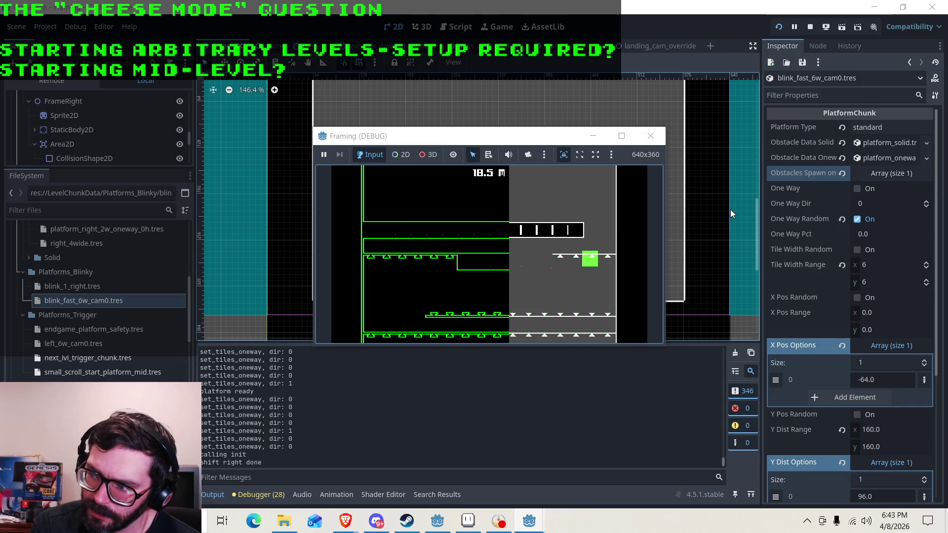
key(Left)
- Jump and steer up through the blinking platforms onto the white platform at 22.2 m
key(Up)
key(Right)
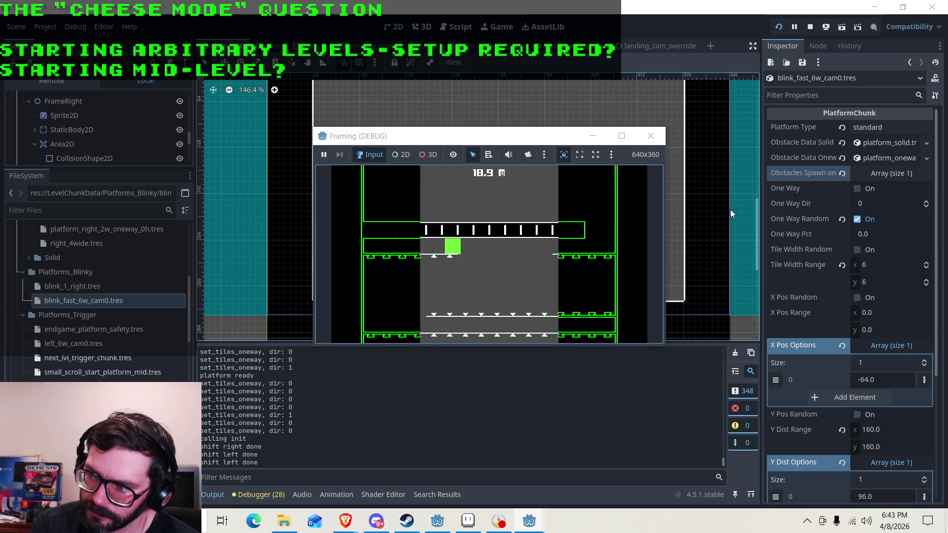
key(Right)
key(Up)
key(Left)
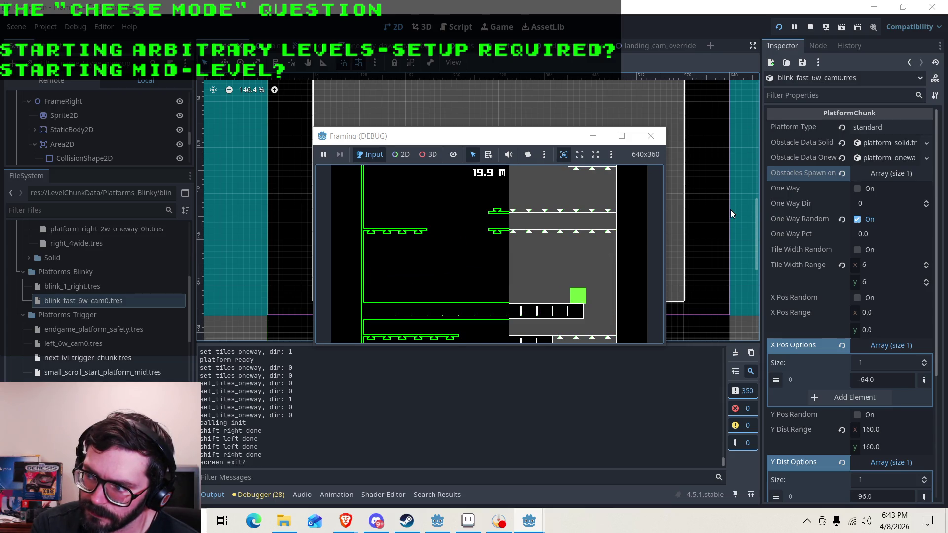
key(Up)
key(Left)
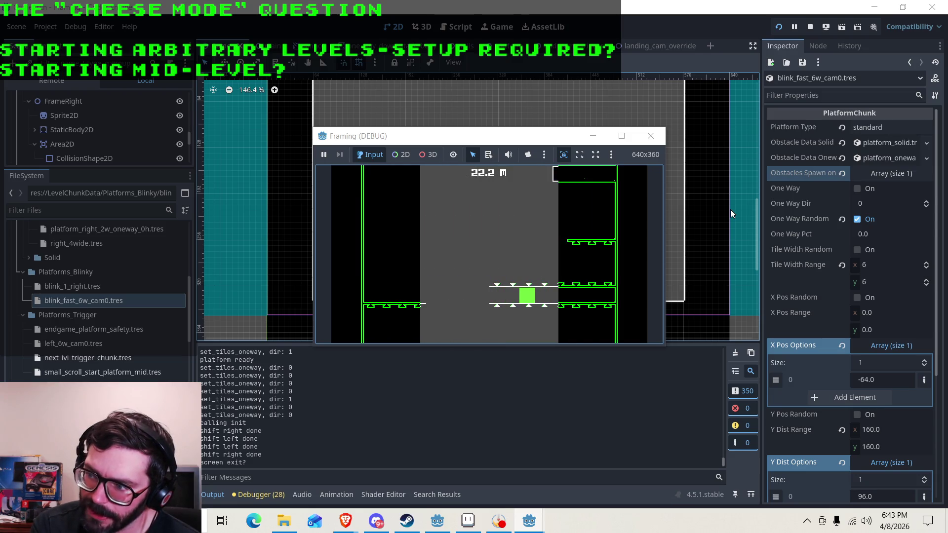
key(Right)
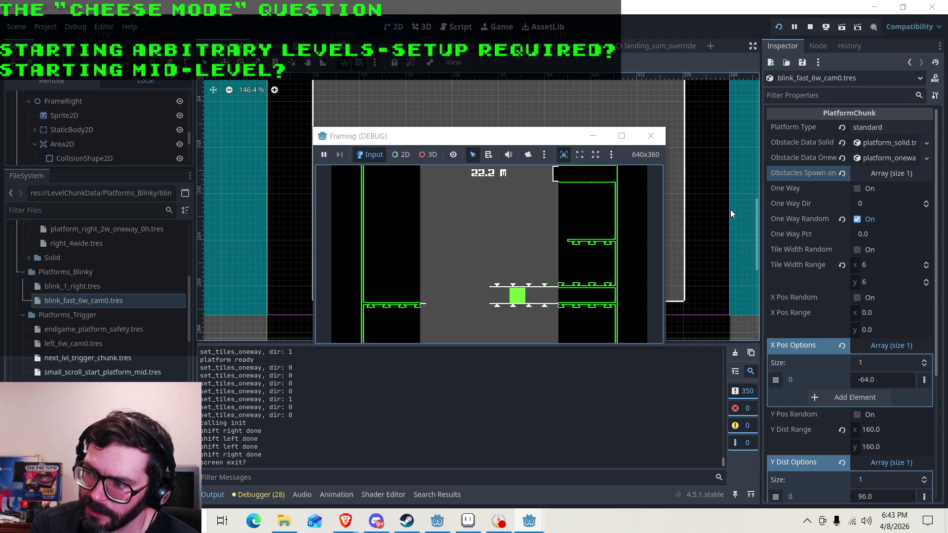
key(Right)
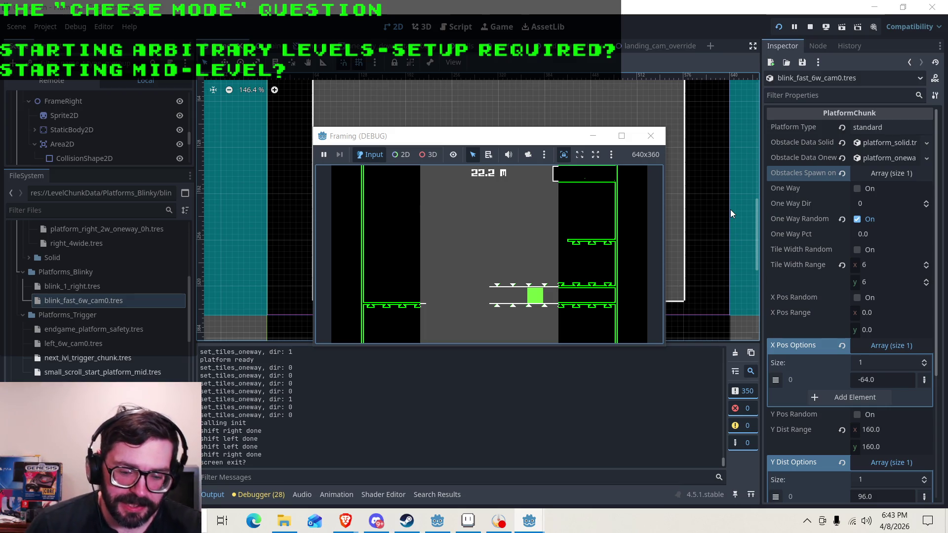
- Line up and jump toward the higher platforms above 22.2 m
key(Left)
key(Right)
key(Left)
key(Left)
key(Up)
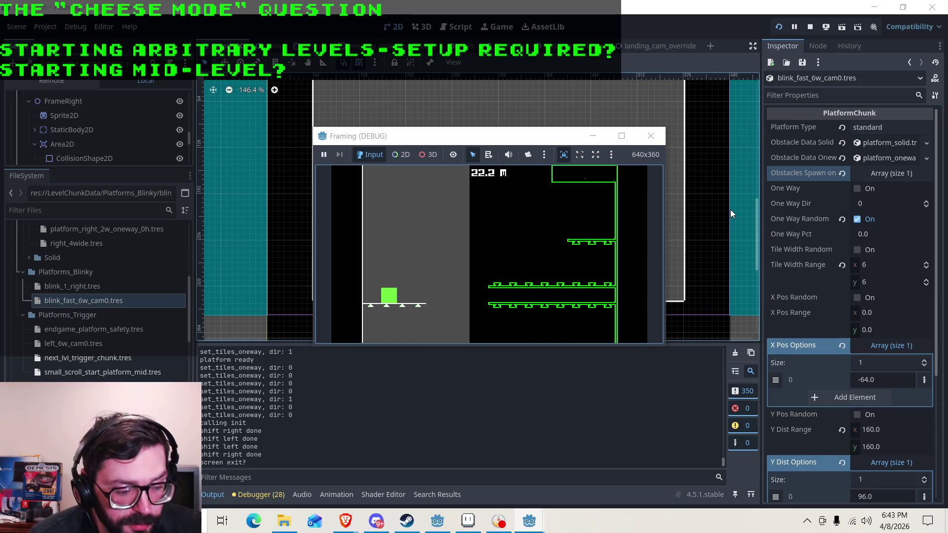
key(Left)
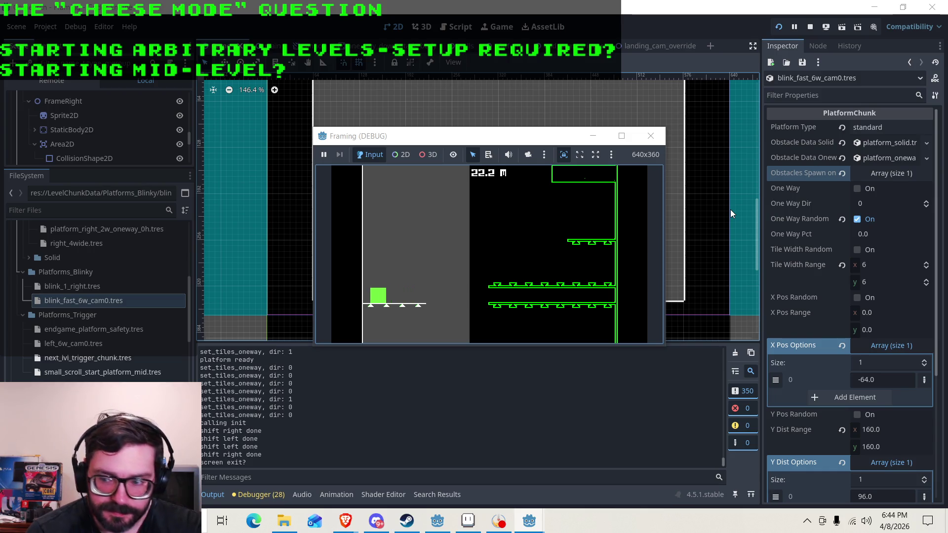
key(Right)
key(Up)
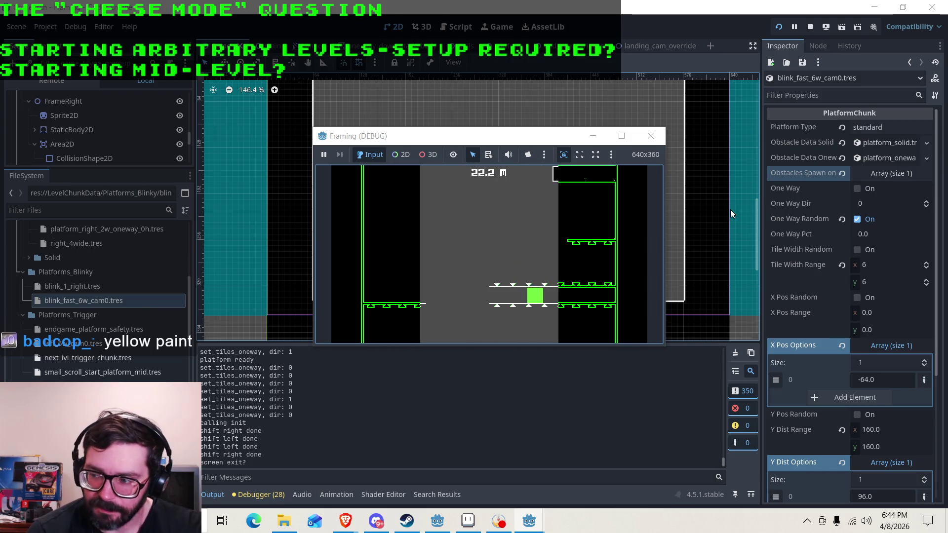
- Jump again, fall and die at about 22.5 m, then retry from 0.0 m
key(Left)
key(Up)
key(Right)
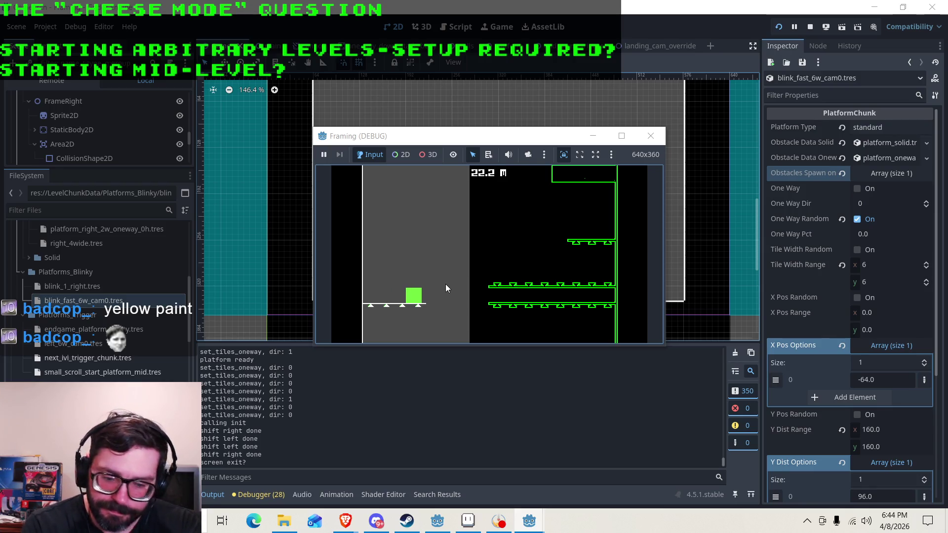
key(Right)
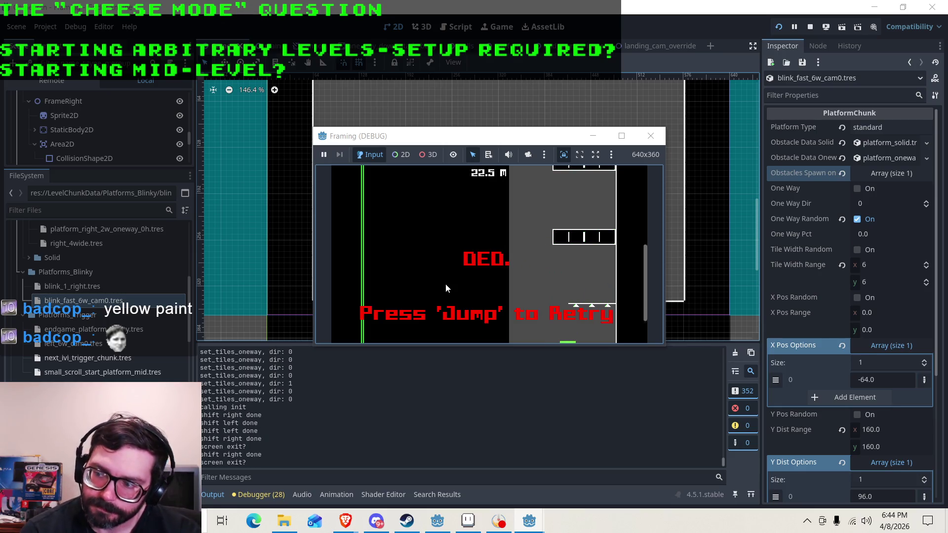
key(space)
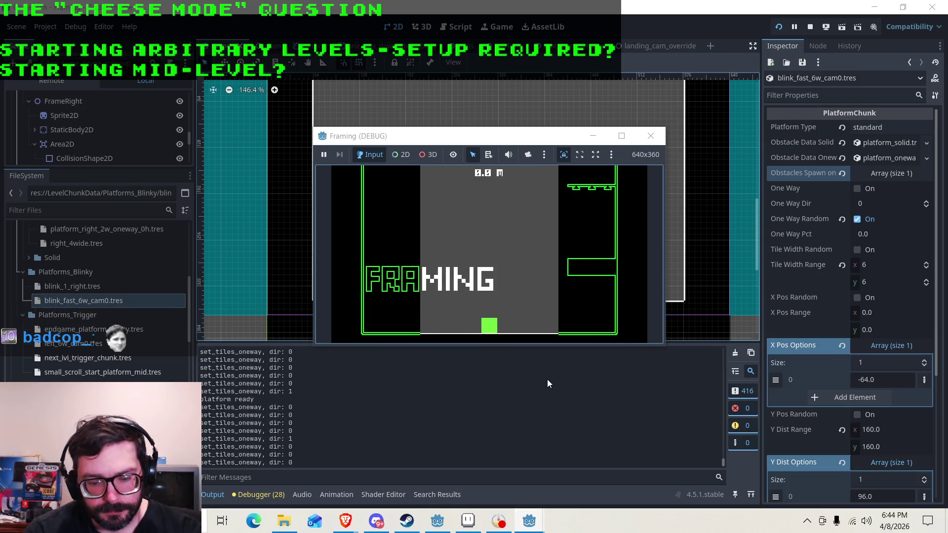
- Jump from the floor above the one-way platform and climb toward 14.8 m
key(space)
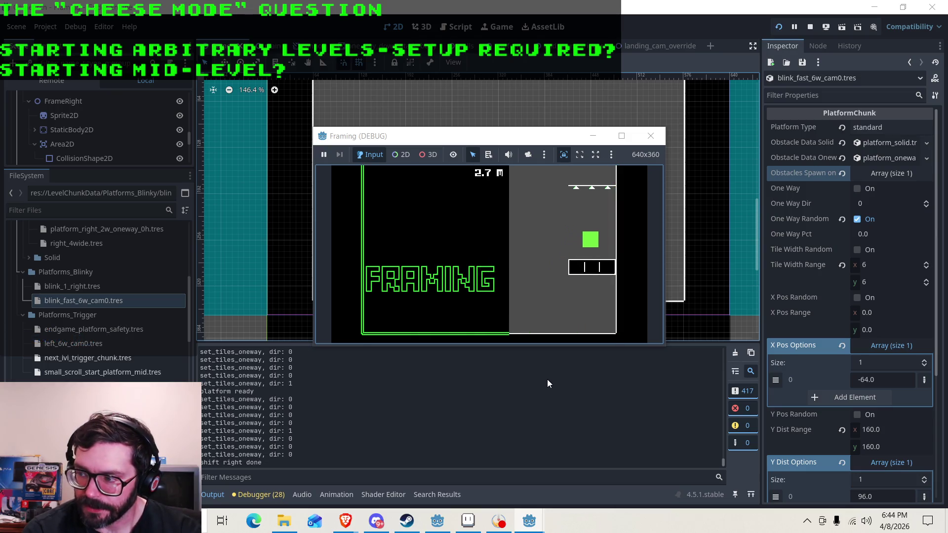
key(space)
key(space)
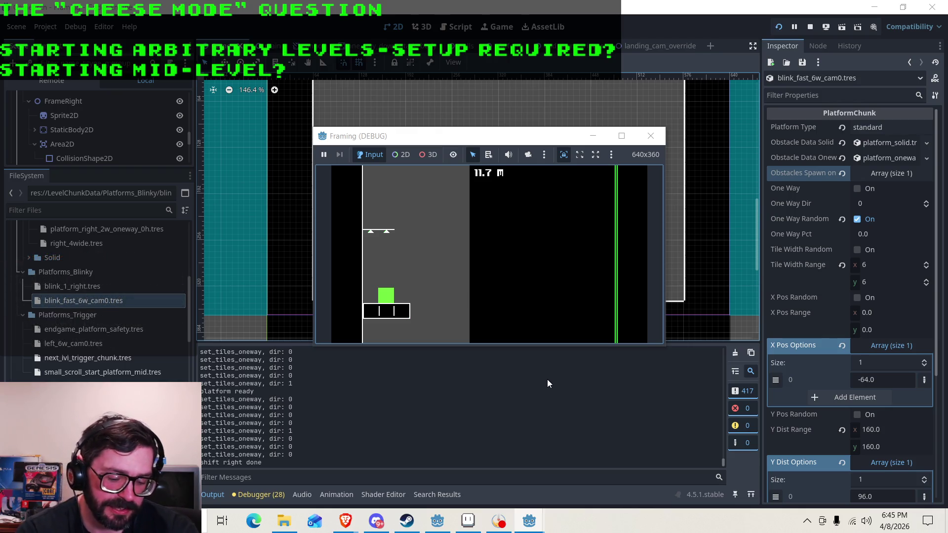
key(Left)
key(space)
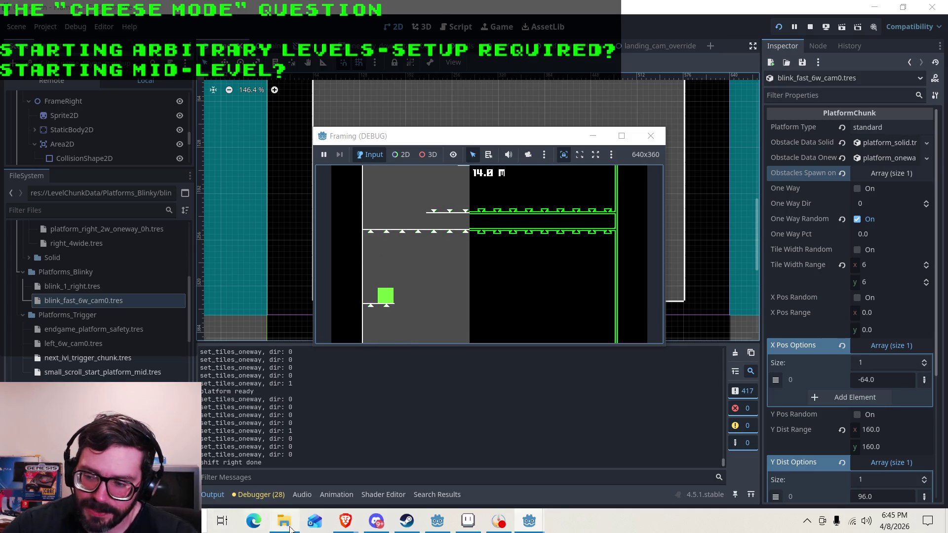
click(353, 525)
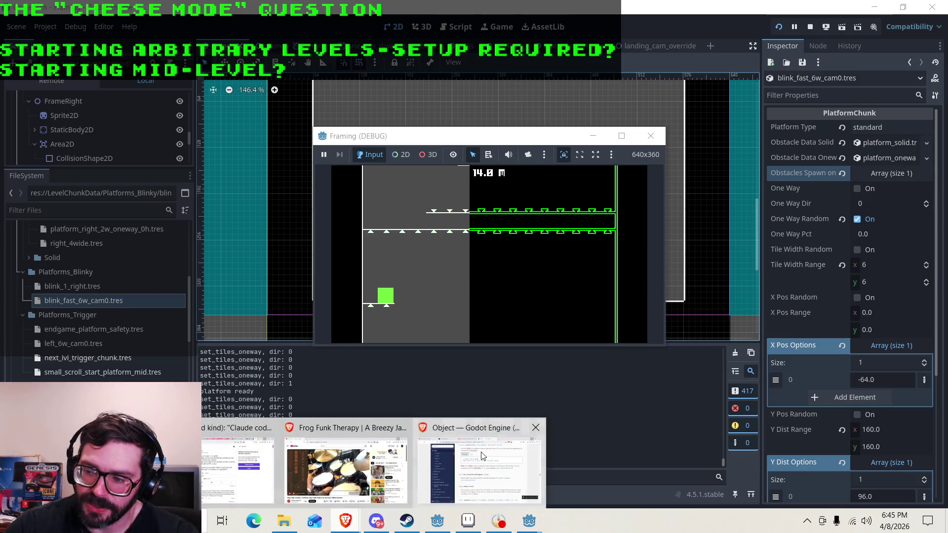
- Open the itch.io Framing page and read its description and keyboard controls line
click(481, 457)
click(152, 18)
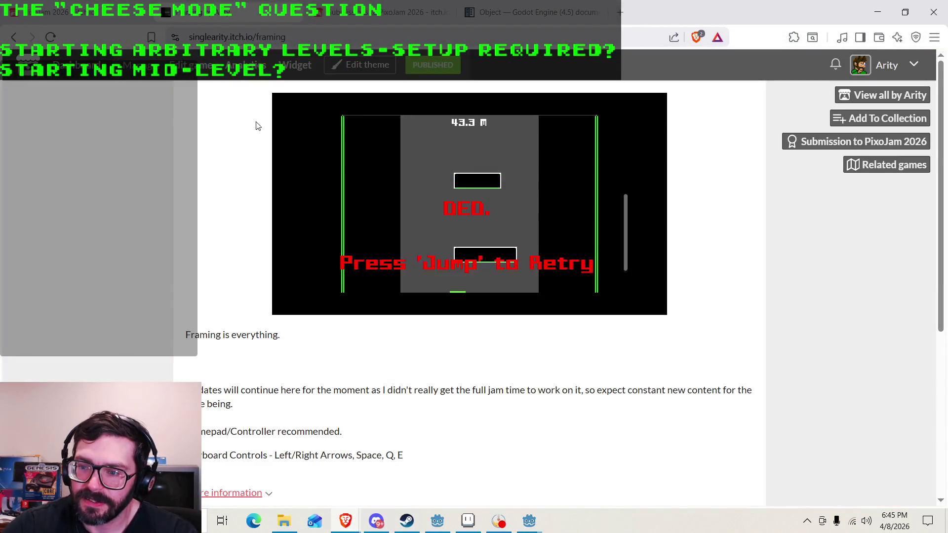
scroll(228, 163, down, 1)
drag(191, 370, 351, 378)
scroll(389, 334, down, 2)
mouse_move(420, 271)
mouse_down()
mouse_move(182, 267)
mouse_move(197, 276)
mouse_move(388, 289)
mouse_move(351, 270)
mouse_move(294, 270)
mouse_up()
click(387, 266)
click(294, 270)
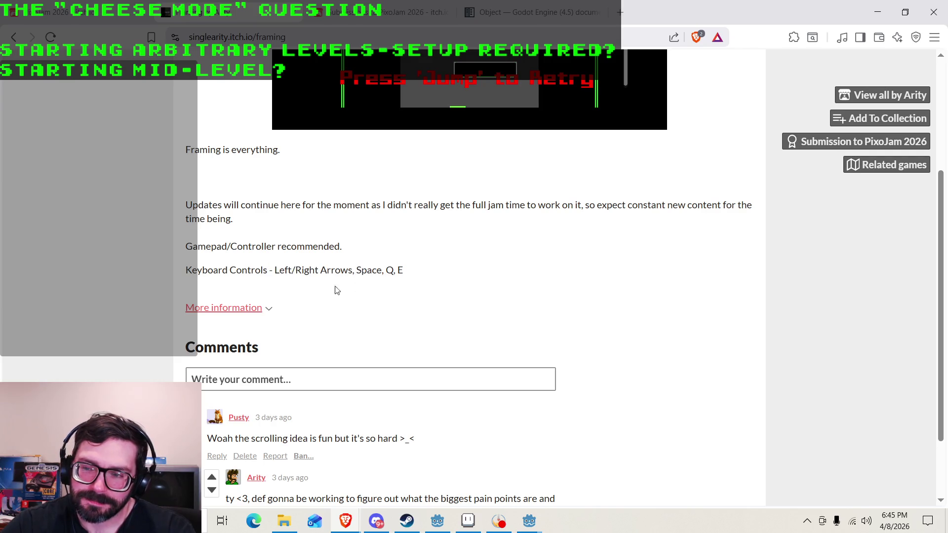
scroll(344, 288, up, 2)
scroll(313, 363, up, 1)
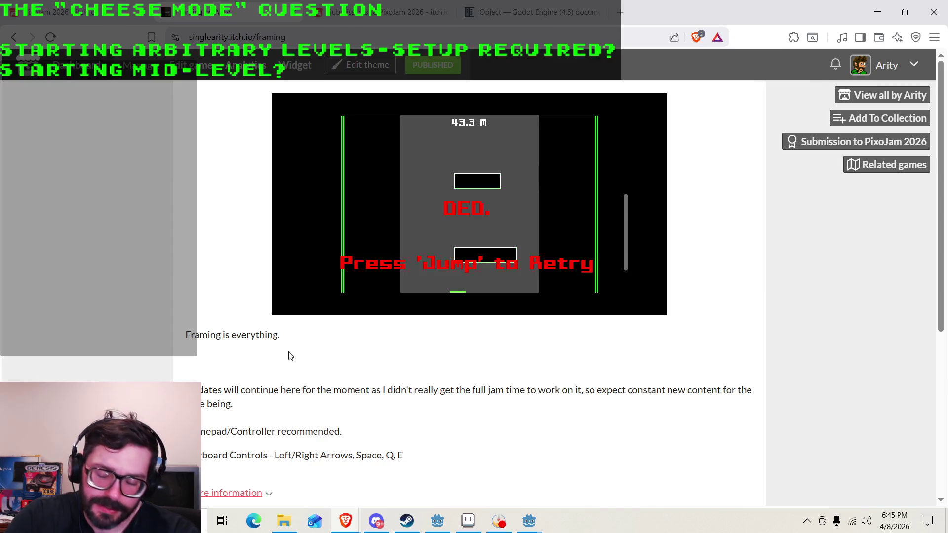
- Return to Godot and the Framing debug game window, still at 14.0 m
mouse_move(529, 521)
click(626, 448)
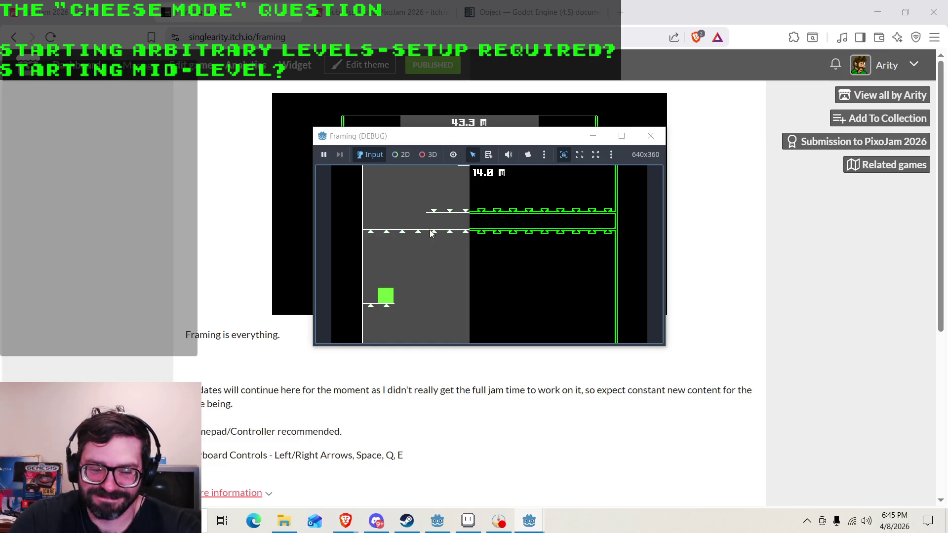
click(531, 525)
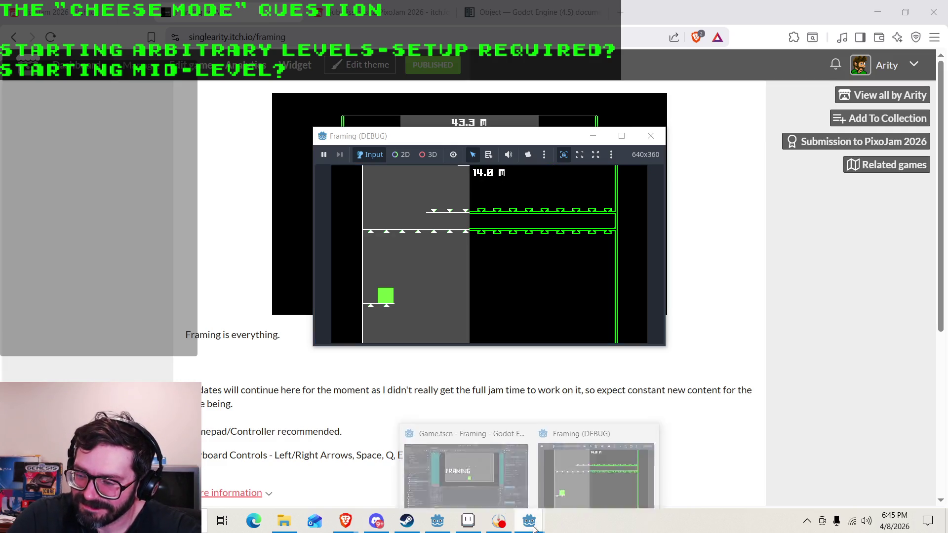
click(516, 496)
mouse_move(528, 521)
click(592, 466)
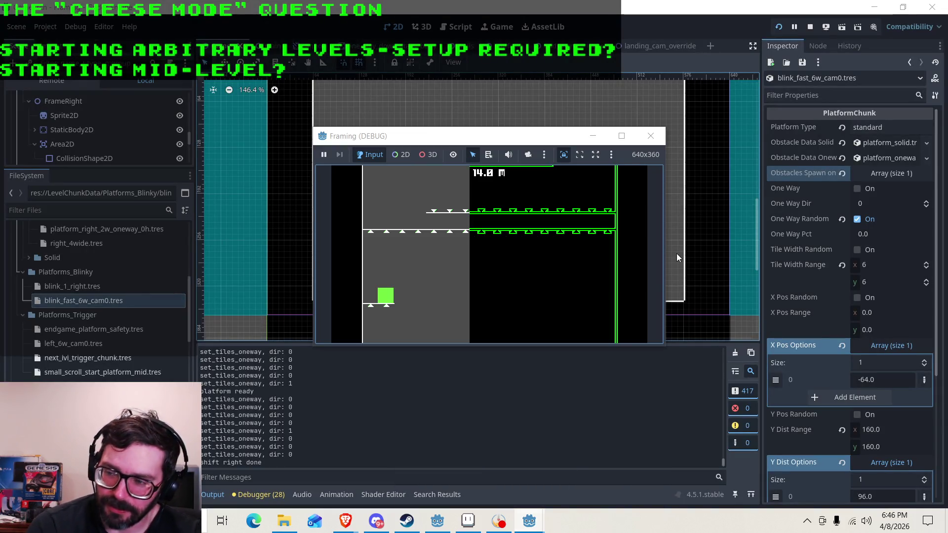
- Jump from the bottom platform, walk along the lower platform, and jump onto the upper one
key(space)
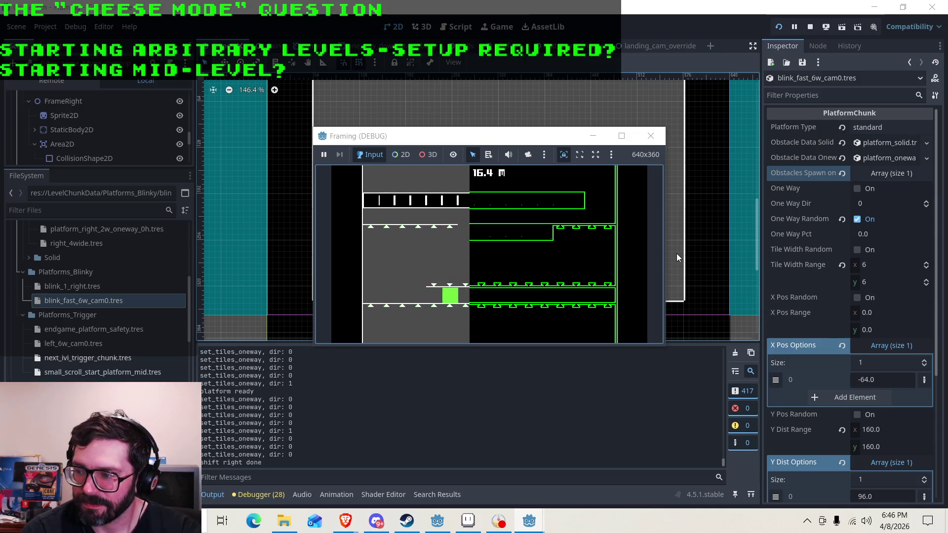
key(Right)
key(Left)
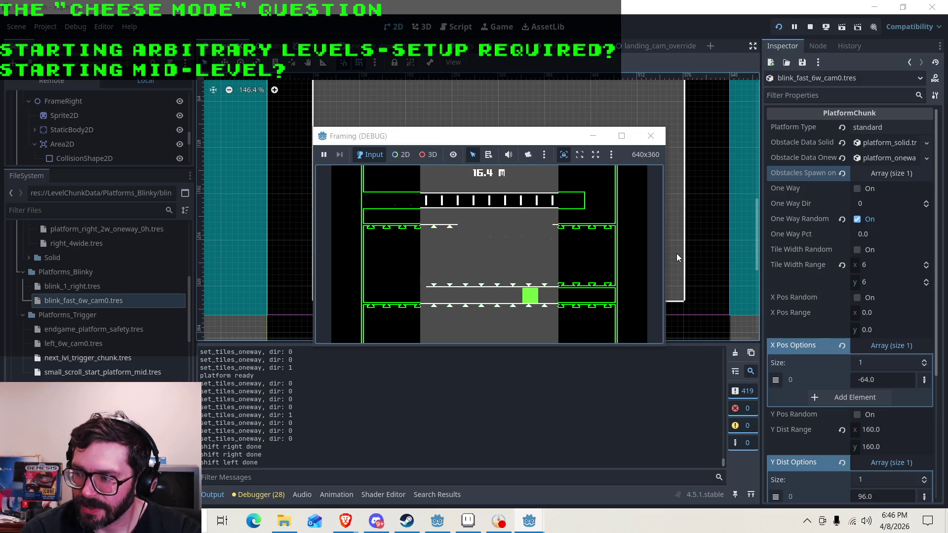
key(Left)
key(Left)
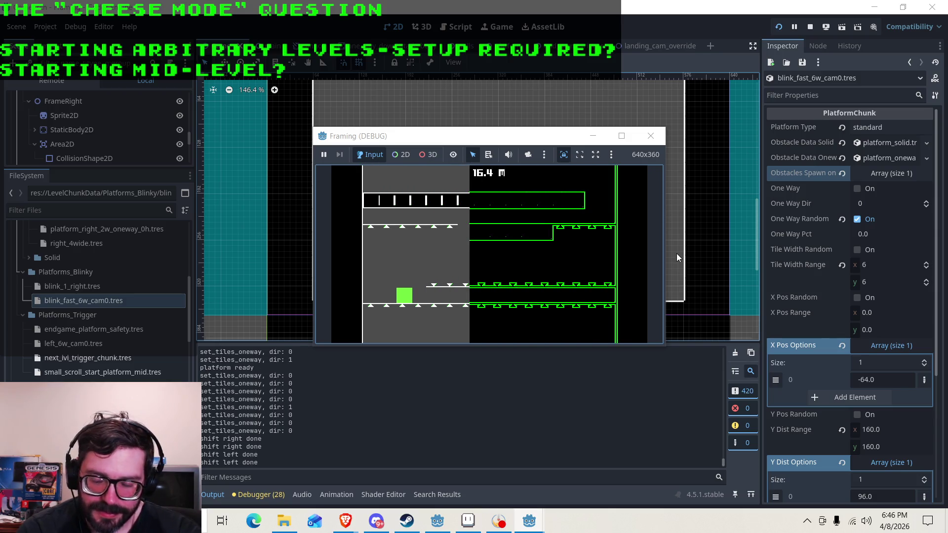
key(Right)
key(Right)
key(Left)
key(Left)
key(space)
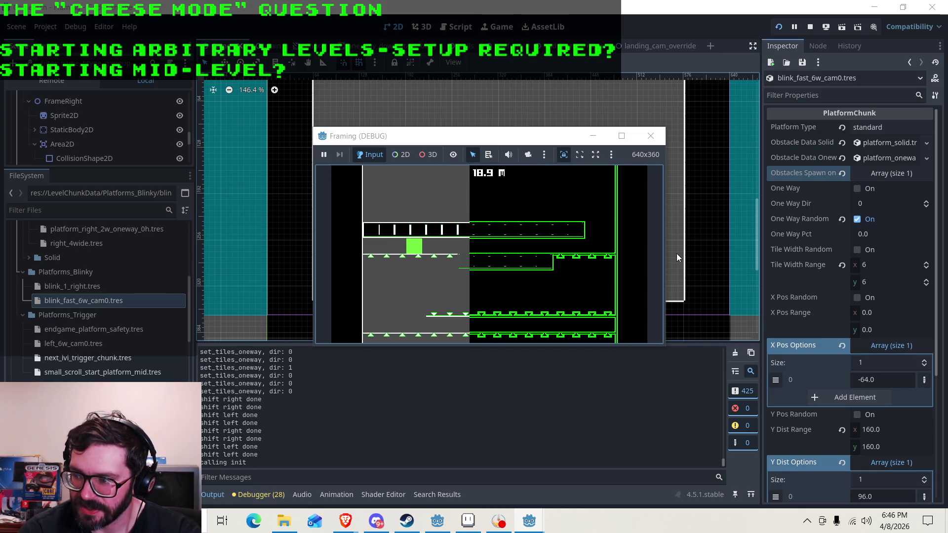
- Move right along the platform, then jump left and upward to 21.6 m
key(Right)
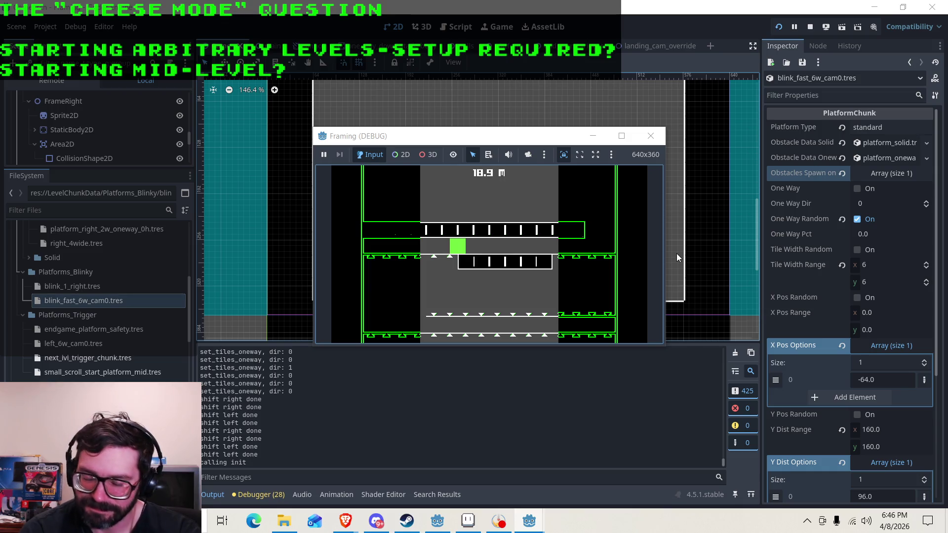
key(Right)
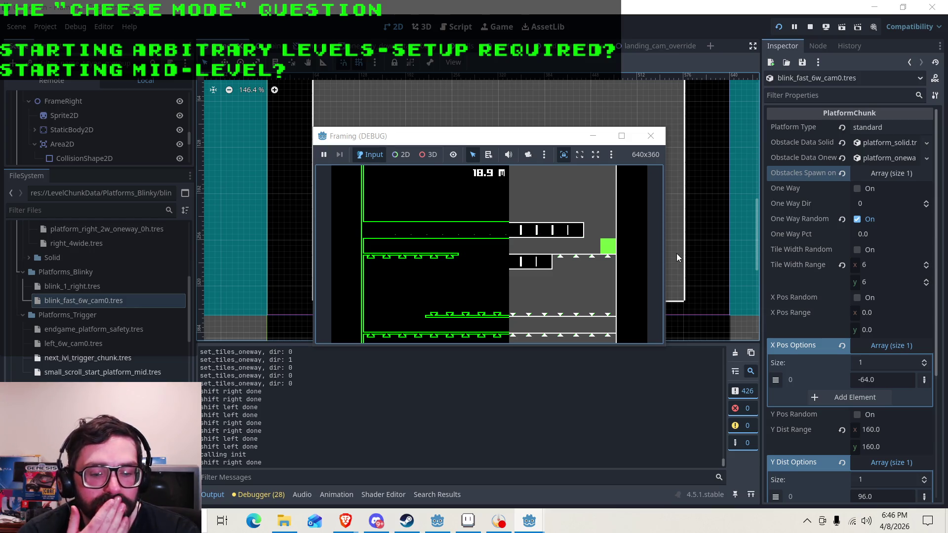
key(Left)
key(space)
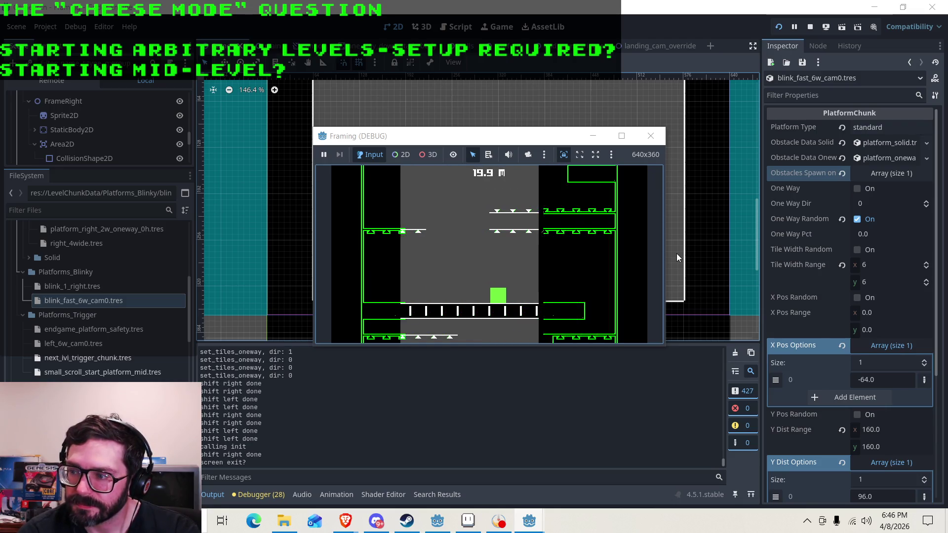
- Jump left onto the higher blink platform at 22.2 m and settle the player
key(space)
key(Left)
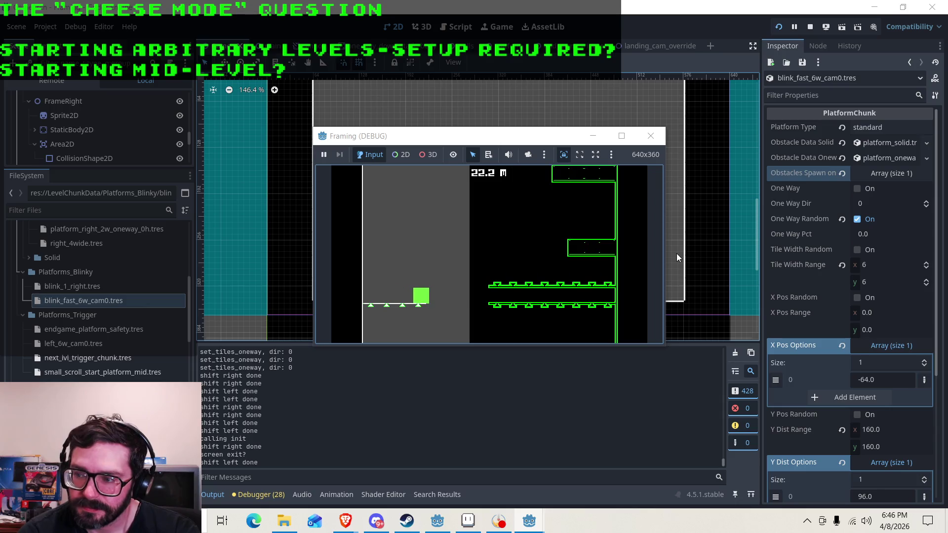
key(Right)
key(Left)
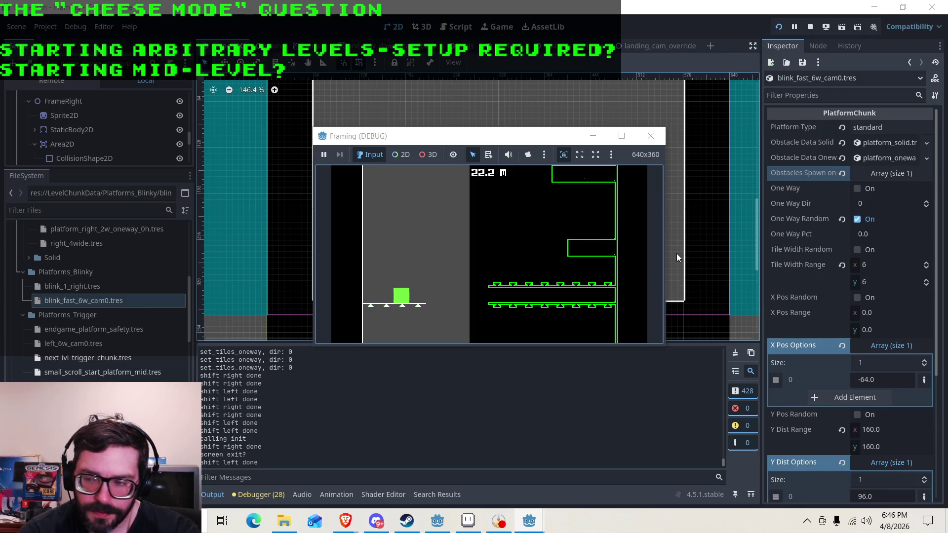
key(Right)
key(Right)
key(Left)
key(Right)
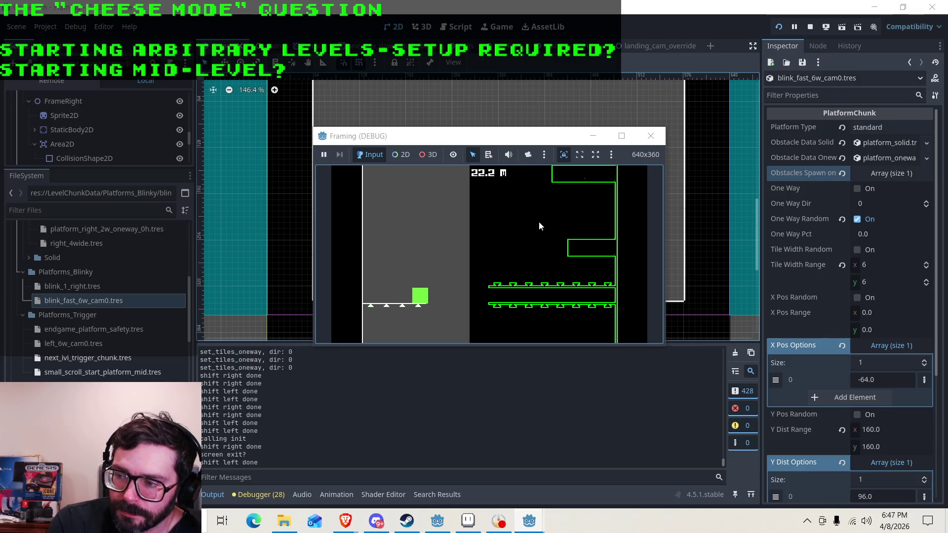
- Reach 24.2 m, close the debug game, and bring the itch.io Framing page forward
key(space)
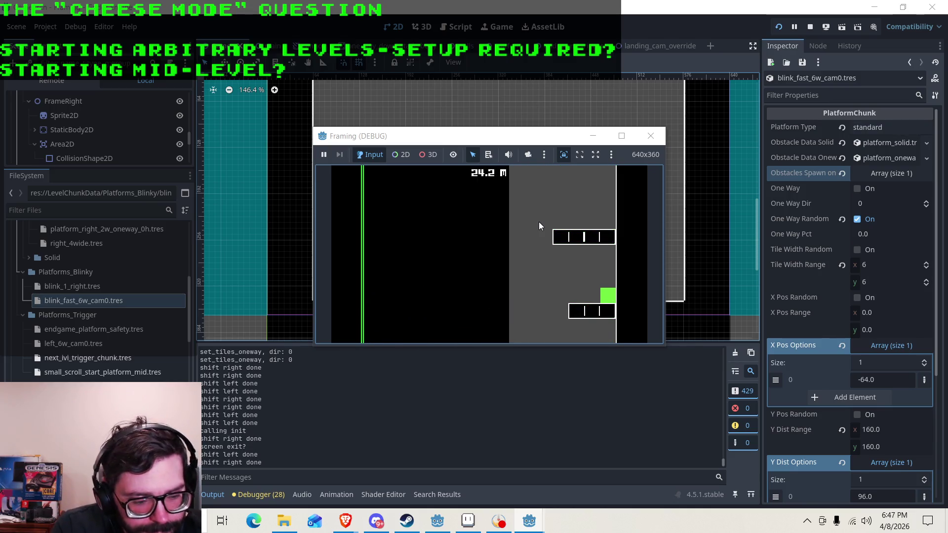
click(647, 136)
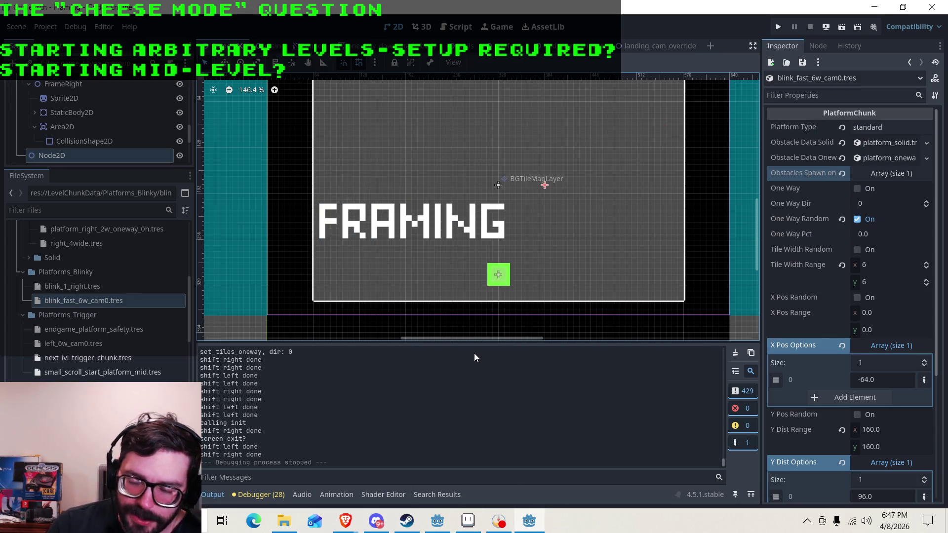
click(466, 525)
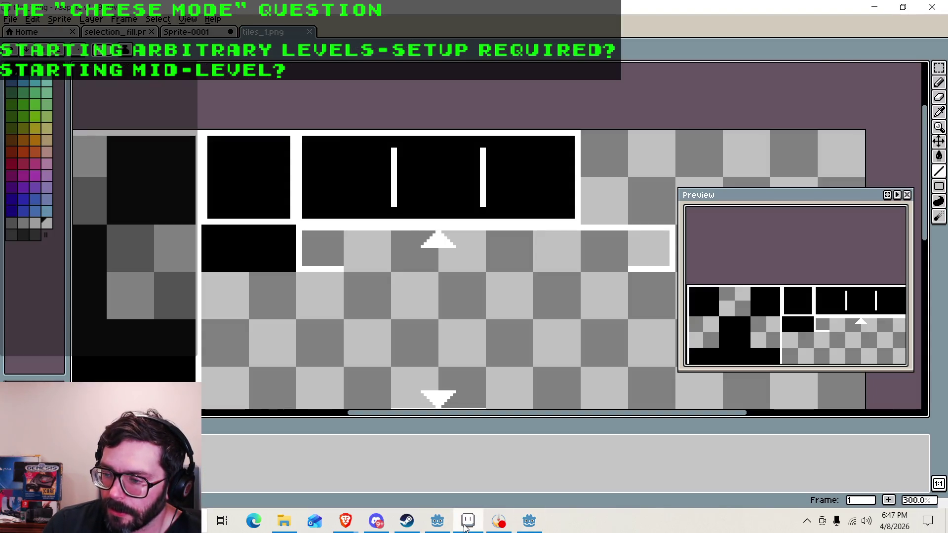
click(529, 523)
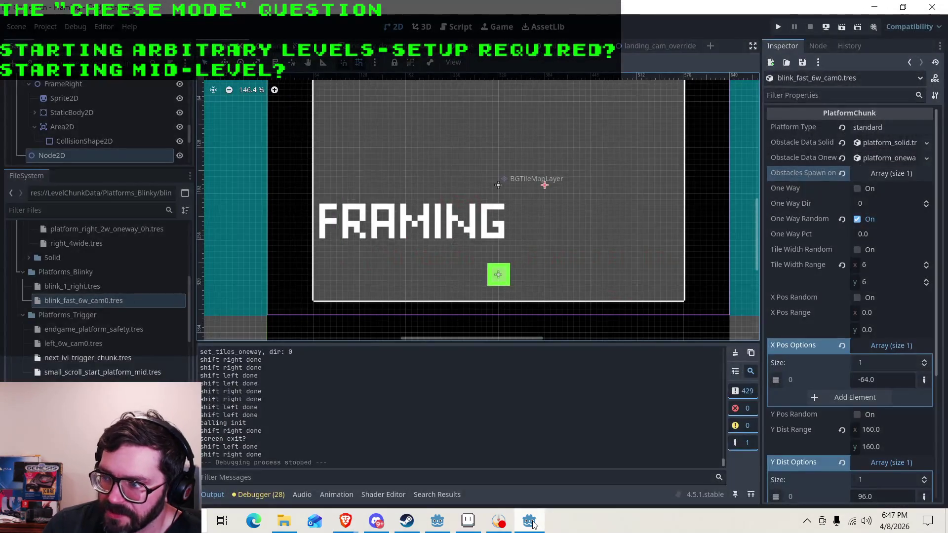
click(532, 524)
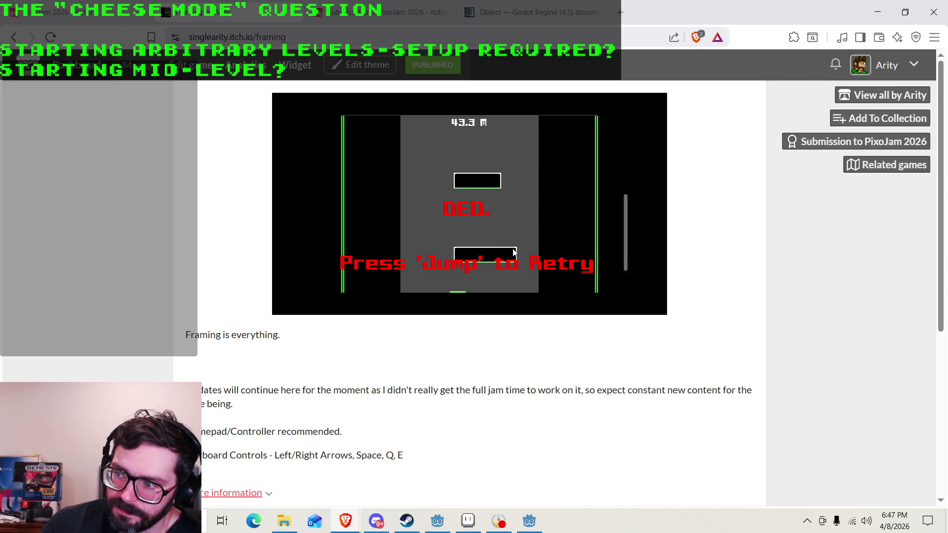
- Restart the published build and climb to 5.2 m, jumping left onto the upper platform
key(space)
key(Right)
key(e)
key(space)
key(Right)
key(Left)
key(Right)
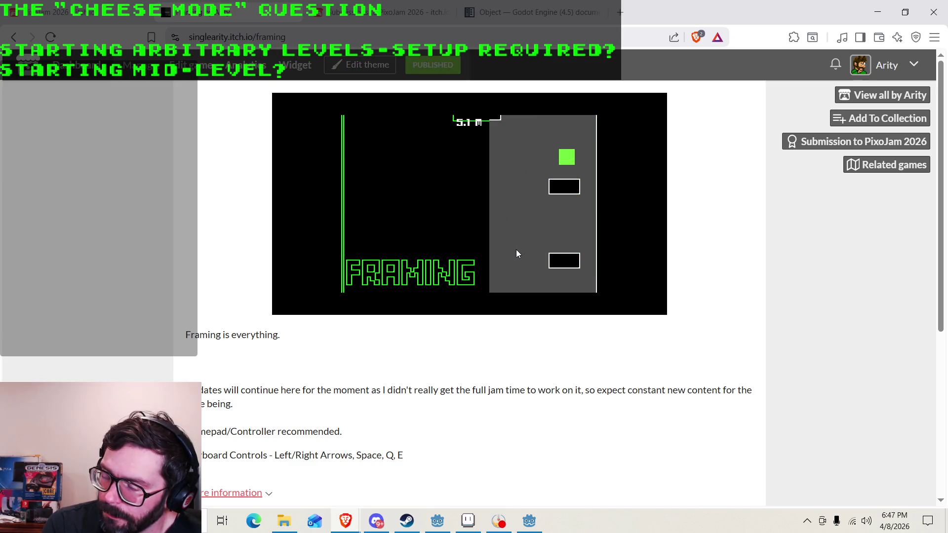
key(space)
key(q)
key(Left)
- Hop between platforms to 11.8 m and climb onto the platform at 14.8 m
key(space)
key(Right)
key(Left)
key(space)
key(q)
key(q)
key(Right)
key(space)
key(Left)
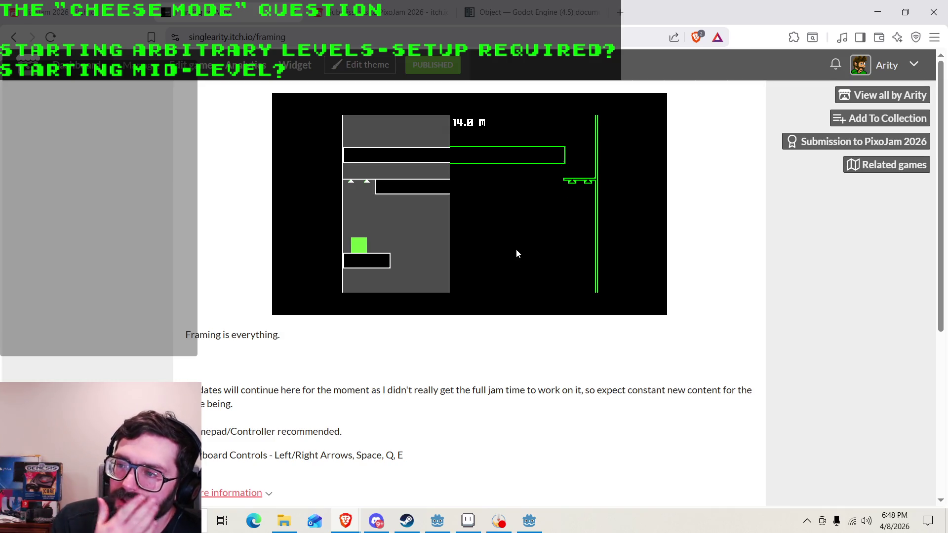
- Jump up to 16.4 m, walk to the right edge, die, and restart at 0.0 m
key(Right)
key(Left)
key(Right)
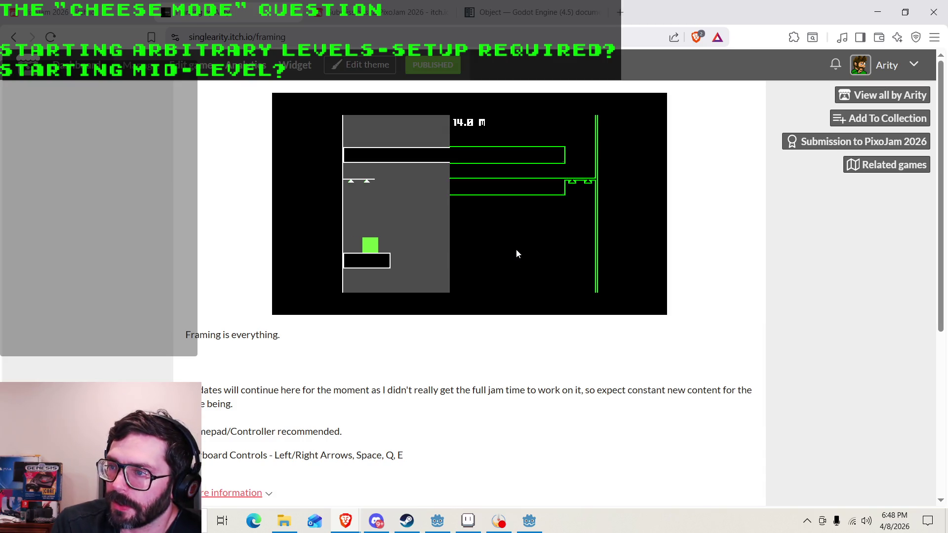
key(Left)
key(space)
key(Right)
key(Left)
key(Right)
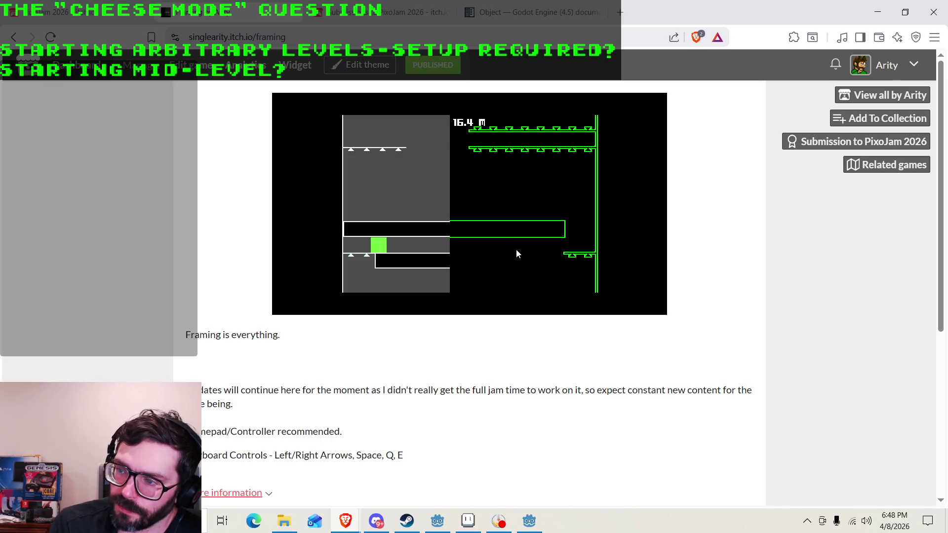
key(Right)
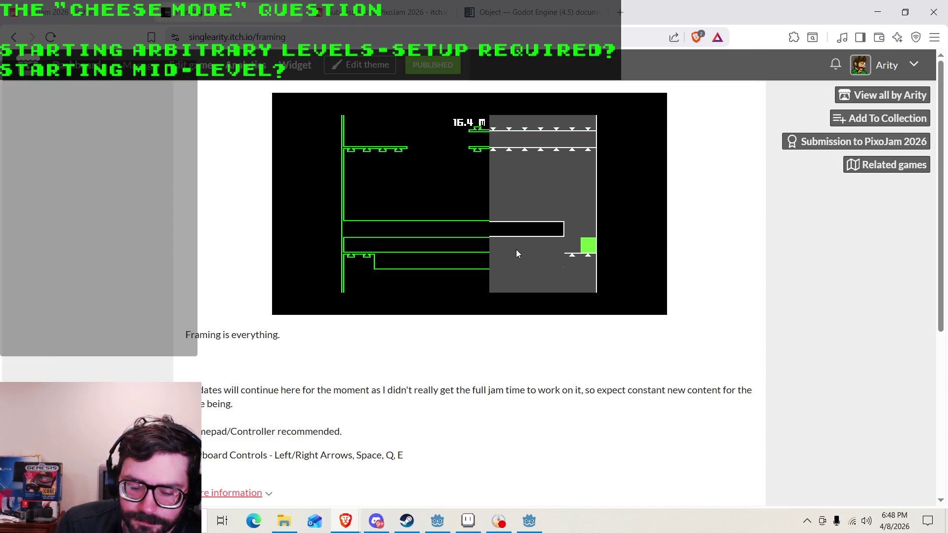
key(Left)
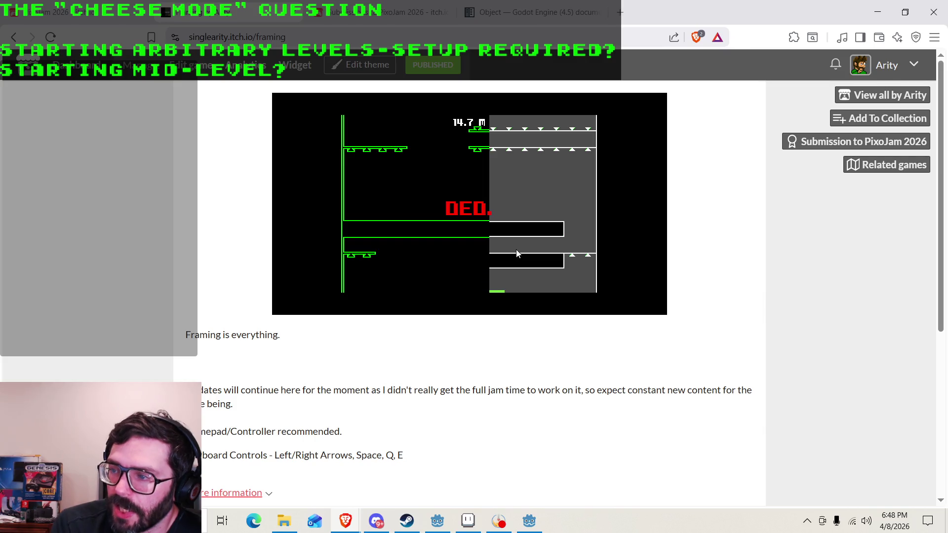
key(space)
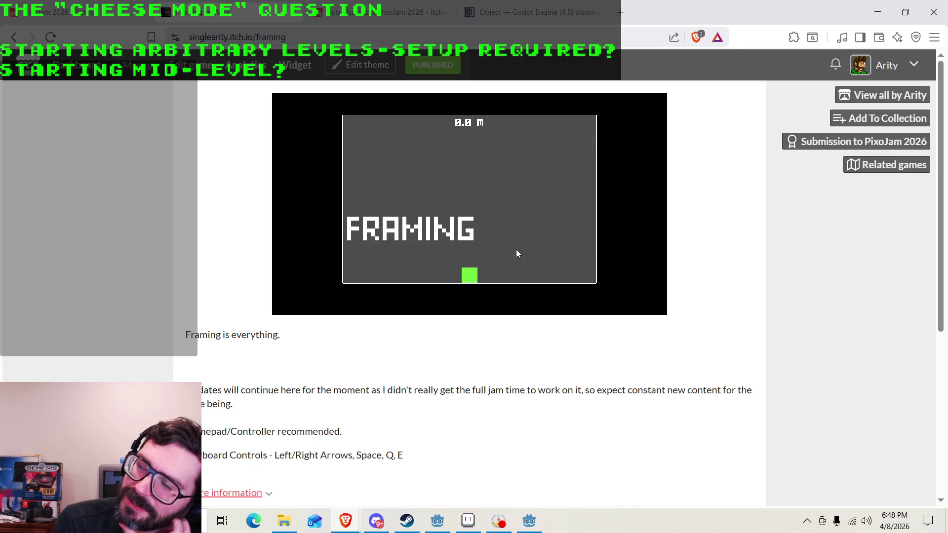
- In the itch.io web build, jump off the floor and hop across platforms up to 7.6 m
key(Right)
key(space)
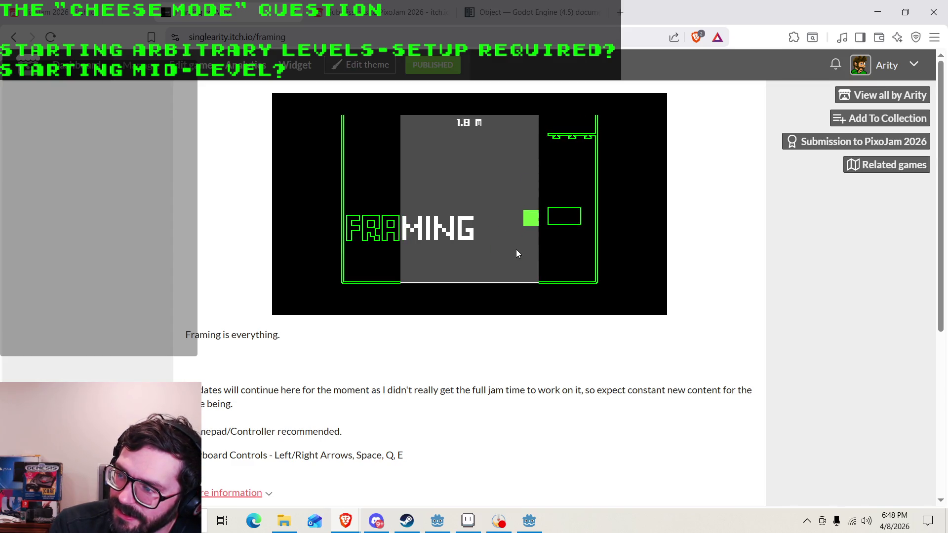
key(Left)
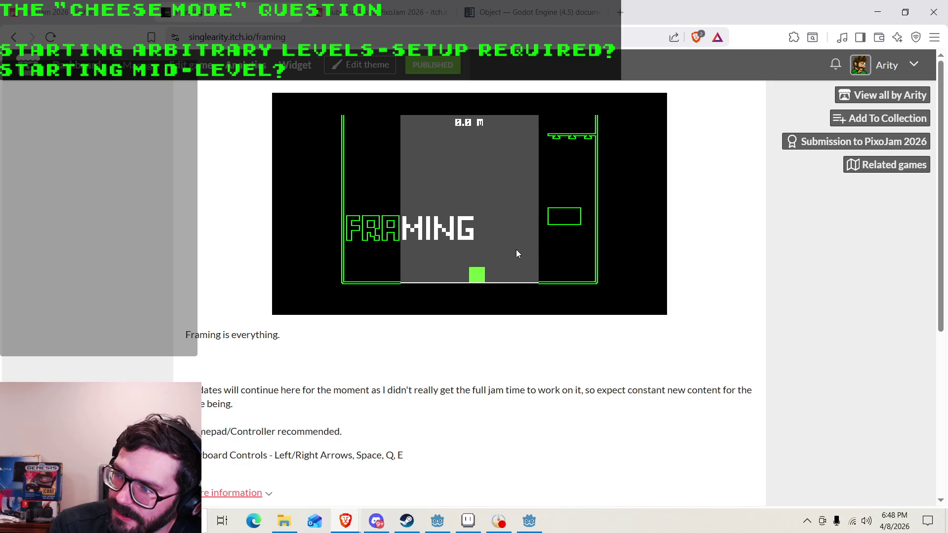
key(space)
key(Right)
key(space)
key(space)
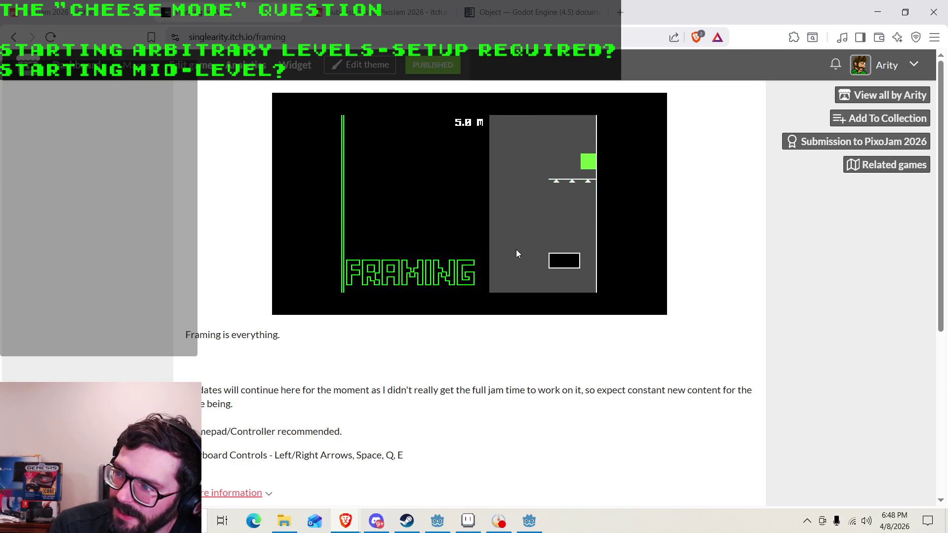
key(Left)
key(space)
key(Left)
- Climb to 9.4 m, onto the left platform, then up to 16.4 m across the middle platform
key(space)
key(q)
key(space)
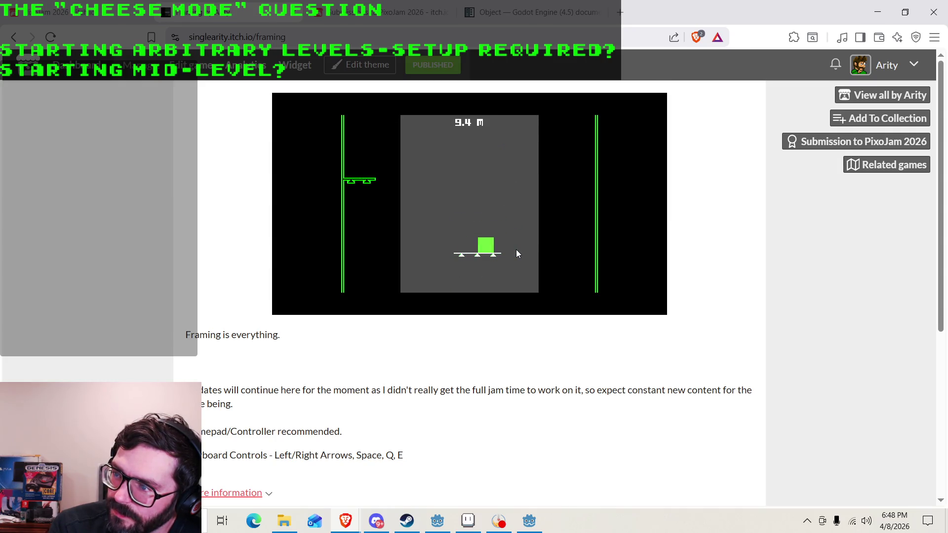
key(Left)
key(q)
key(space)
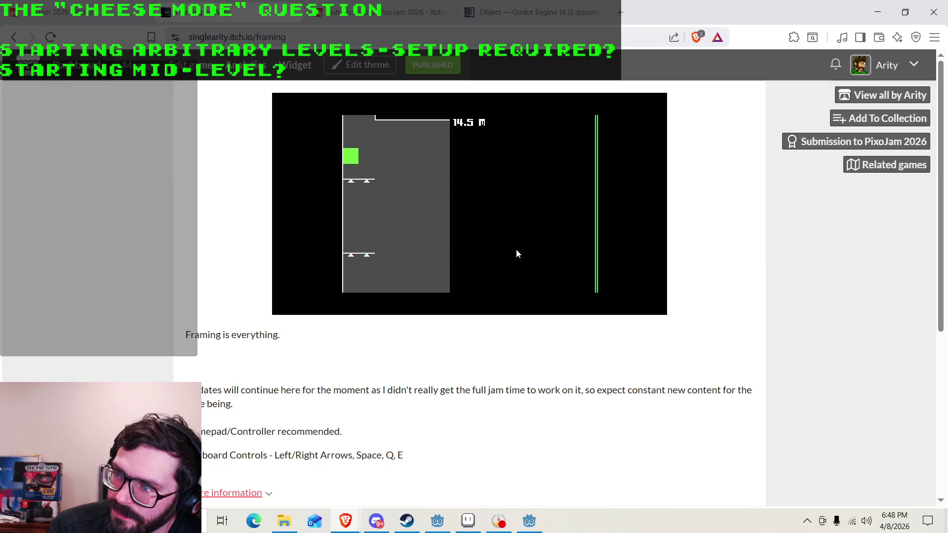
key(Right)
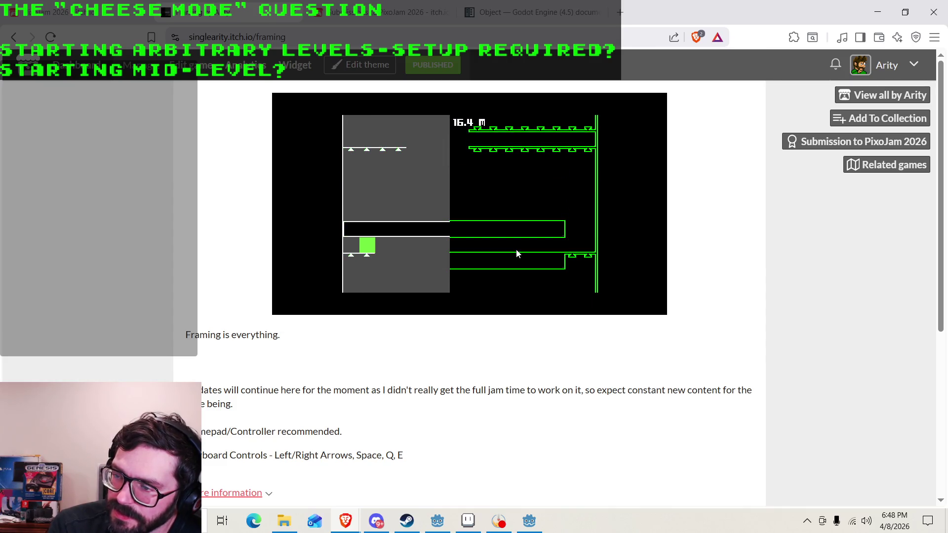
key(e)
key(Right)
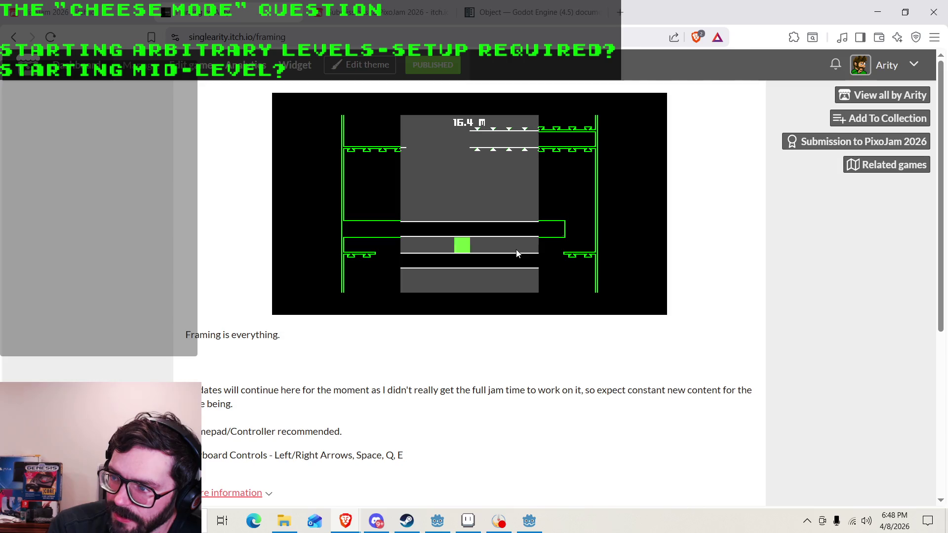
key(e)
key(e)
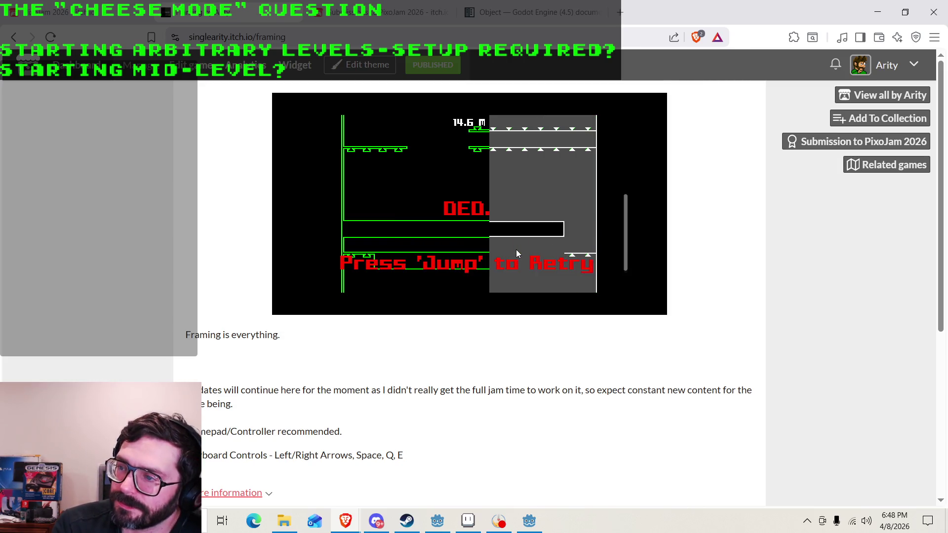
- Retry the level after dying and climb back onto the first platforms
key(space)
key(Left)
key(Right)
key(Left)
key(q)
key(q)
key(Left)
key(e)
key(e)
key(Right)
key(space)
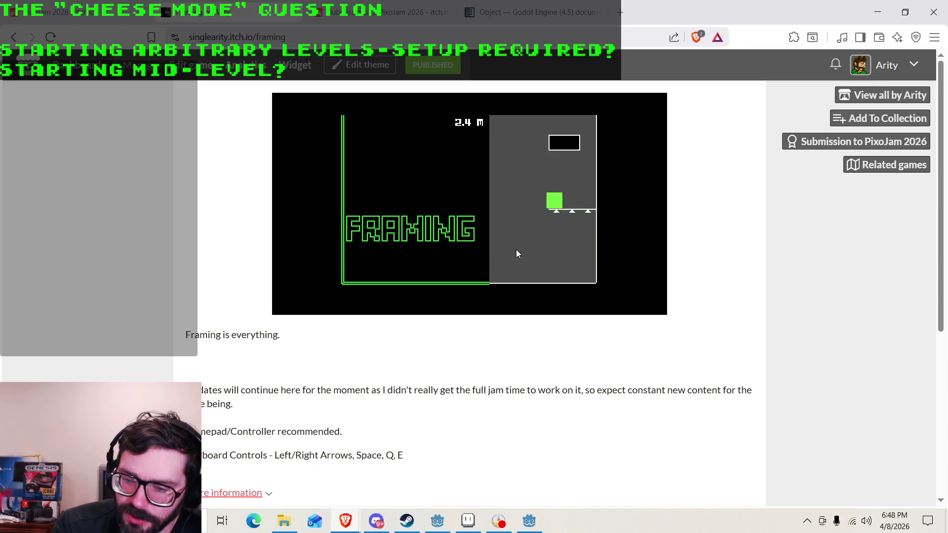
key(Left)
key(Right)
key(space)
key(Left)
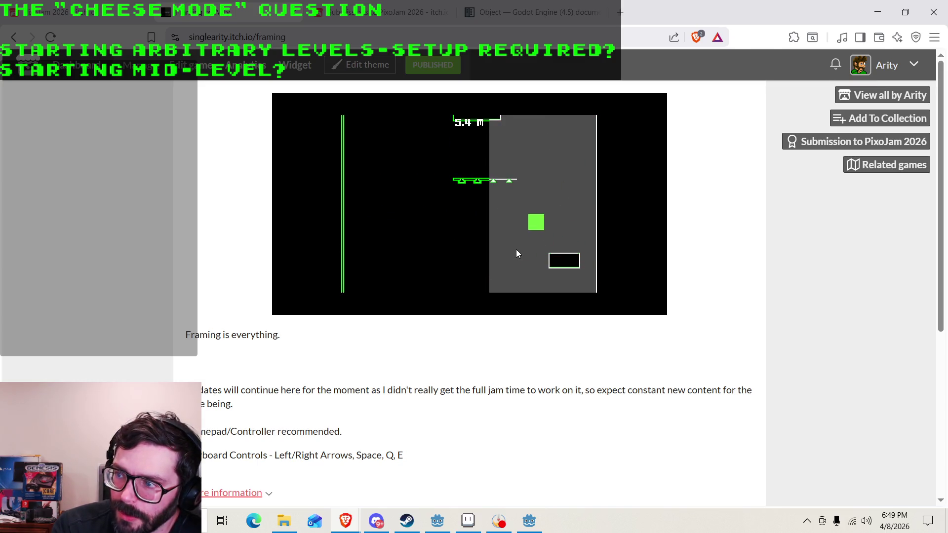
- Shift the frame with Q and climb from about 9.7 m through 13.6 m toward 16.4 m
key(q)
key(Left)
key(space)
key(Right)
key(Left)
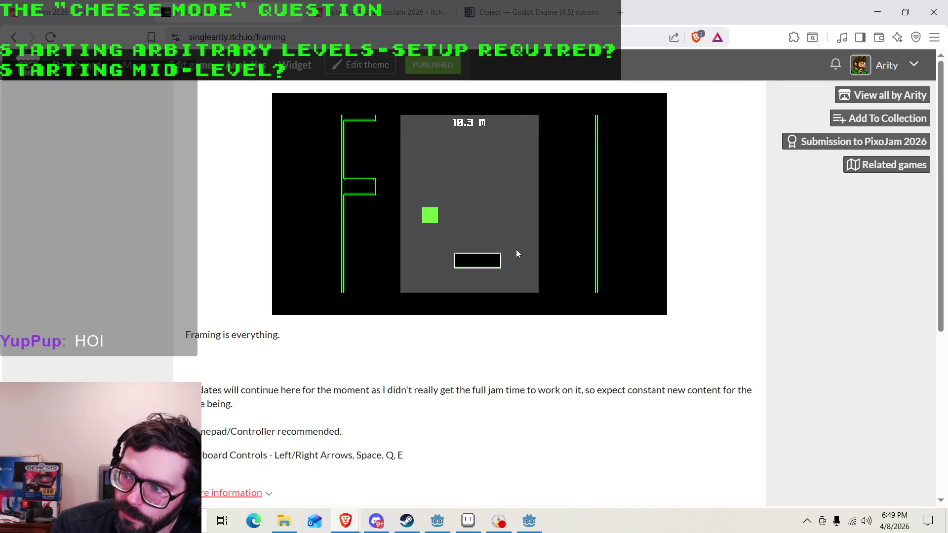
key(q)
key(space)
key(Left)
key(space)
key(Right)
key(Left)
key(space)
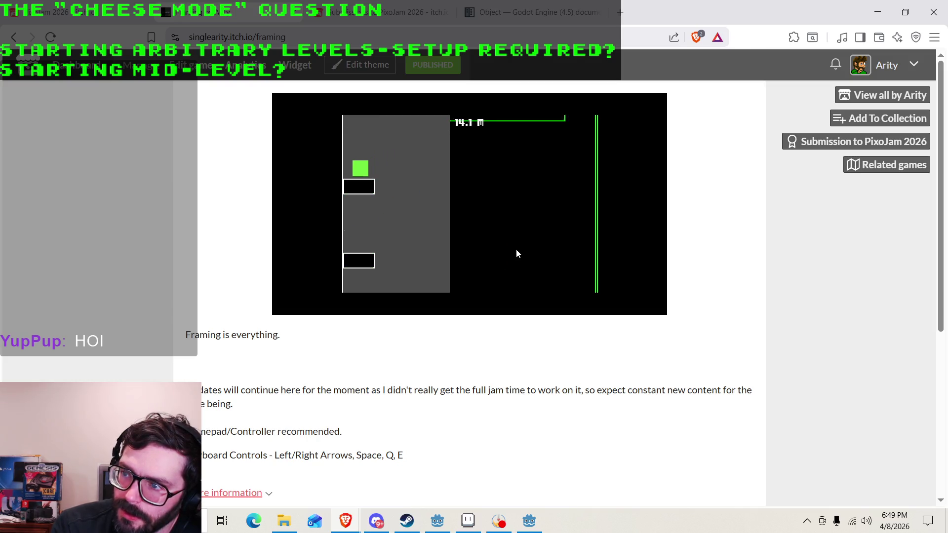
key(Right)
- Shift the frame with Q/E in the blink section until the player dies, then return to Godot
key(Right)
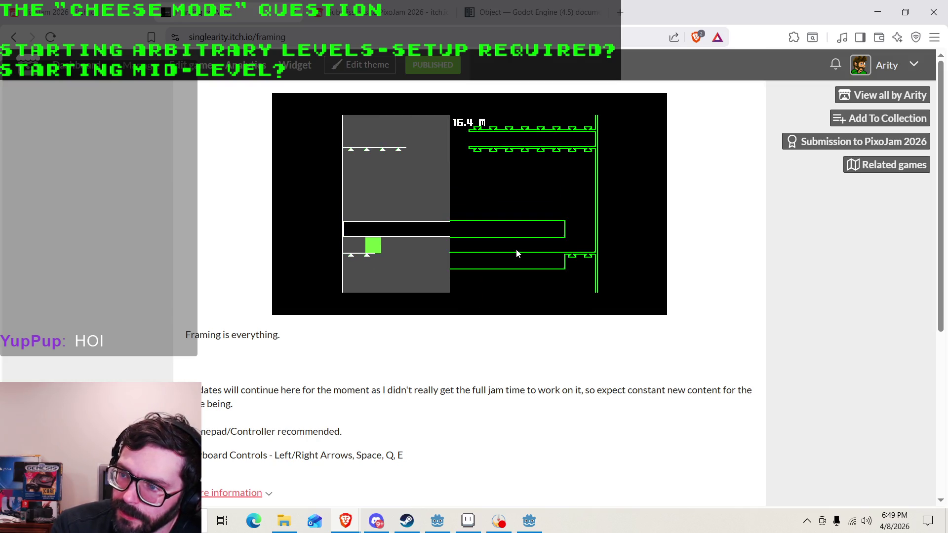
key(e)
key(Right)
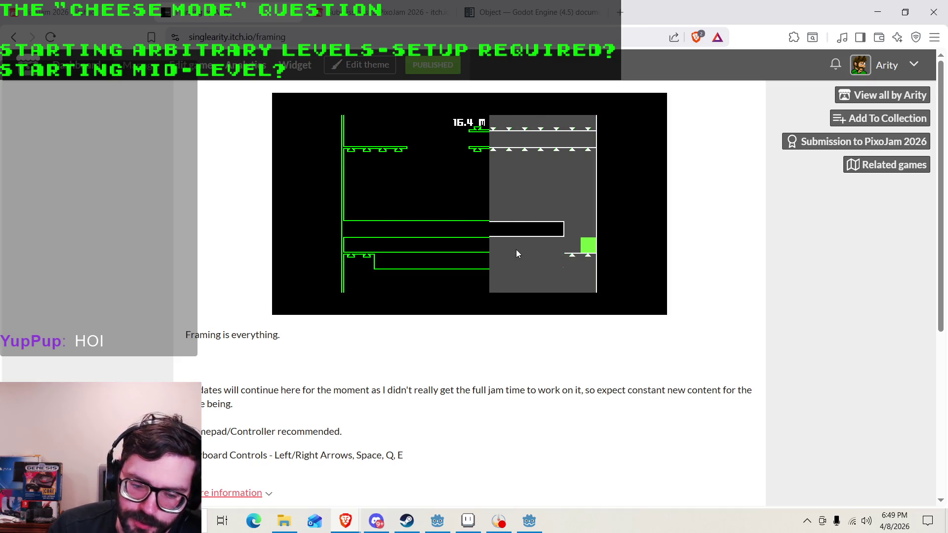
key(q)
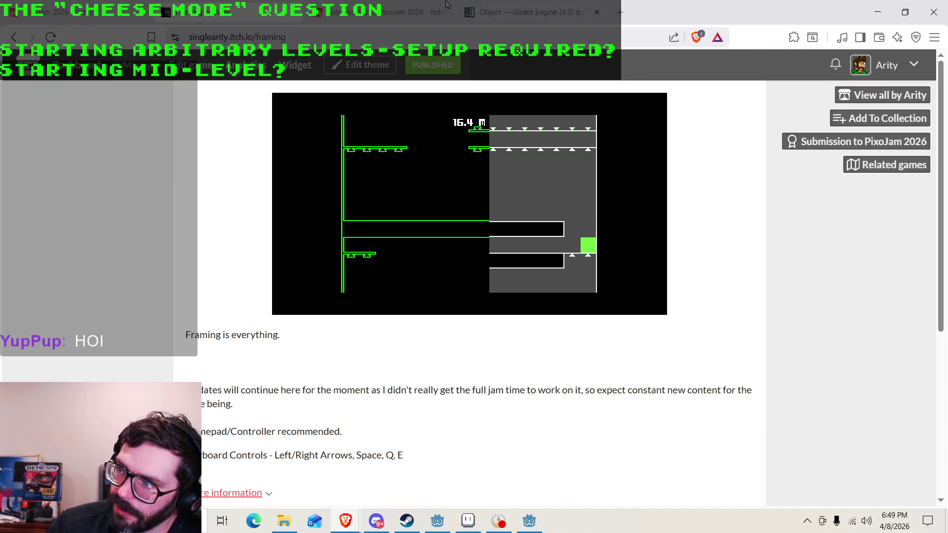
key(e)
key(q)
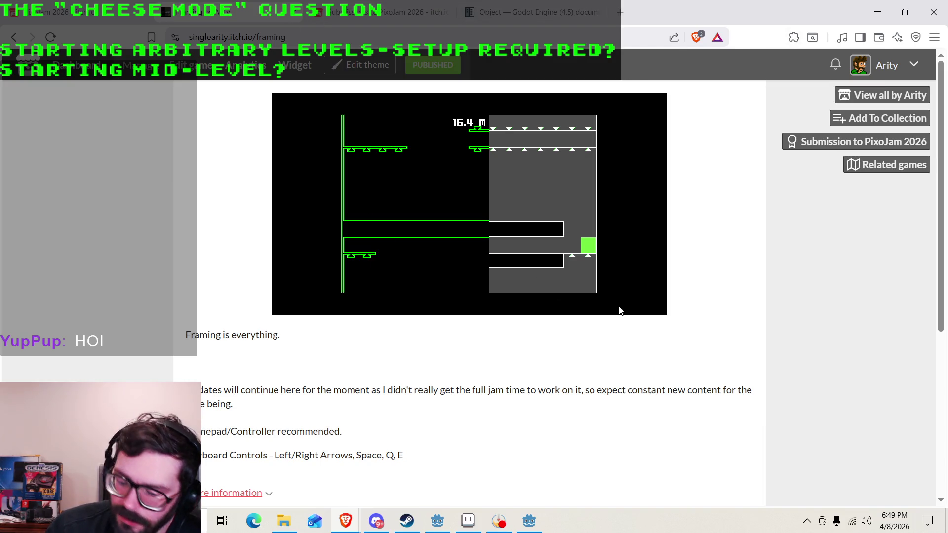
key(Left)
key(e)
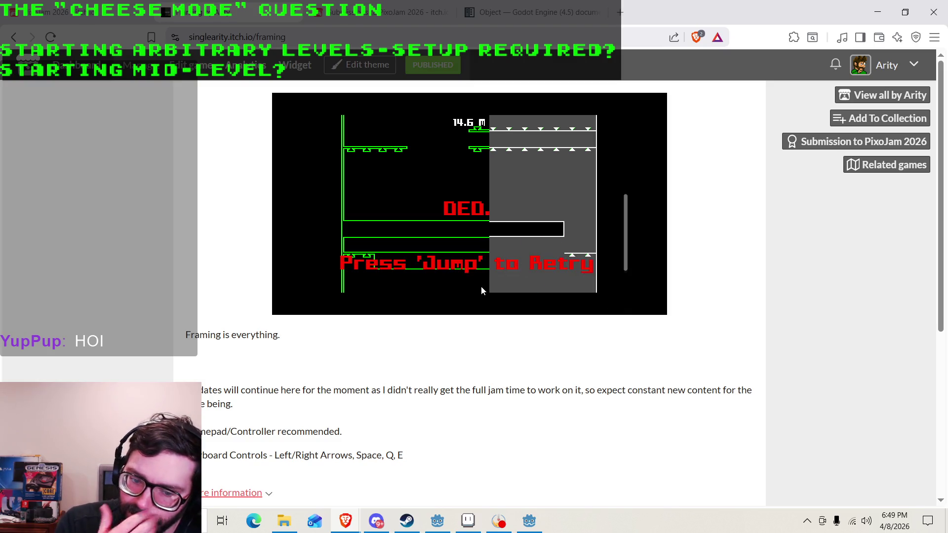
click(529, 518)
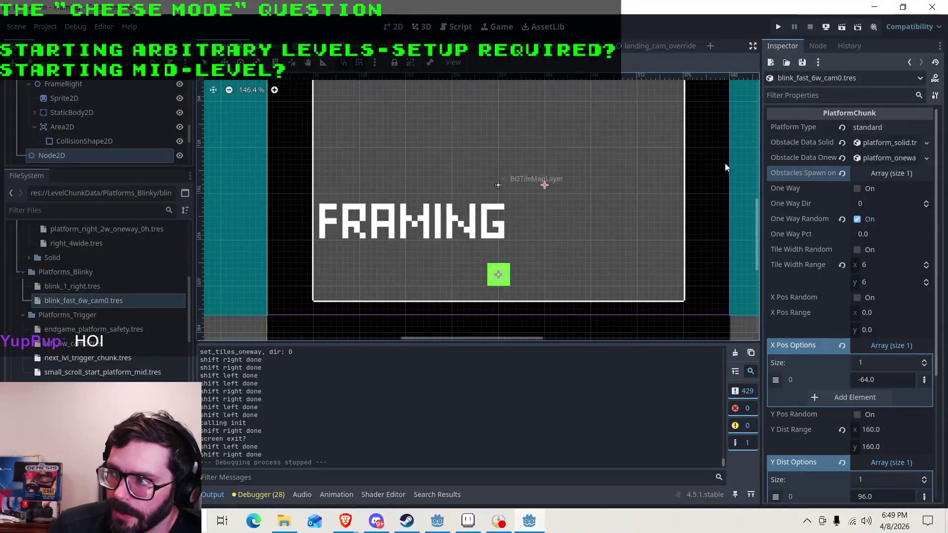
- Run the Framing project in a debug window and jump up the platforms to 14.3 m
click(780, 28)
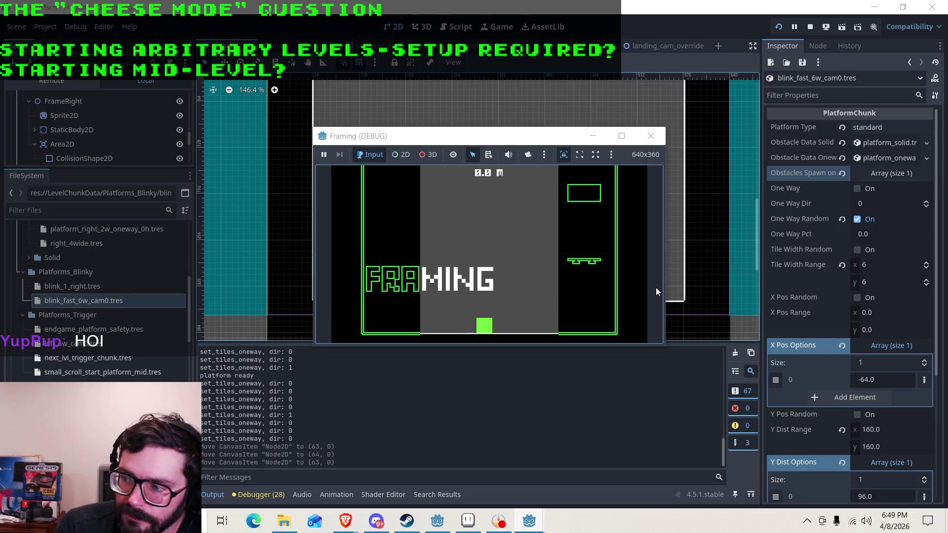
key(space)
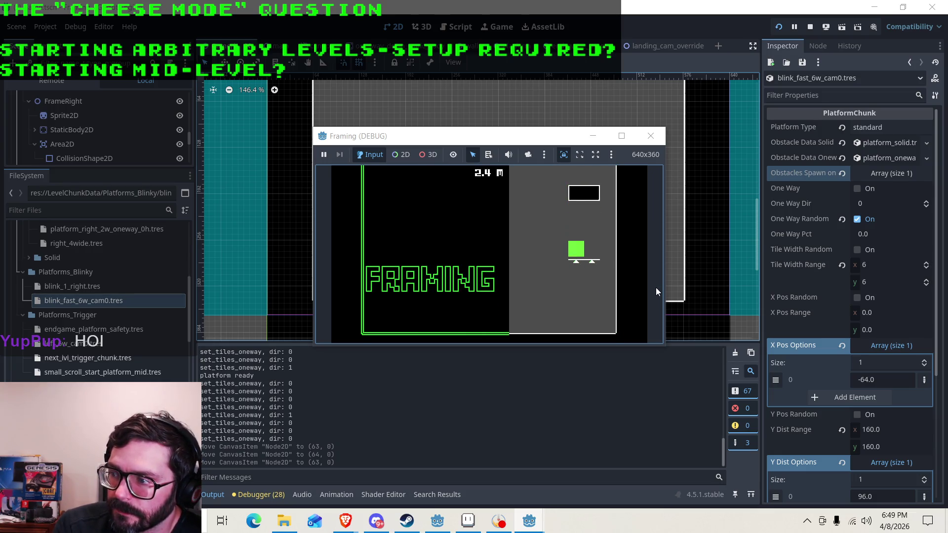
key(space)
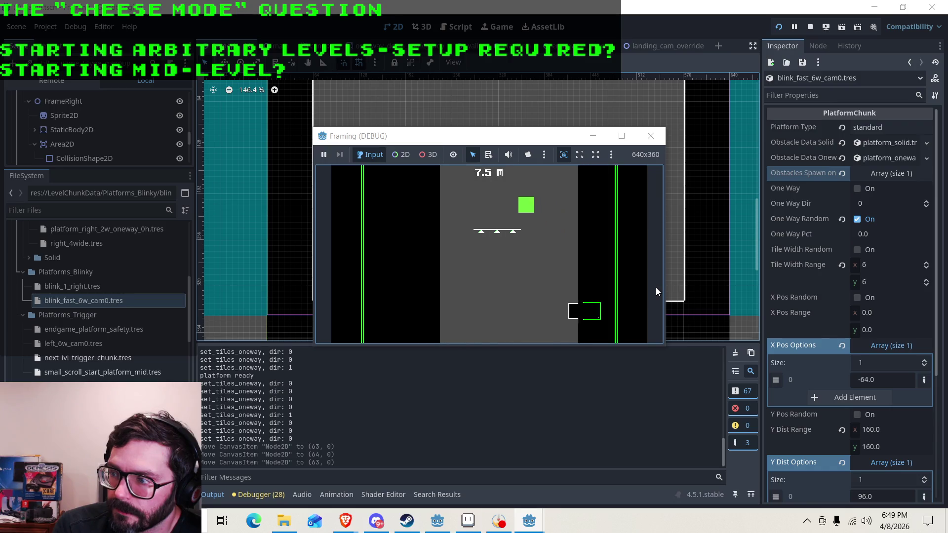
key(space)
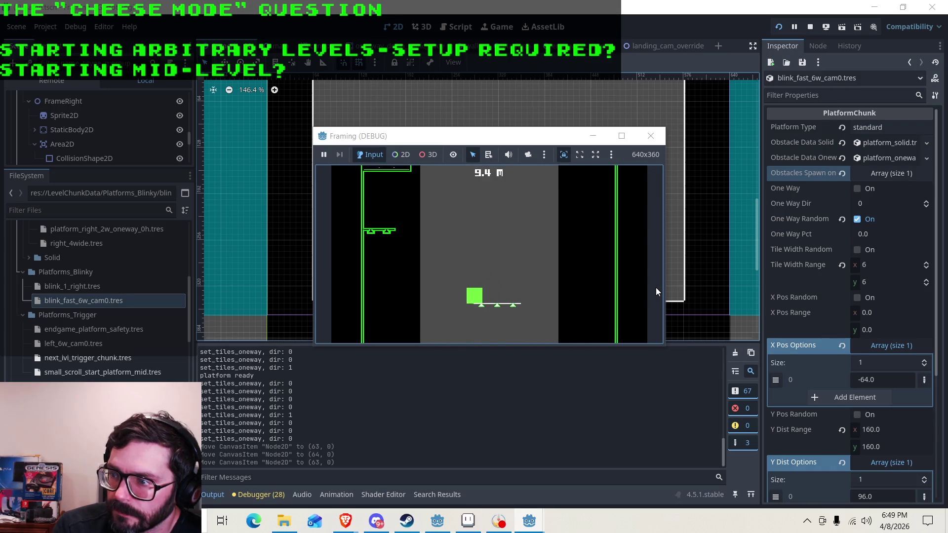
key(space)
key(space)
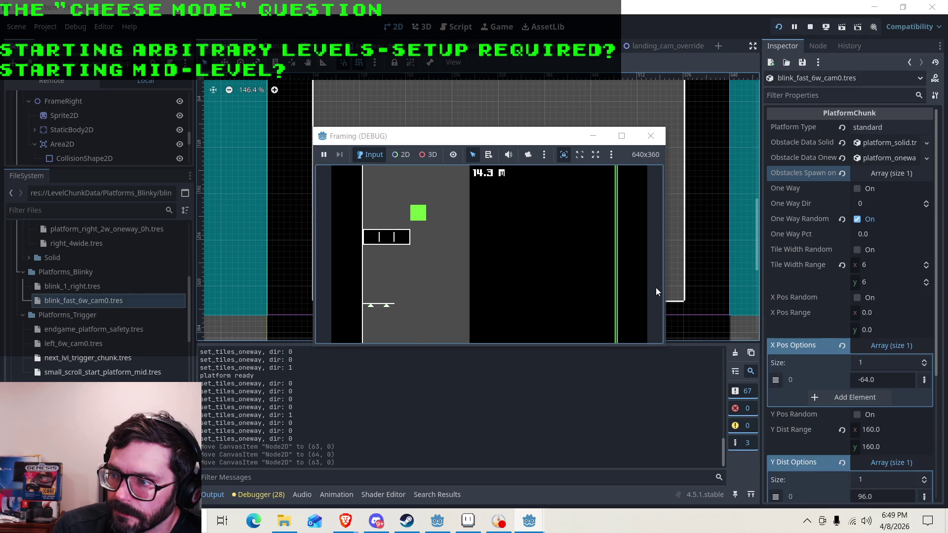
key(space)
- Line the player up on the platform and jump onto the higher platform at 18.9 m
key(Right)
key(Left)
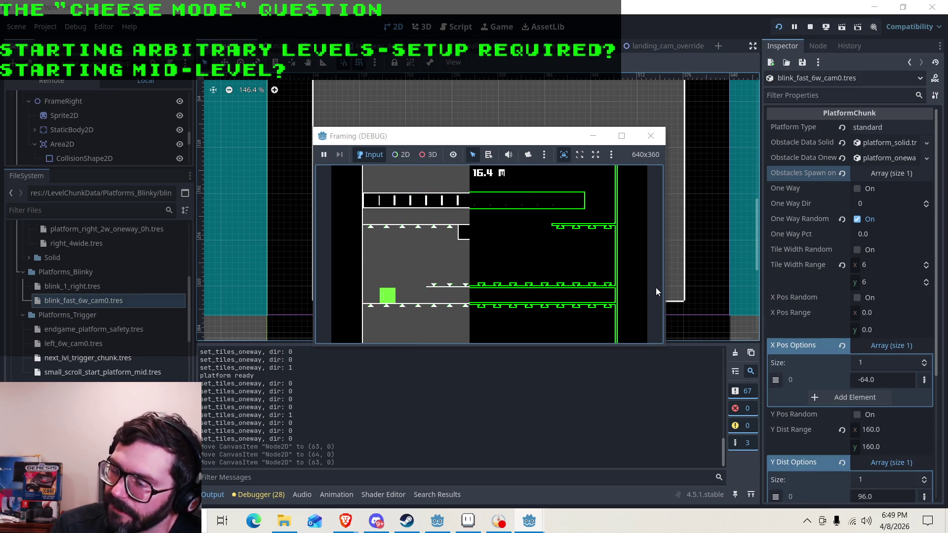
key(Left)
key(Right)
key(Left)
key(Right)
key(space)
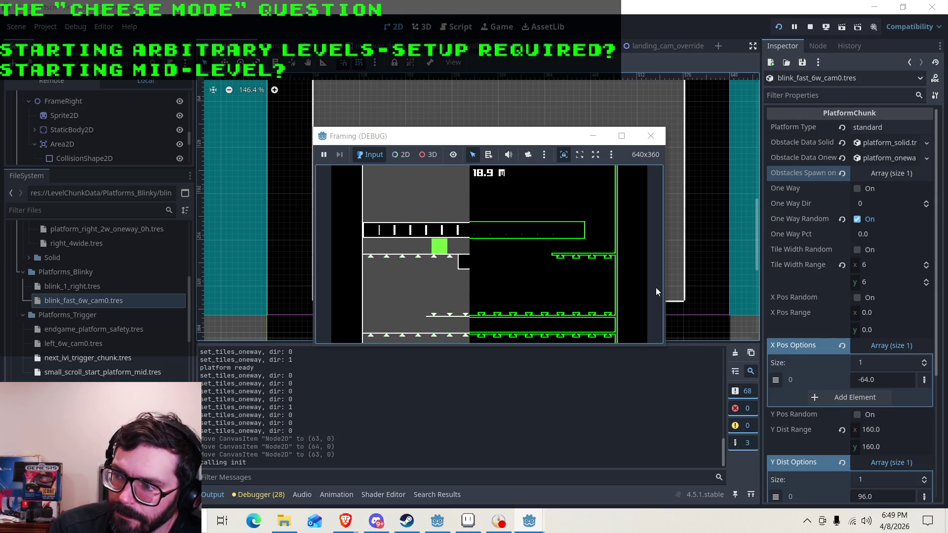
- Drop to the lower platform, jump back up, then drop again and walk the lower lane
key(Left)
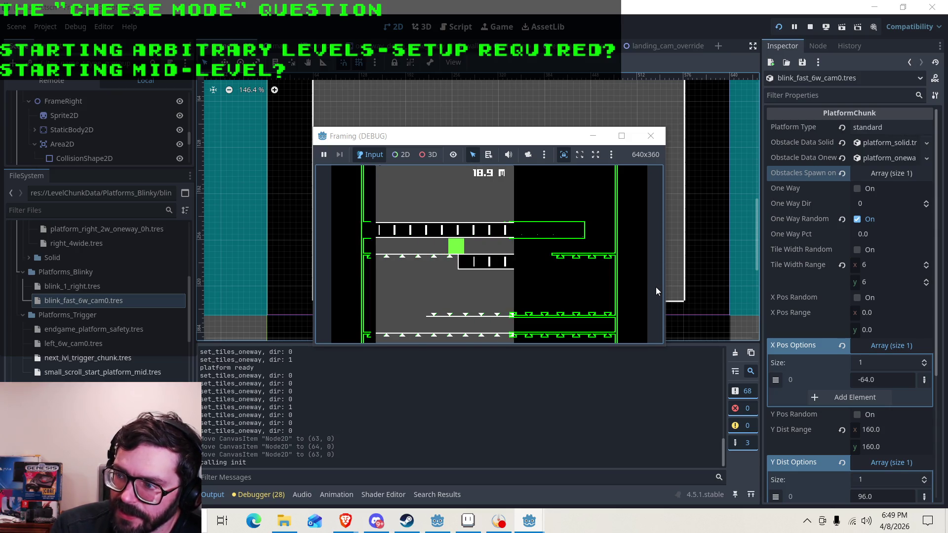
key(Right)
key(Left)
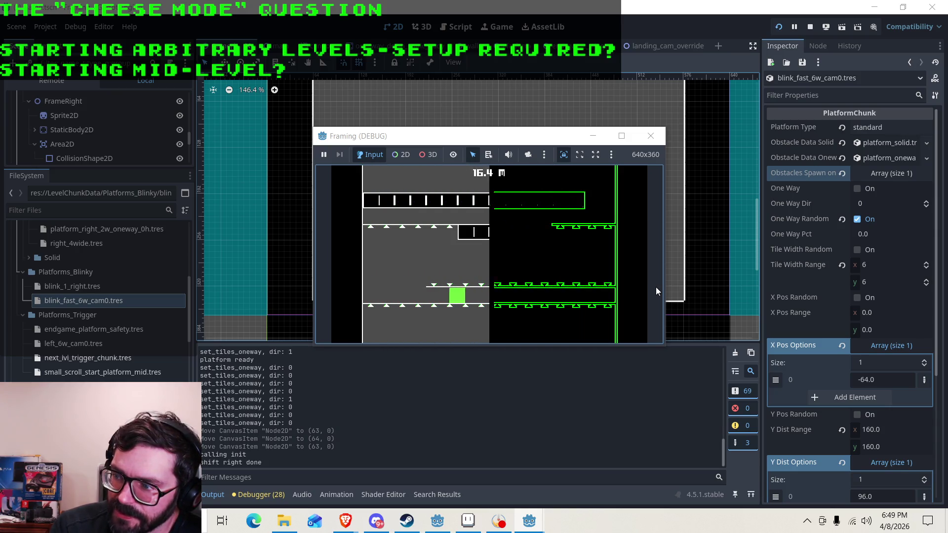
key(space)
key(Right)
key(Right)
key(Left)
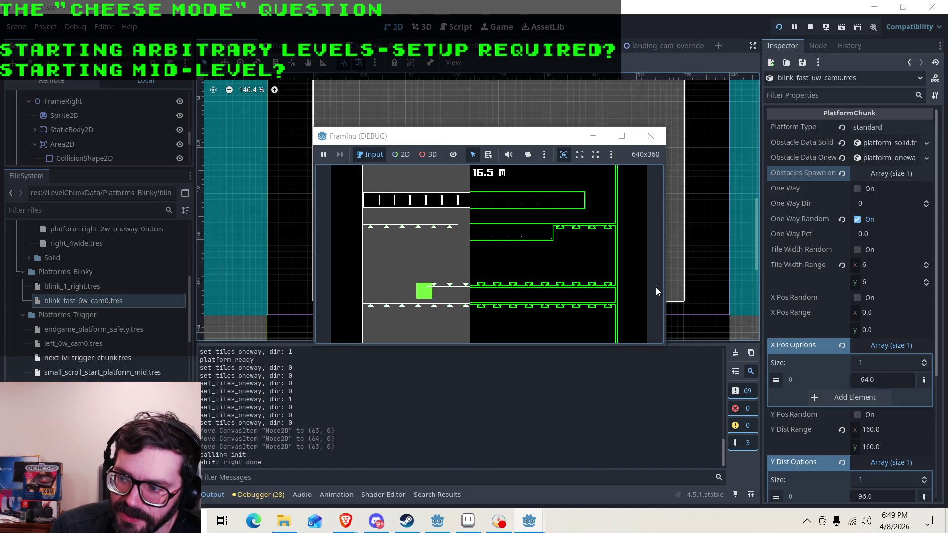
key(Right)
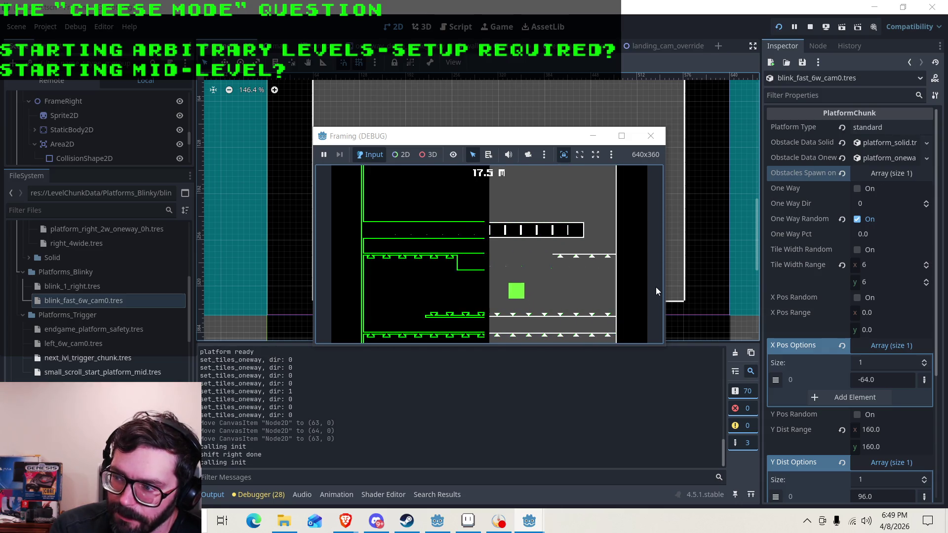
key(Left)
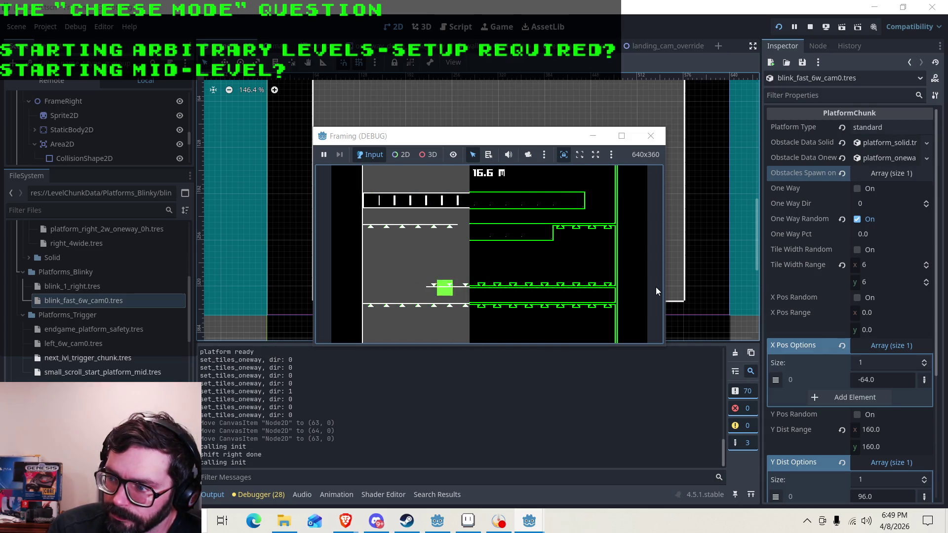
key(Right)
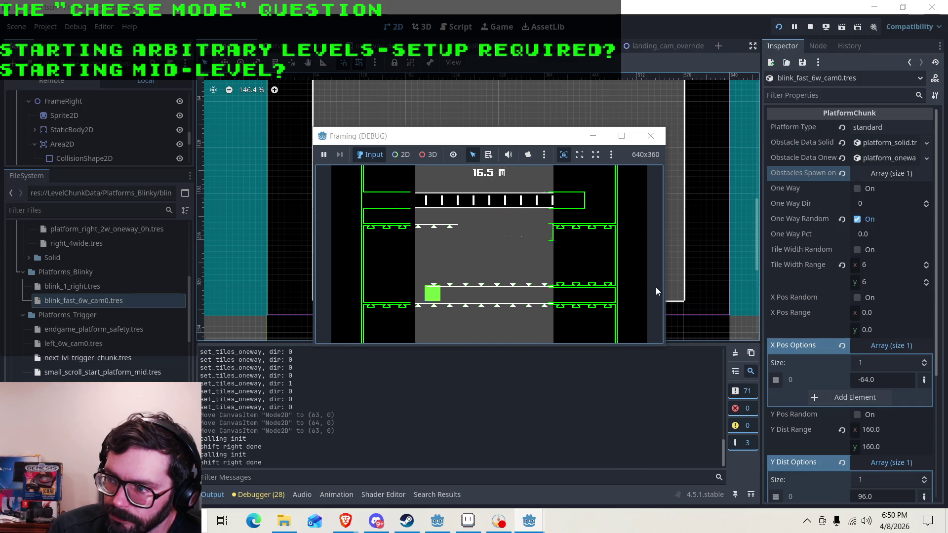
key(Left)
key(Right)
- Shift the level frame back and forth between the left and right blink lanes
key(Left)
key(Right)
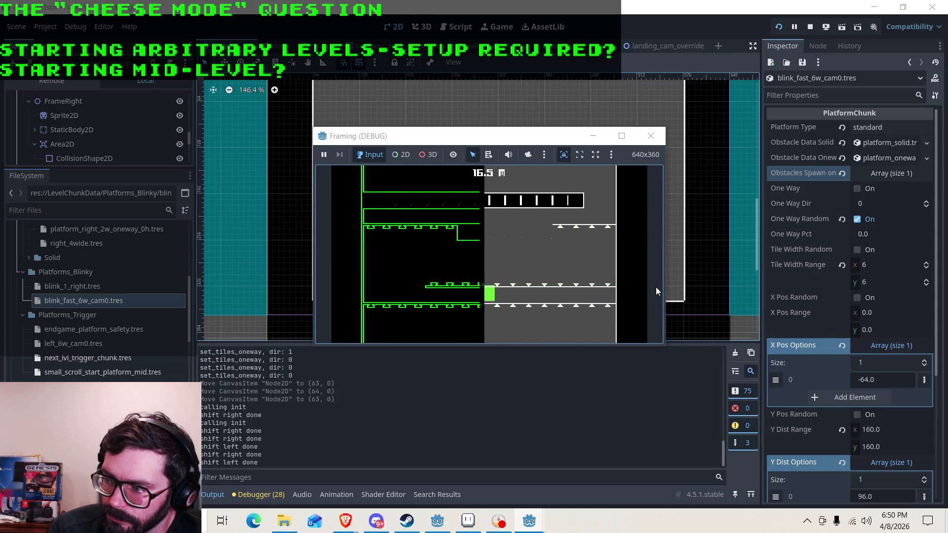
key(Left)
key(Right)
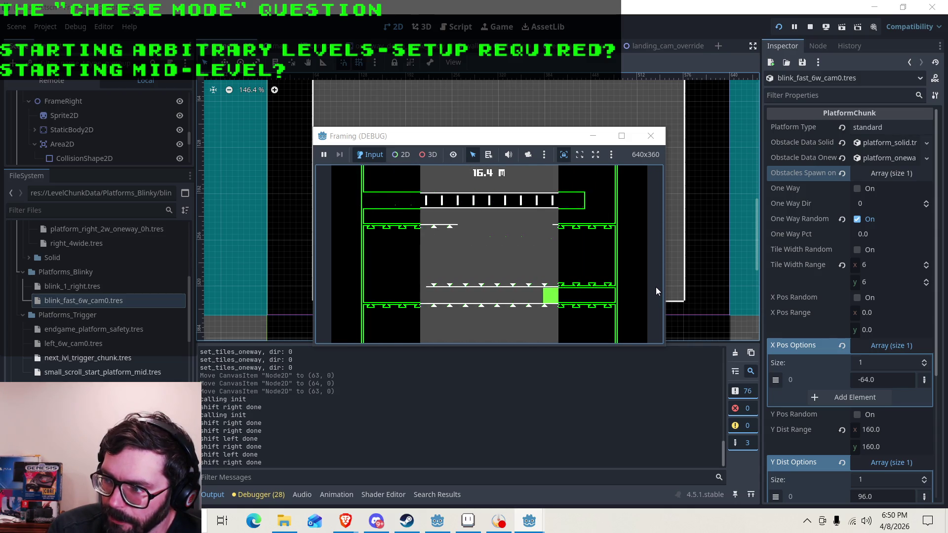
key(Left)
key(Right)
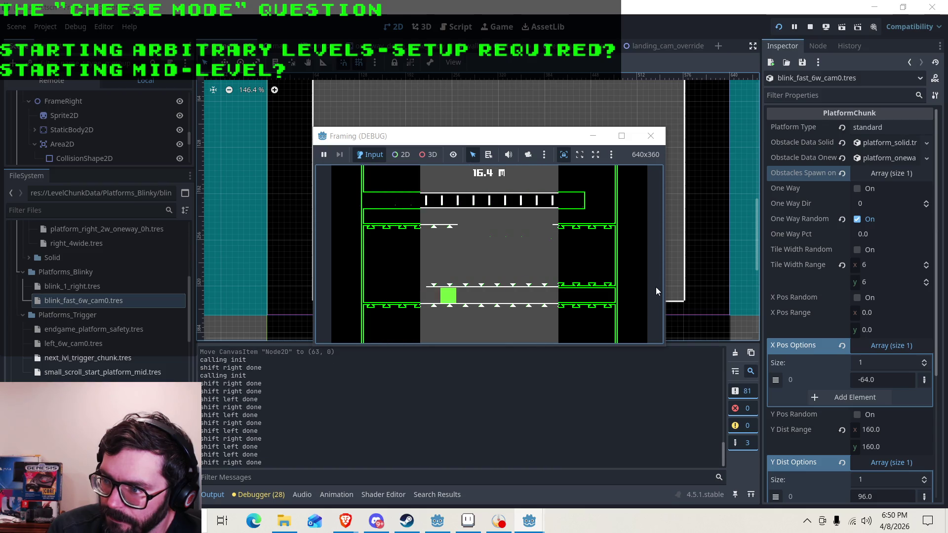
key(Right)
key(Left)
key(Right)
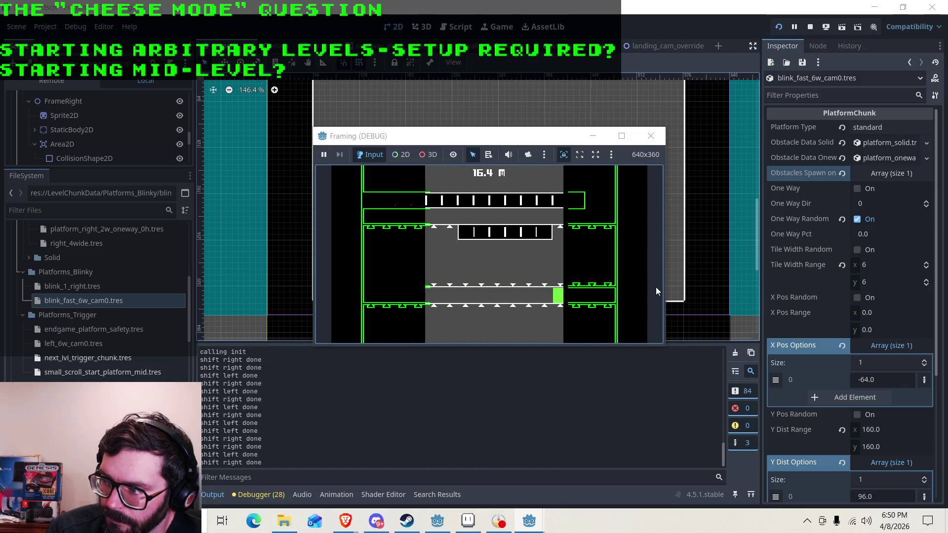
key(Left)
key(Right)
key(Left)
key(Left)
key(Right)
key(Left)
key(Right)
key(Left)
key(Right)
key(Left)
key(Right)
key(Right)
key(Left)
key(Right)
key(Left)
key(Left)
key(Right)
key(Right)
key(Left)
key(Left)
key(Right)
key(Left)
key(Right)
key(Left)
key(Right)
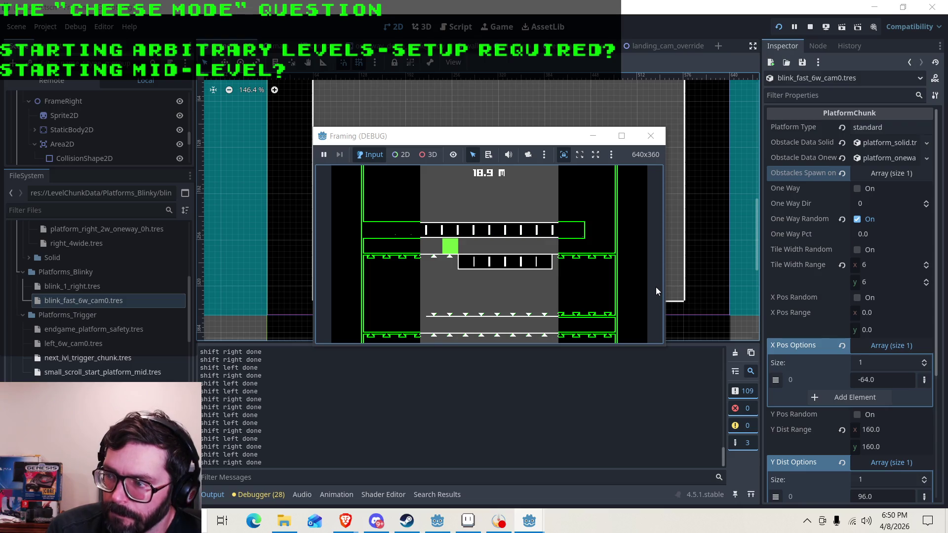
- Shift the frame right, left, then right again between blink lanes
key(Right)
key(Left)
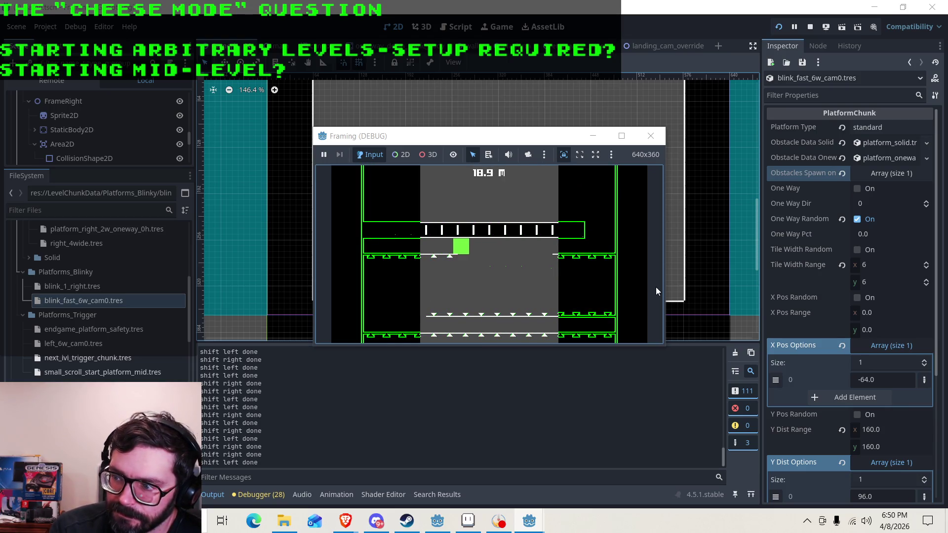
key(Right)
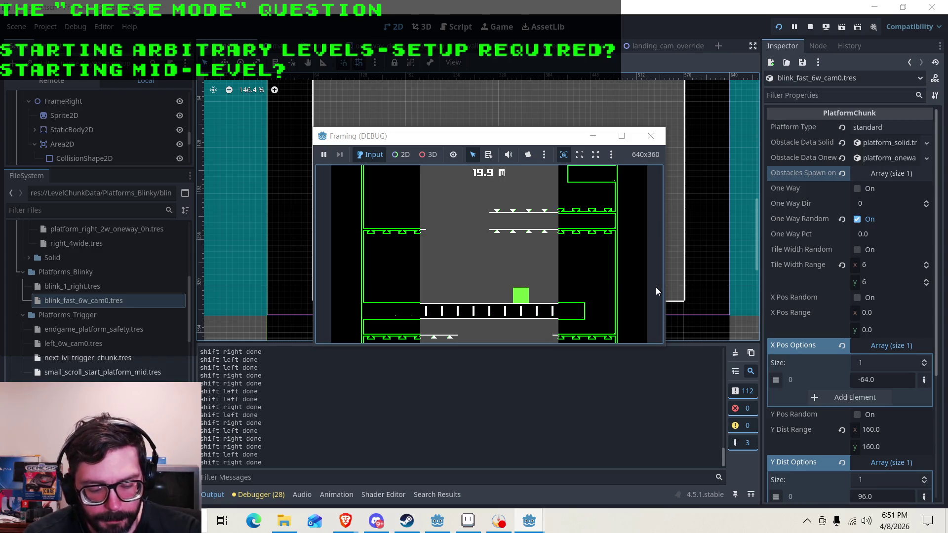
- Step the player left and right on the platform until the run restarts at 0.0 m
key(Left)
key(Right)
key(Left)
key(Right)
key(Left)
key(Right)
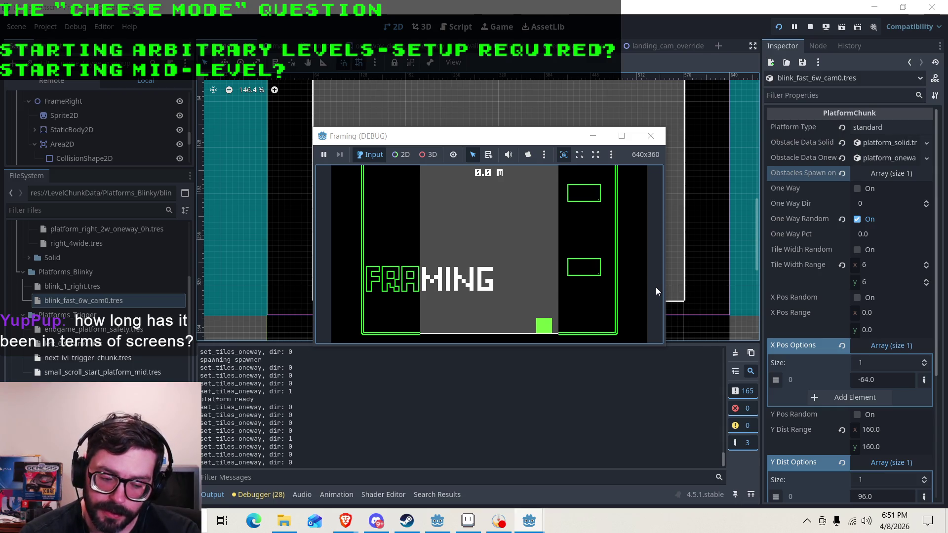
- Jump up the first few platforms before the player falls
key(space)
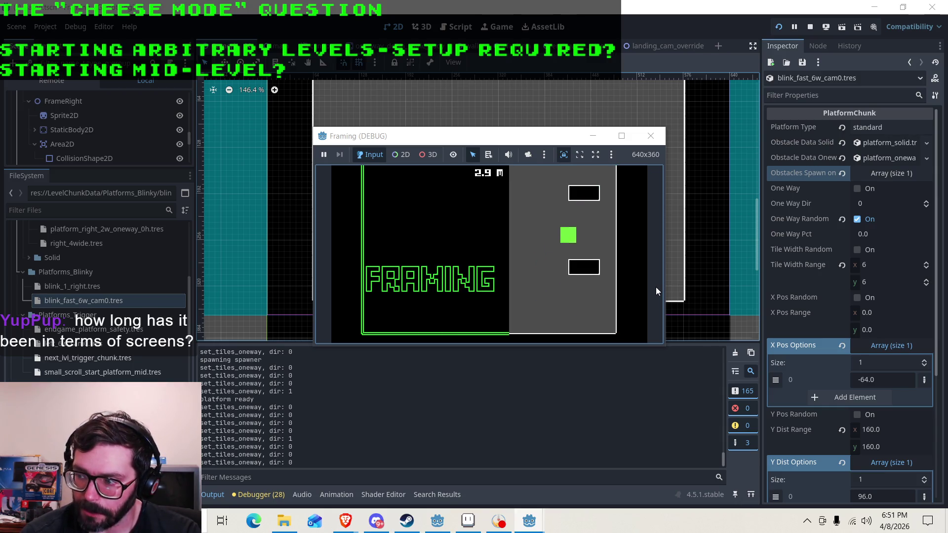
key(space)
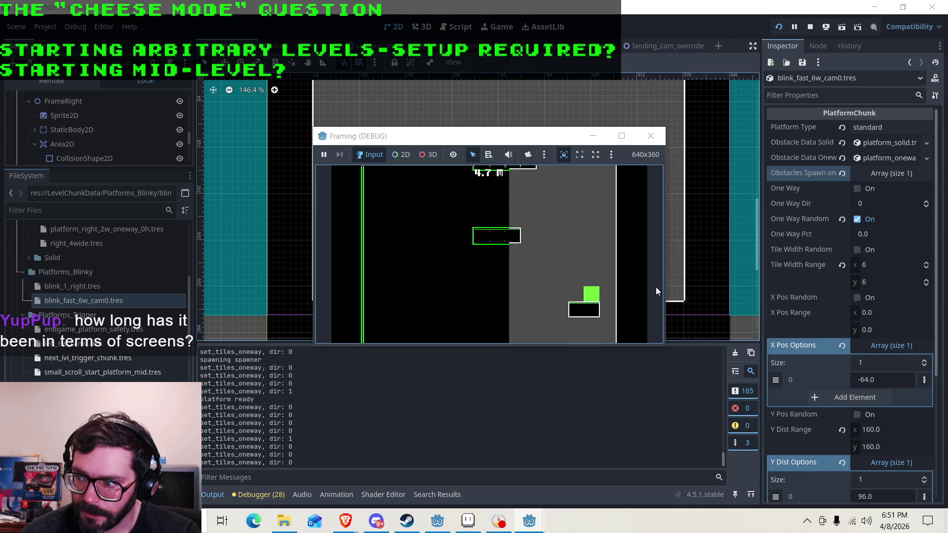
key(space)
key(space)
key(space)
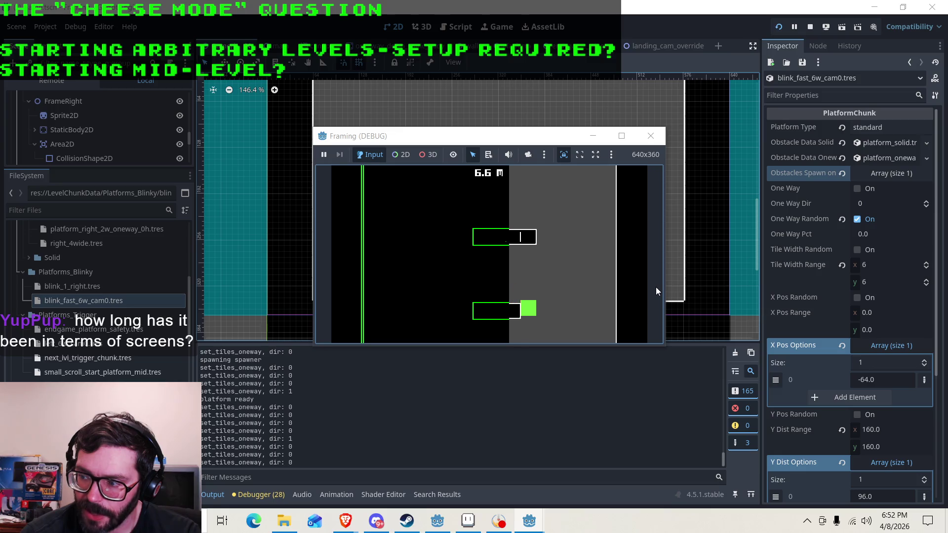
- Retry the run and climb onto the right-hand platforms
key(space)
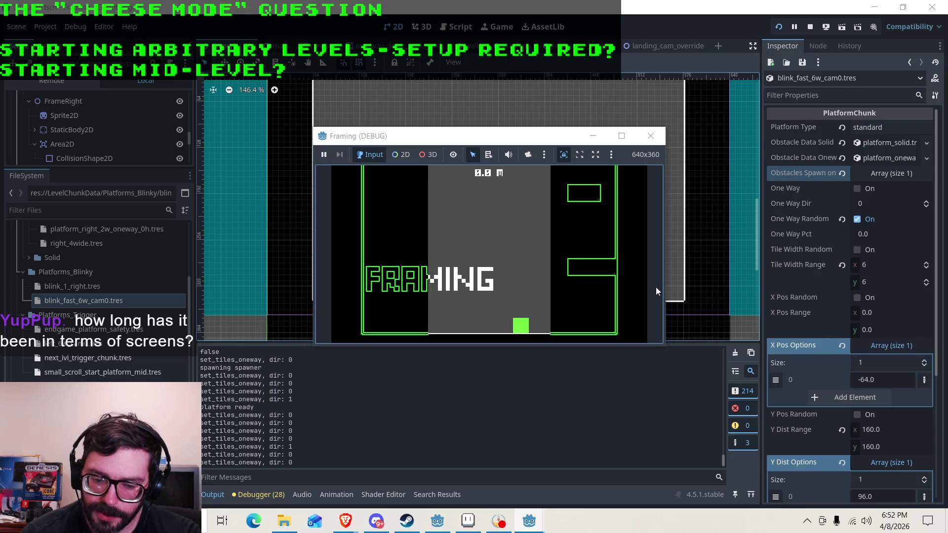
key(space)
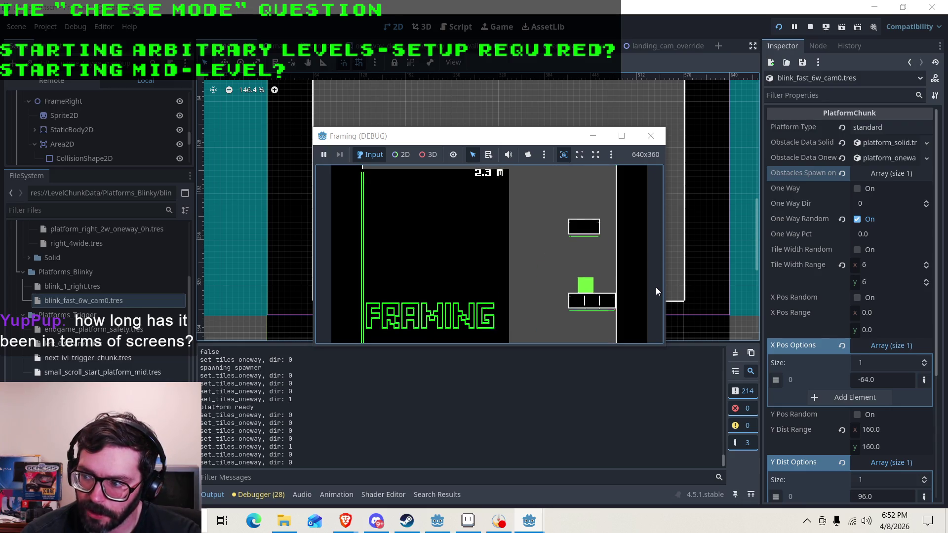
key(space)
key(space)
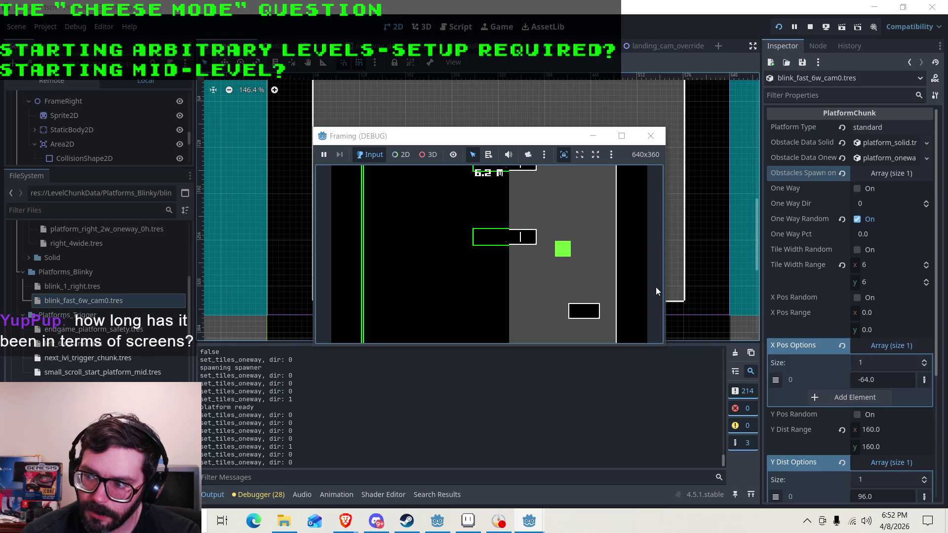
key(Right)
key(Left)
key(Right)
key(space)
- Line the player up under the next platform with left and right nudges
key(Left)
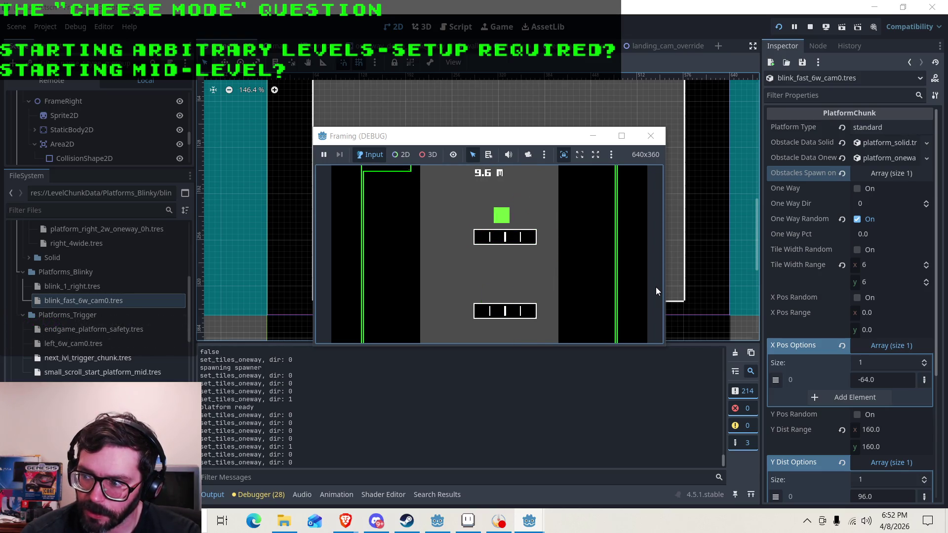
key(Left)
key(Right)
key(Left)
key(Right)
key(Right)
key(Left)
key(Right)
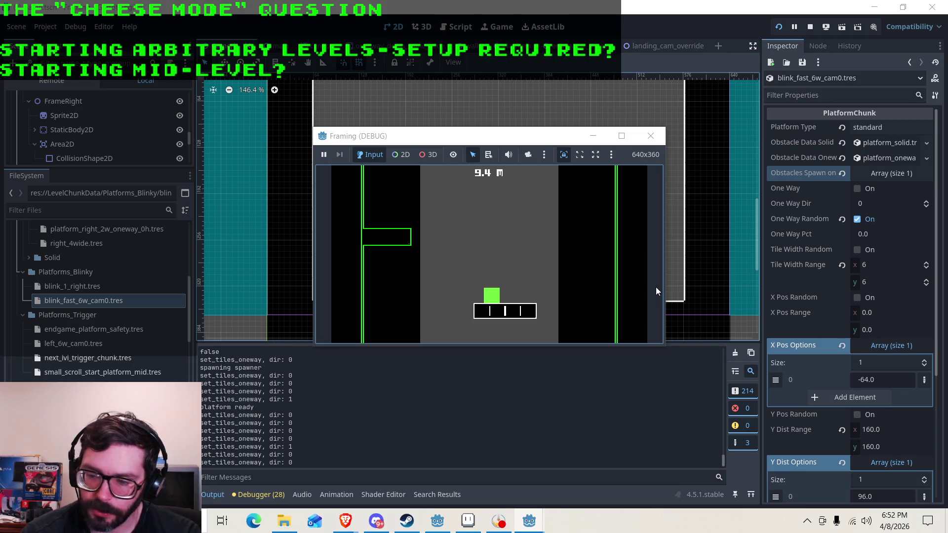
- Climb left and straight up onto the next platforms
key(Left)
key(space)
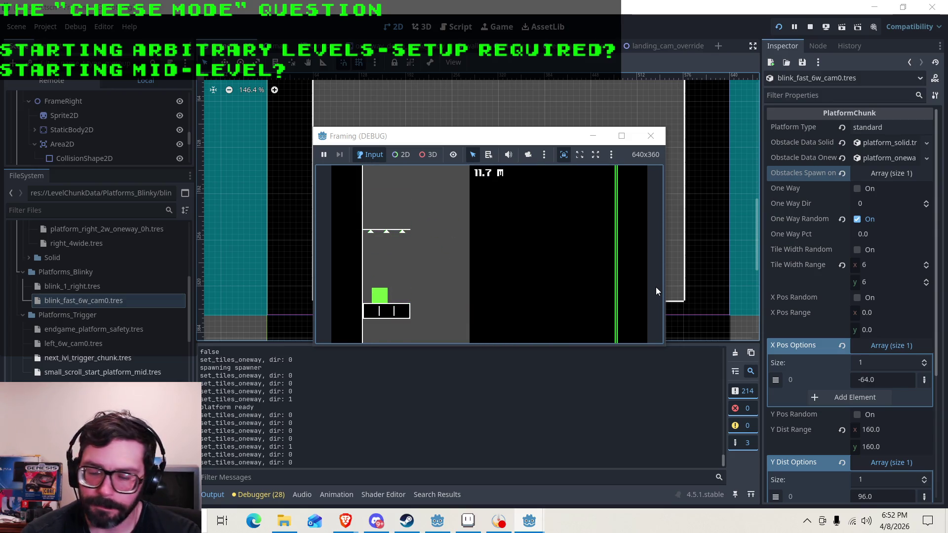
key(Right)
key(space)
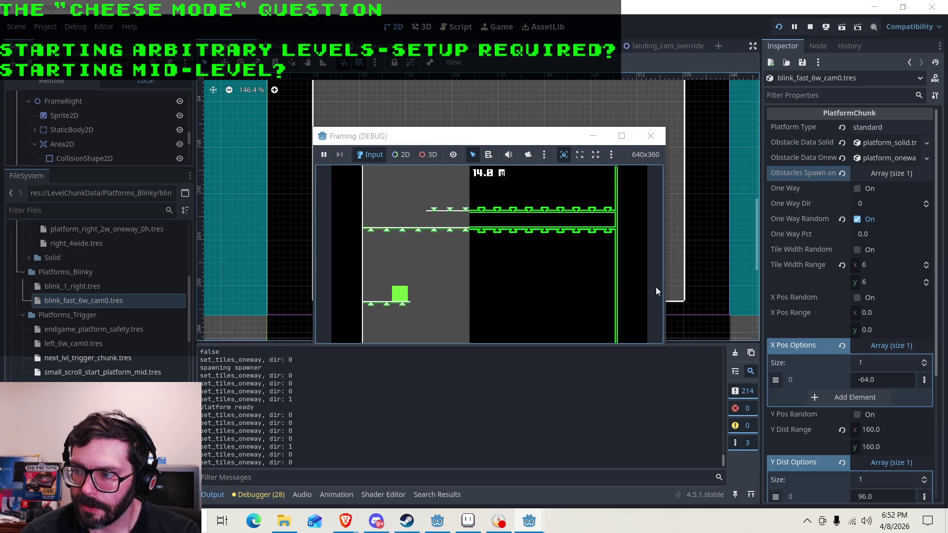
key(space)
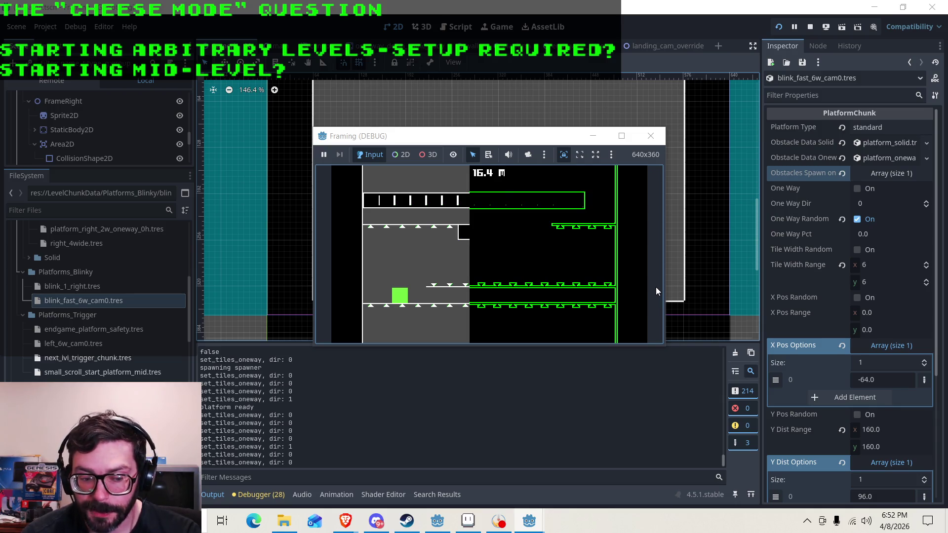
- Walk the player along the platform among the blinking platforms at 16.4 m
key(Right)
key(Left)
key(Right)
key(Left)
key(Right)
key(Left)
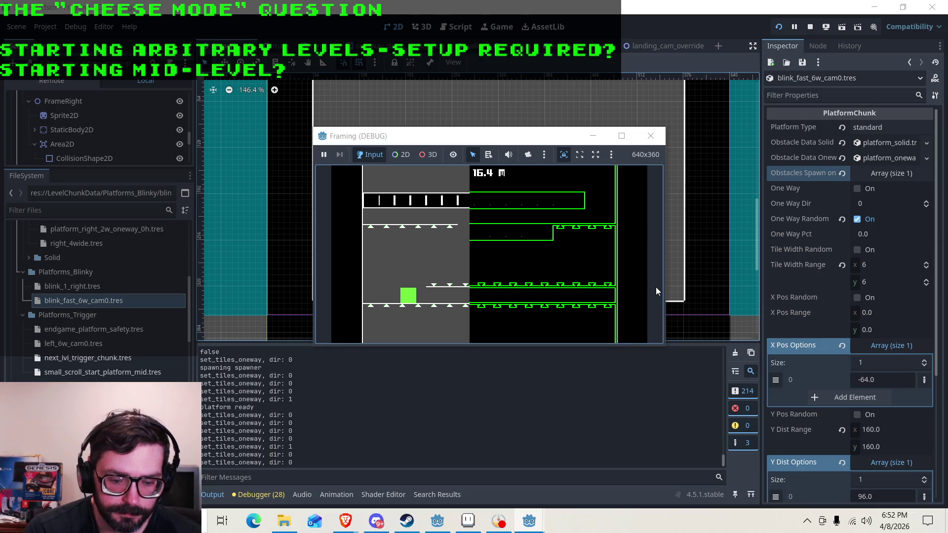
- Jump up through the one-way platforms and drift left onto a blink platform
key(space)
key(Right)
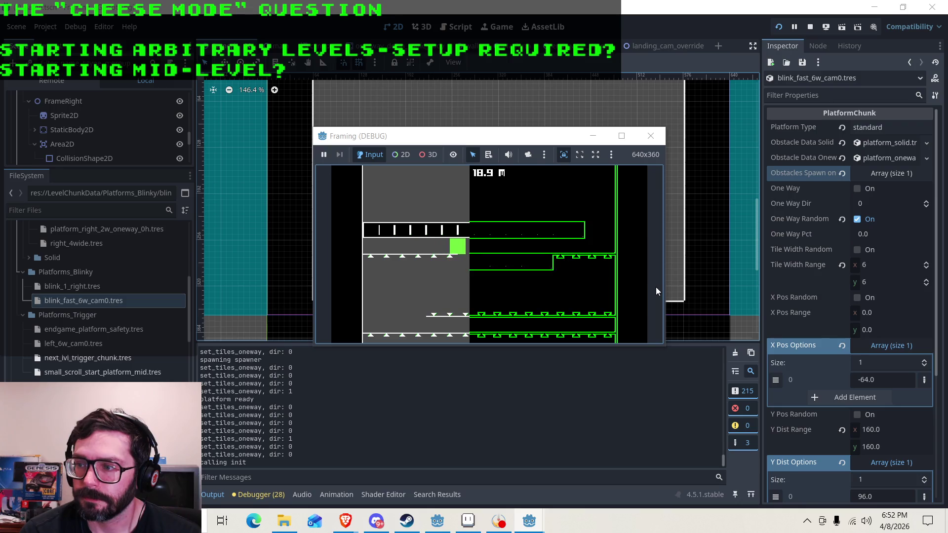
key(Right)
key(Right)
key(space)
key(Left)
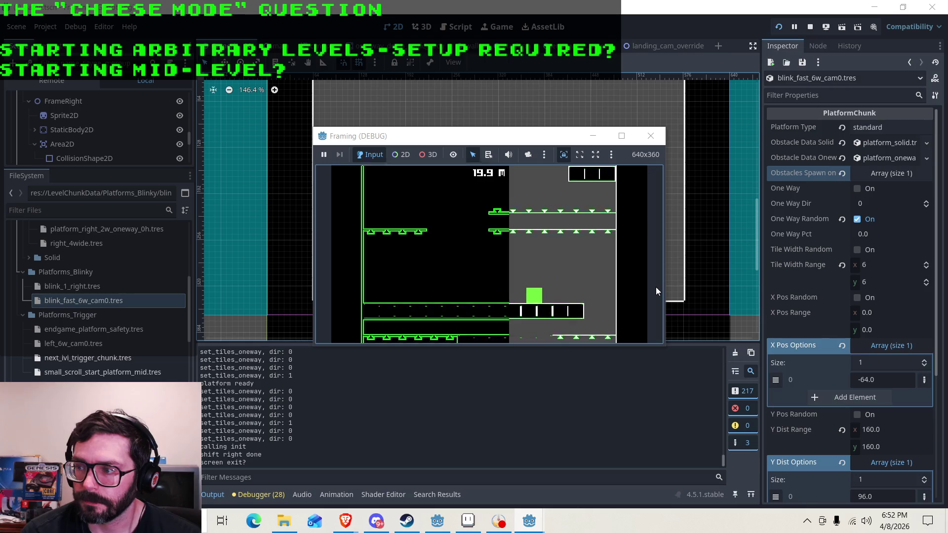
key(Left)
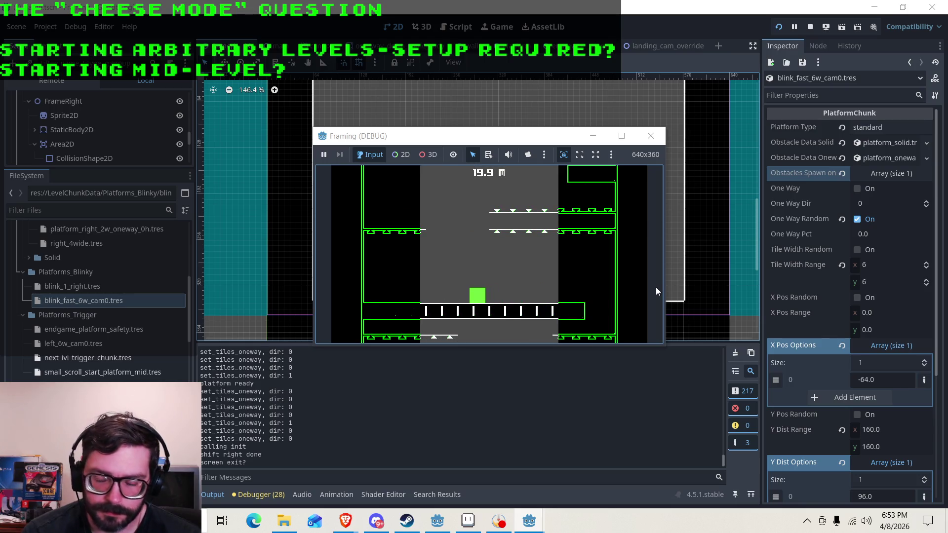
- Walk left and right across the screen shifts to test the play-area framing
key(Left)
key(Right)
key(Left)
key(Right)
key(Left)
key(Right)
key(Left)
key(Right)
key(Left)
key(Right)
- Keep shifting the play area left and right until the player dies at 22.5 m
key(Right)
key(Left)
key(Left)
key(Right)
key(Left)
key(Right)
key(Right)
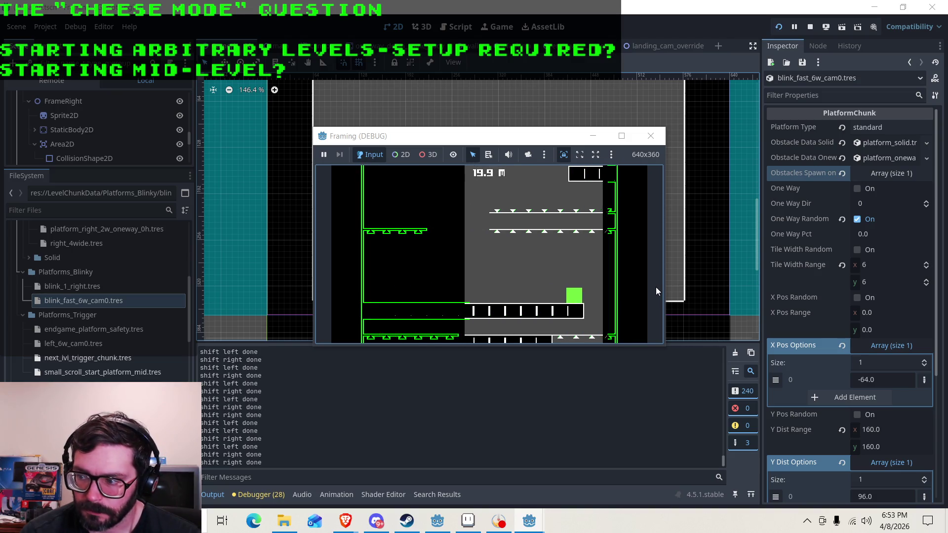
key(Left)
key(Left)
key(Right)
key(Left)
key(Right)
key(Left)
key(Right)
key(Right)
key(Right)
key(Left)
key(Left)
key(Right)
key(Left)
key(Right)
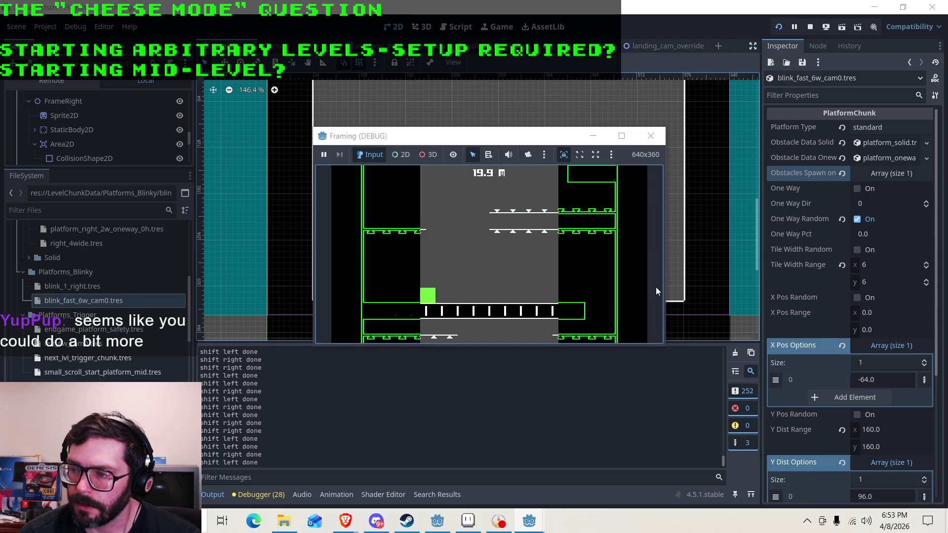
key(Right)
key(Left)
key(Right)
key(Left)
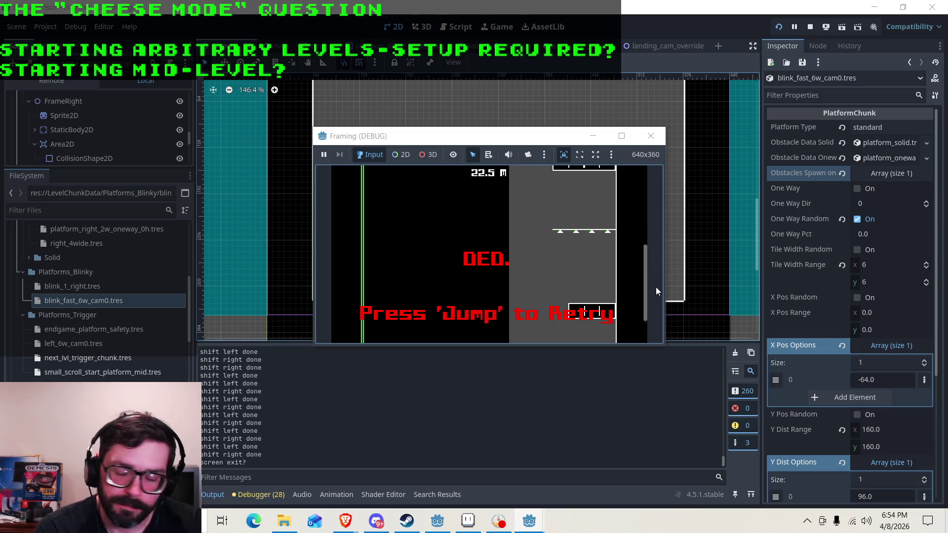
- Retry from the death screen and climb the one-way platforms back to 16.4 m
key(space)
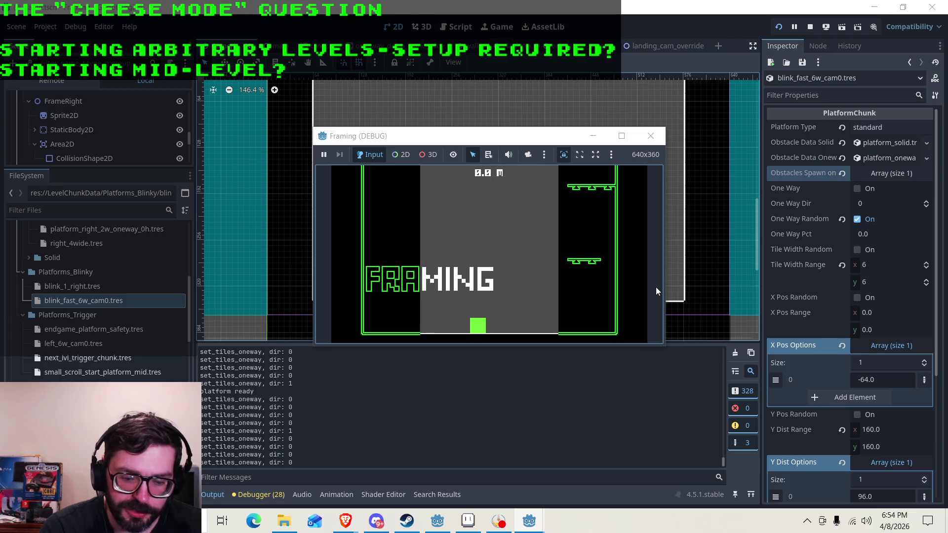
key(Right)
key(space)
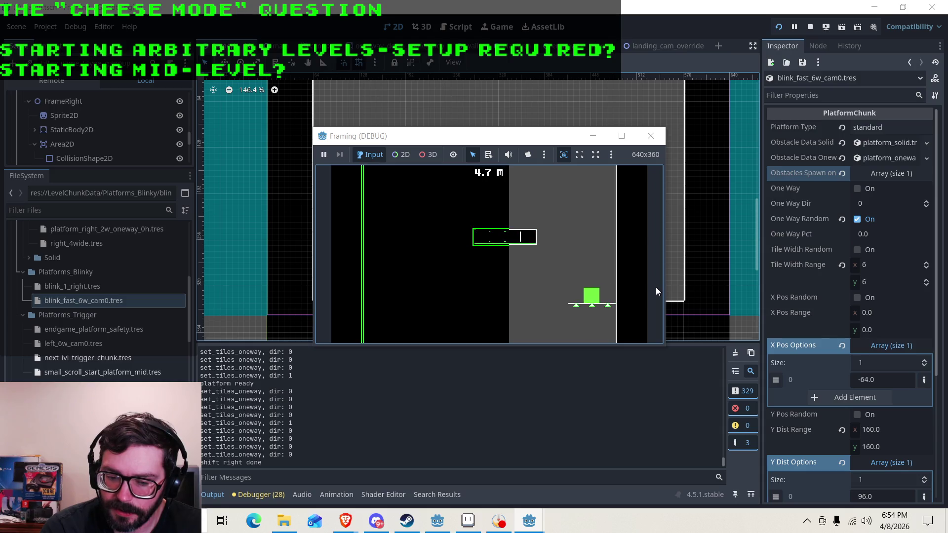
key(space)
key(Left)
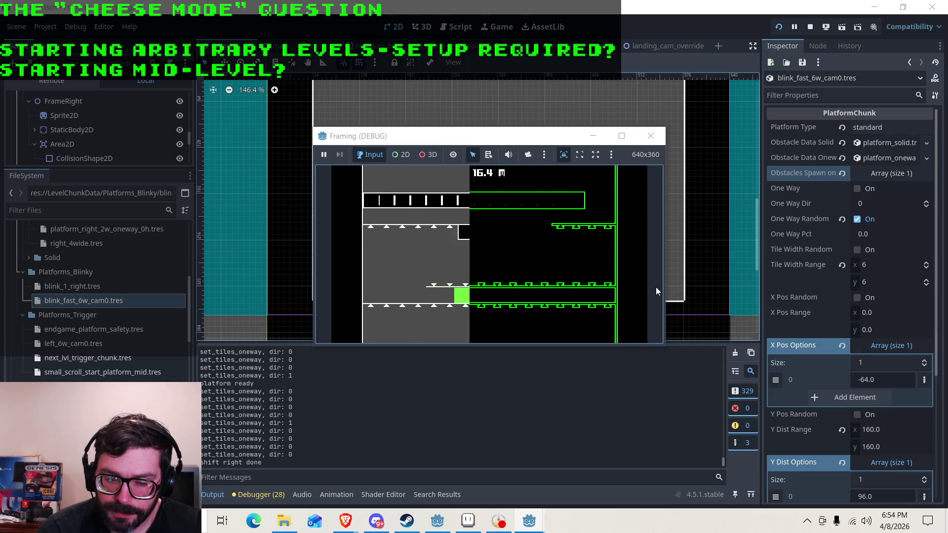
key(Right)
key(Left)
key(Left)
key(Left)
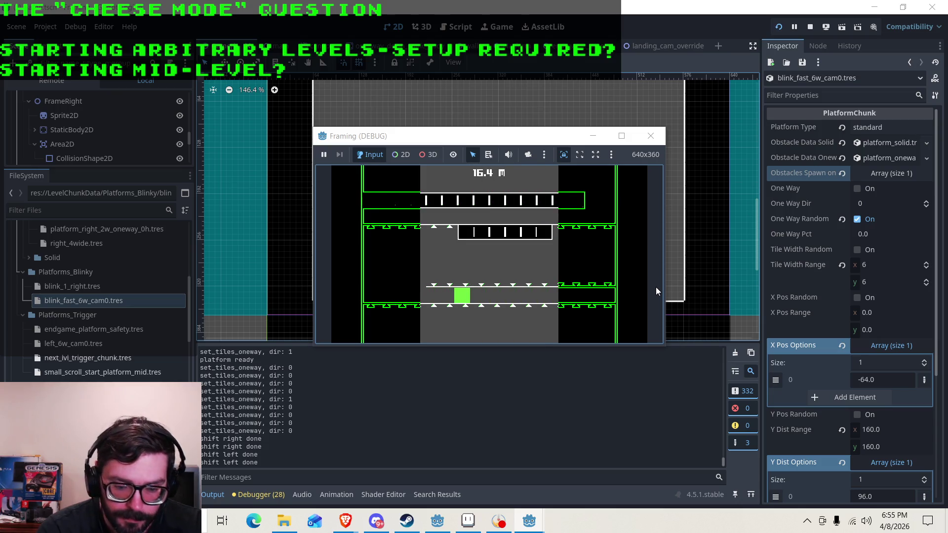